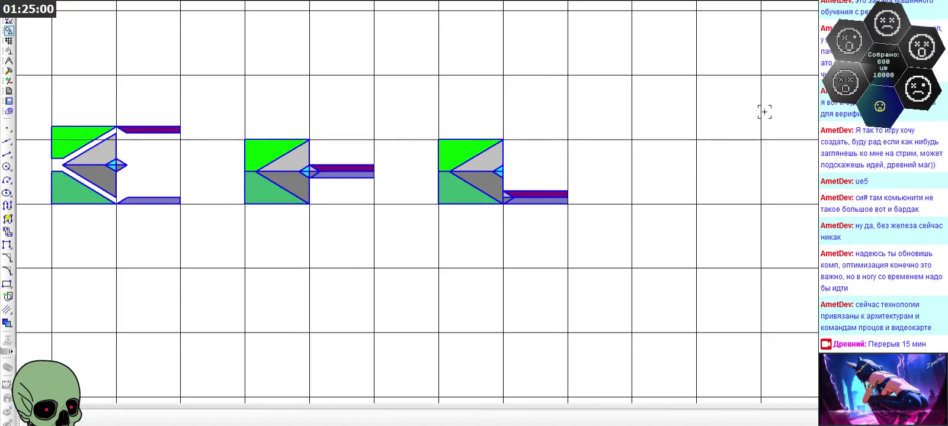
Zoom into the E-shaped glyph and select the cyan facet's edge in the diamond
scroll(468, 177, "down", 1)
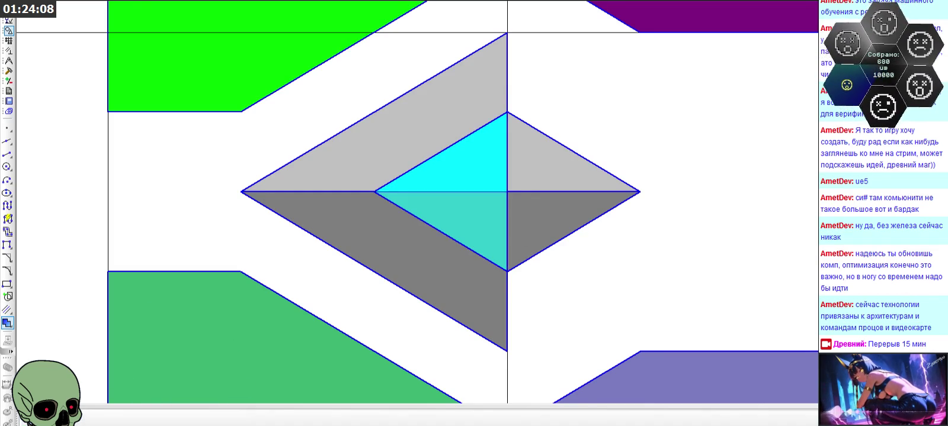
scroll(320, 170, "down", 2)
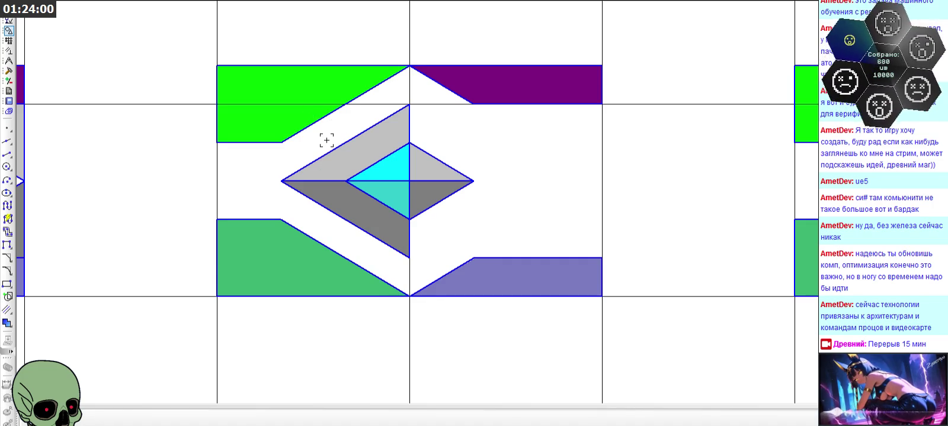
scroll(326, 141, "down", 3)
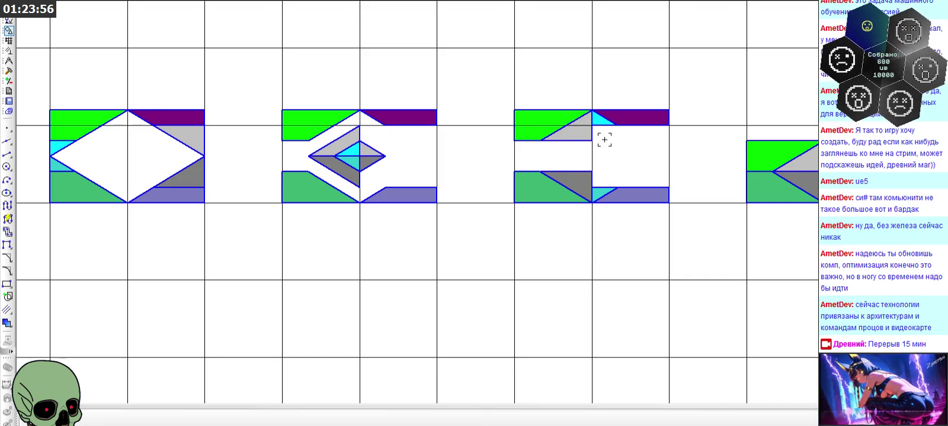
scroll(604, 139, "up", 2)
scroll(604, 136, "up", 2)
scroll(603, 128, "up", 1)
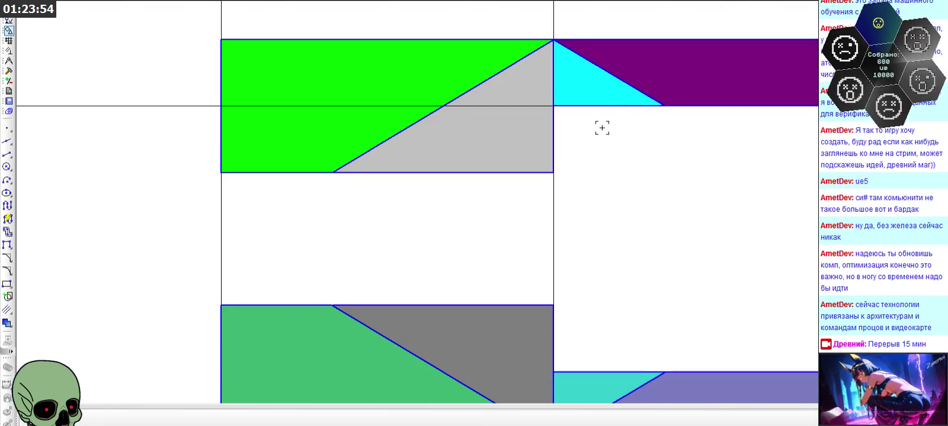
scroll(598, 121, "down", 3)
scroll(289, 154, "down", 1)
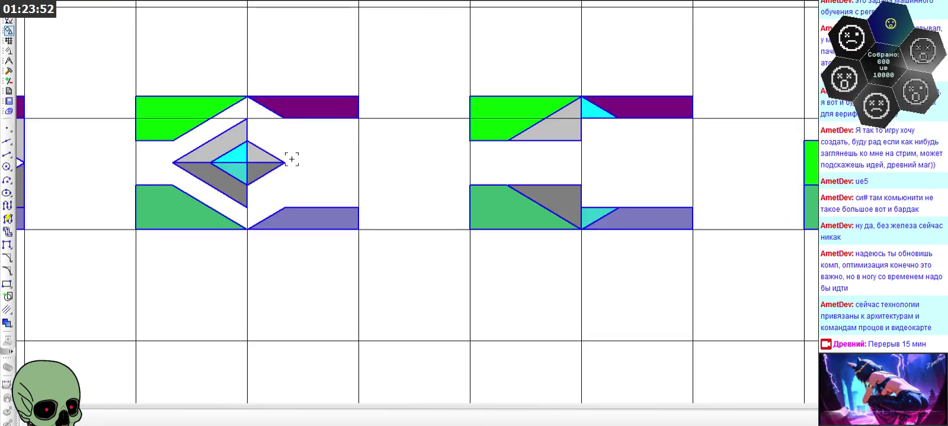
scroll(226, 155, "up", 2)
left_click(217, 143)
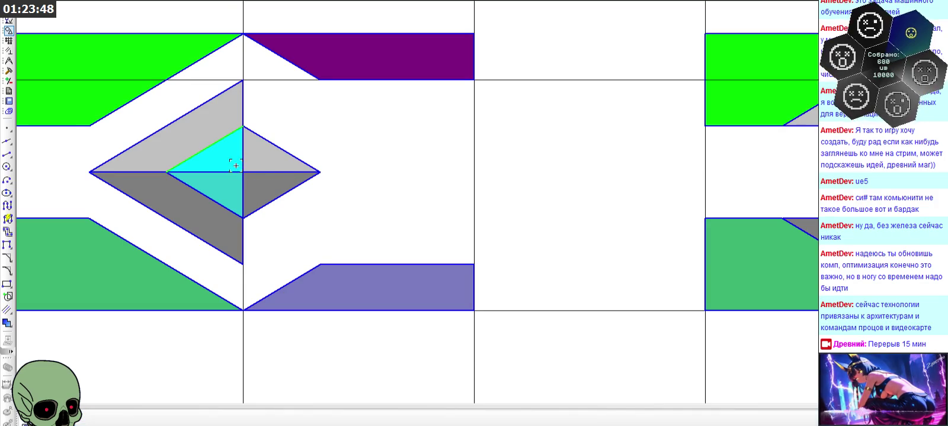
Draw a parallel diagonal line across the upper grey bevel
scroll(245, 170, "down", 2)
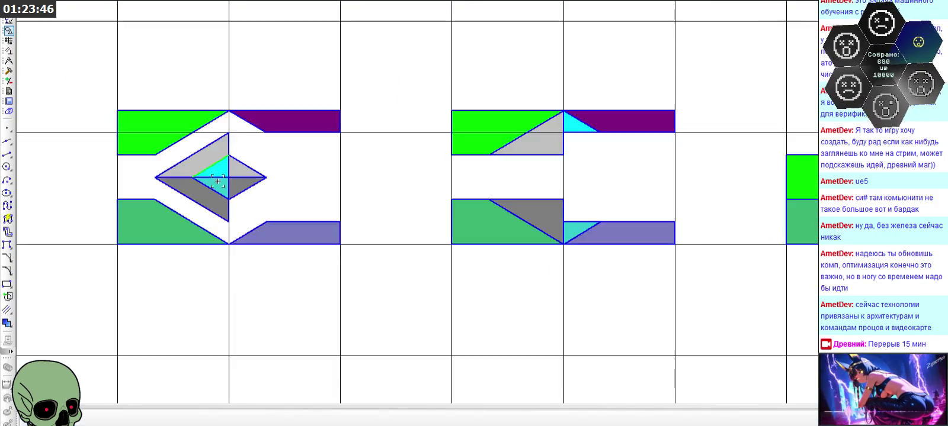
scroll(565, 154, "up", 2)
scroll(564, 132, "down", 2)
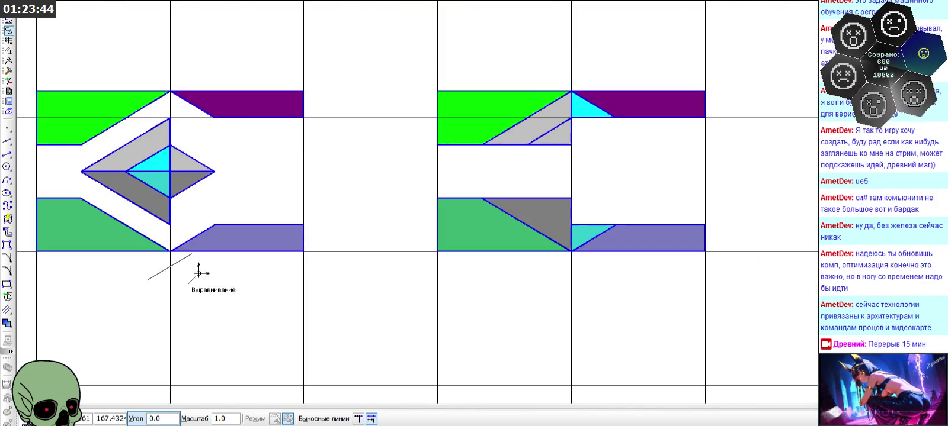
scroll(175, 189, "up", 1)
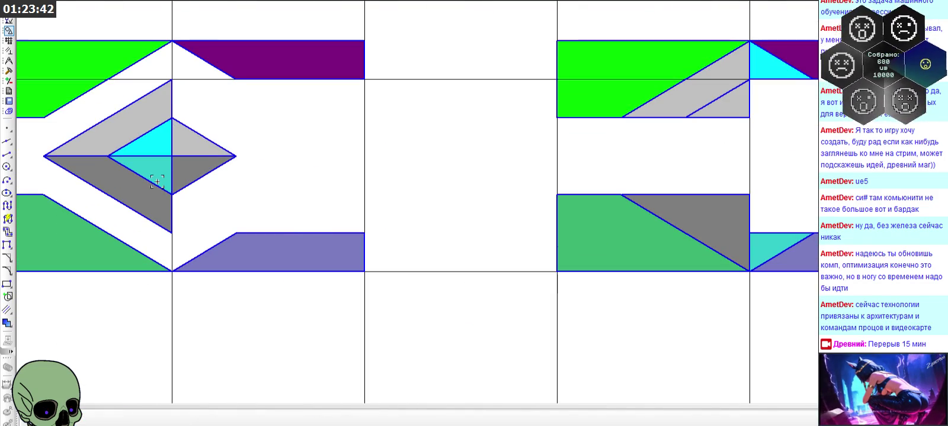
scroll(154, 180, "down", 1)
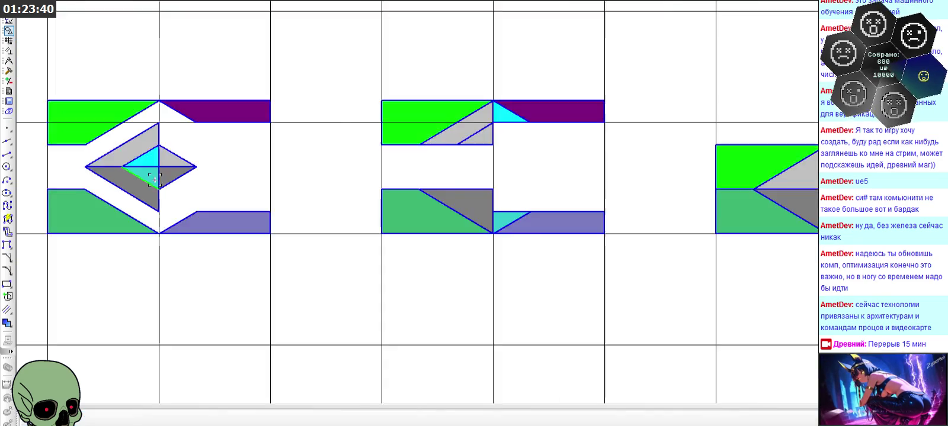
scroll(468, 189, "up", 2)
scroll(519, 190, "down", 1)
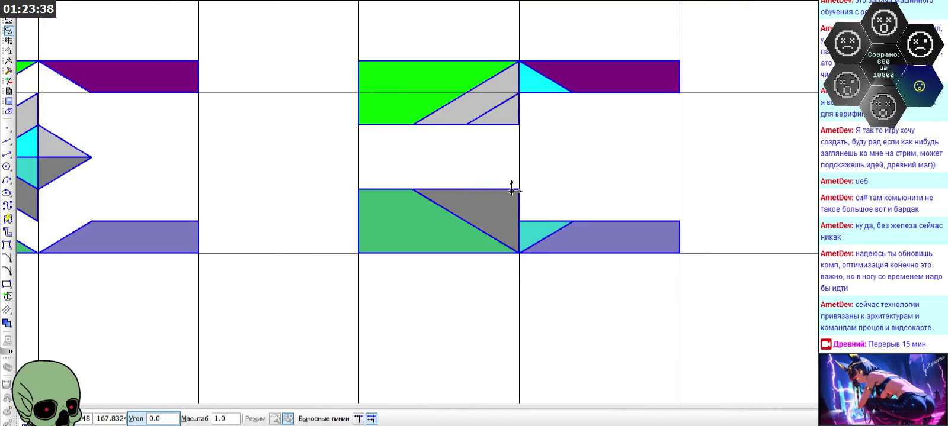
scroll(169, 173, "down", 1)
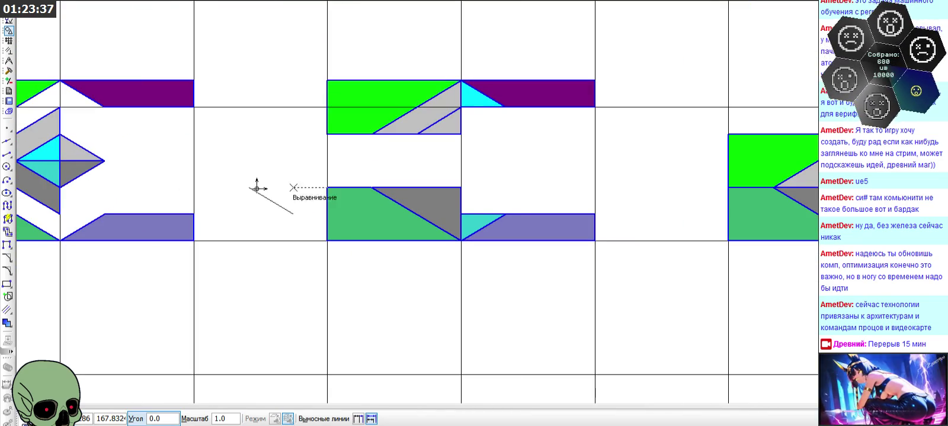
left_click(458, 188)
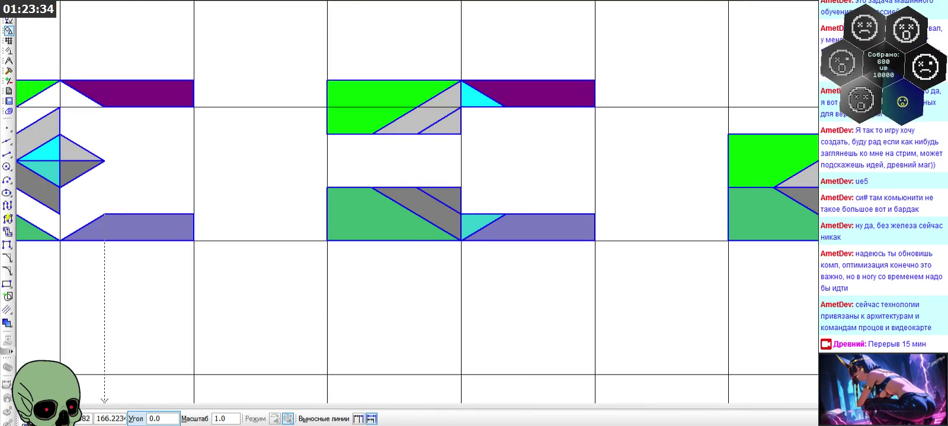
Delete the four old fills, including both cyan triangles, from the E-shaped glyph
scroll(455, 215, "down", 1)
scroll(462, 107, "up", 2)
left_click(425, 121)
key("Delete")
left_click(409, 276)
key("Delete")
left_click(489, 303)
key("Delete")
left_click(490, 99)
key("Delete")
scroll(368, 179, "down", 1)
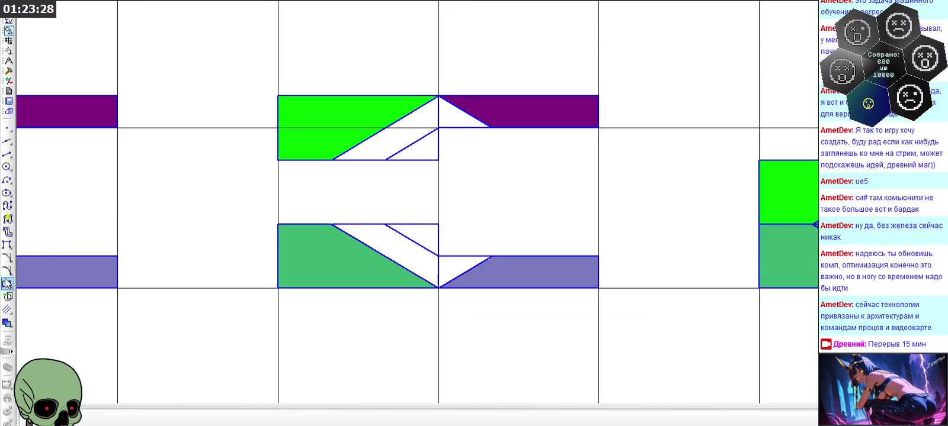
Fill the upper diagonal strip light grey and the lower strip dark grey
left_click(7, 324)
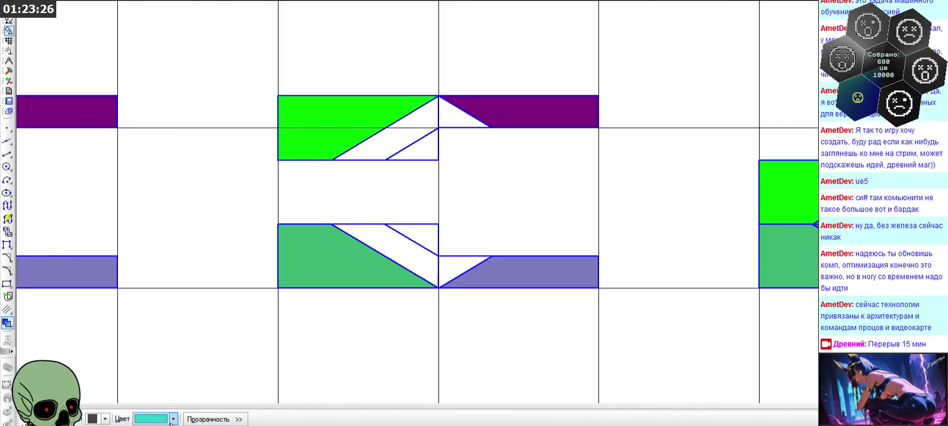
left_click(173, 419)
left_click(210, 378)
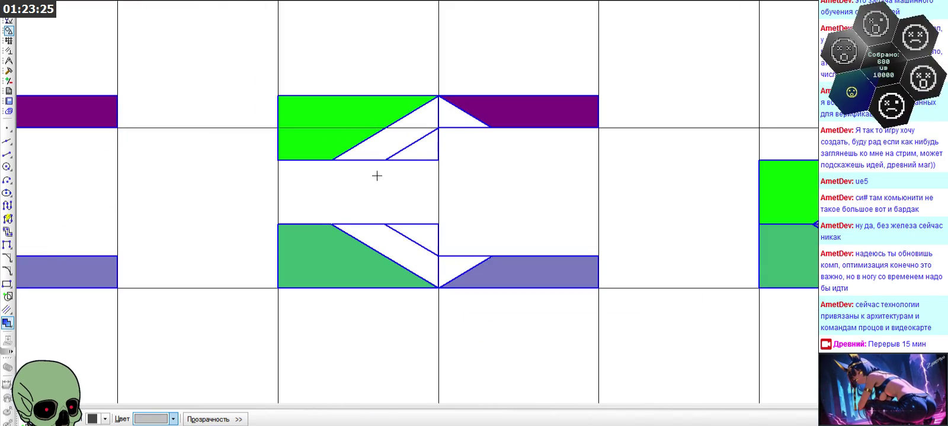
left_click(383, 138)
left_click(412, 118)
left_click(173, 419)
left_click(210, 368)
scroll(390, 286, "up", 5)
left_click(408, 220)
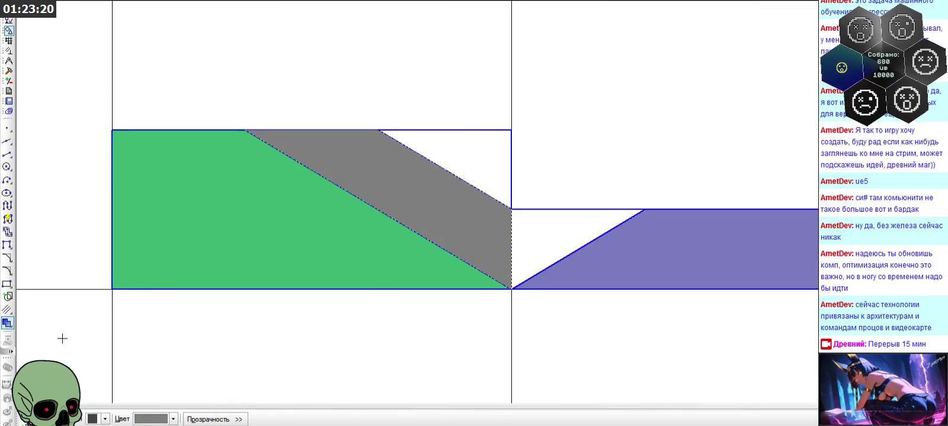
Fill the triangle beside the upper strip turquoise and the one beside the lower strip dark turquoise
scroll(318, 164, "down", 3)
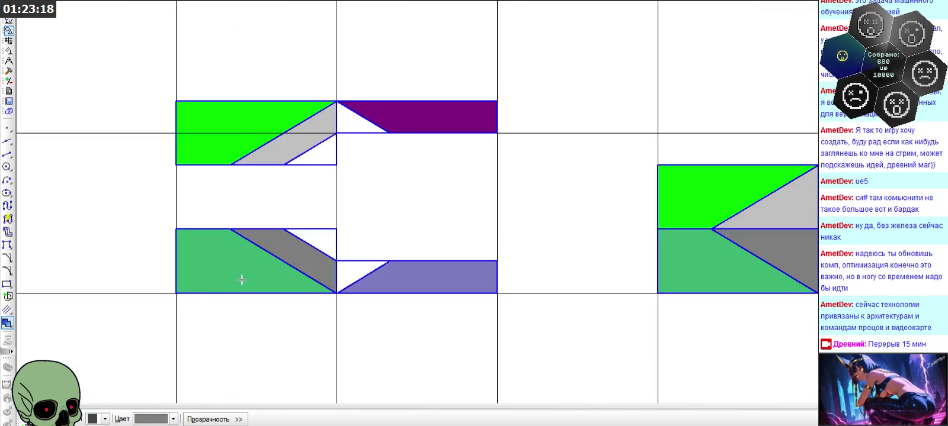
left_click(173, 419)
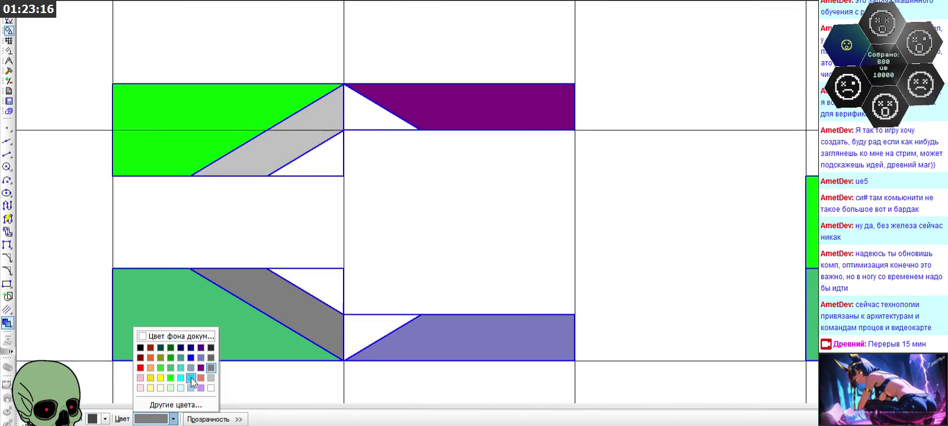
left_click(181, 378)
left_click(373, 118)
left_click(317, 155)
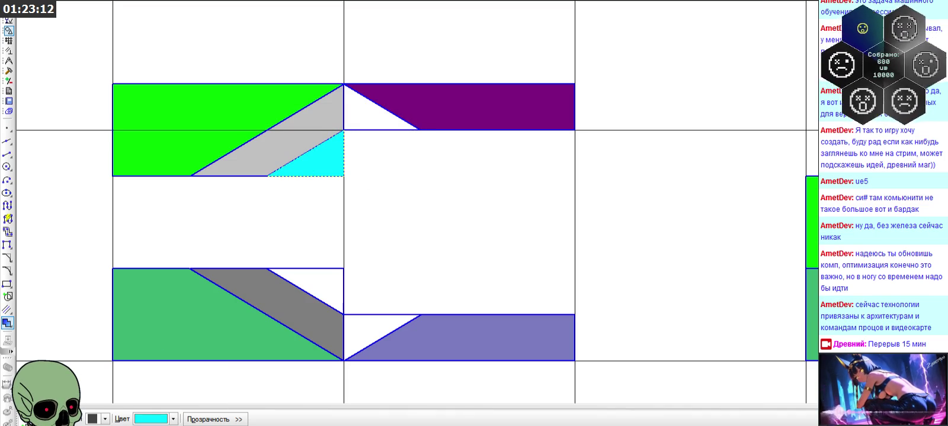
left_click(173, 419)
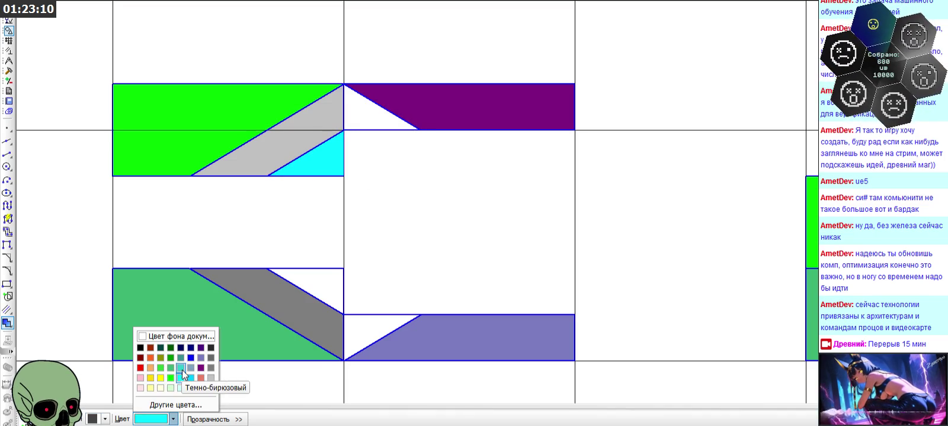
left_click(182, 369)
left_click(330, 290)
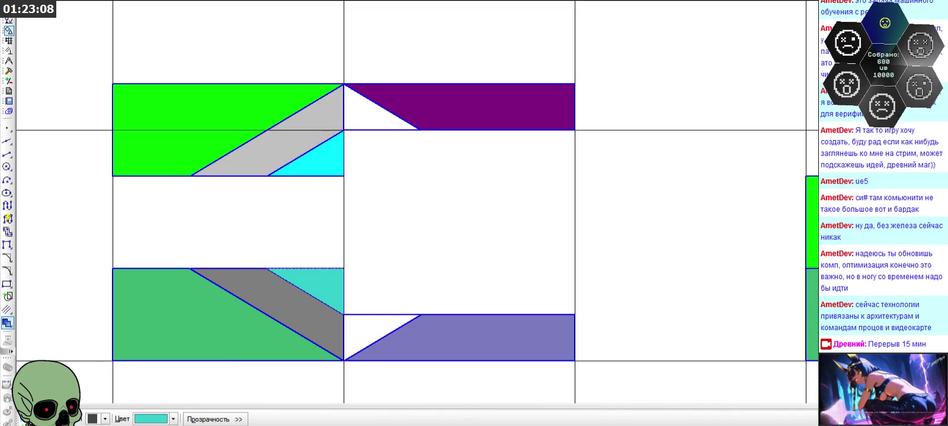
Fill the purple band's white triangle 25% grey and the lavender band's triangle 50% grey
left_click(173, 419)
left_click(205, 383)
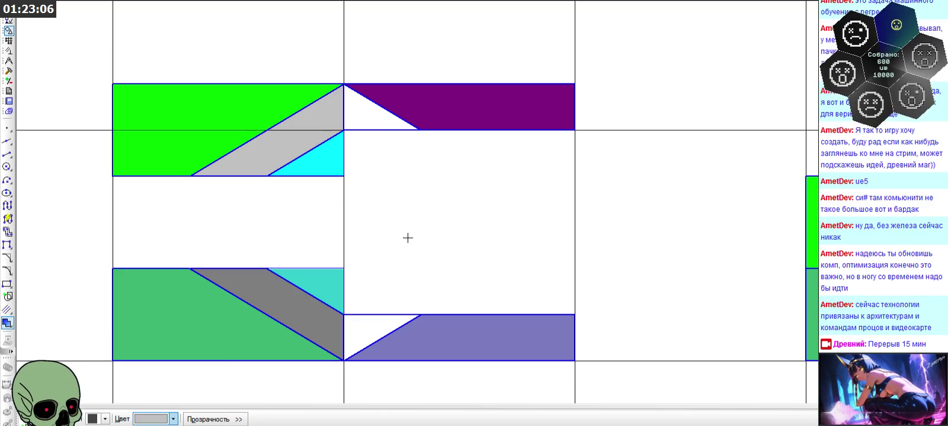
left_click(374, 110)
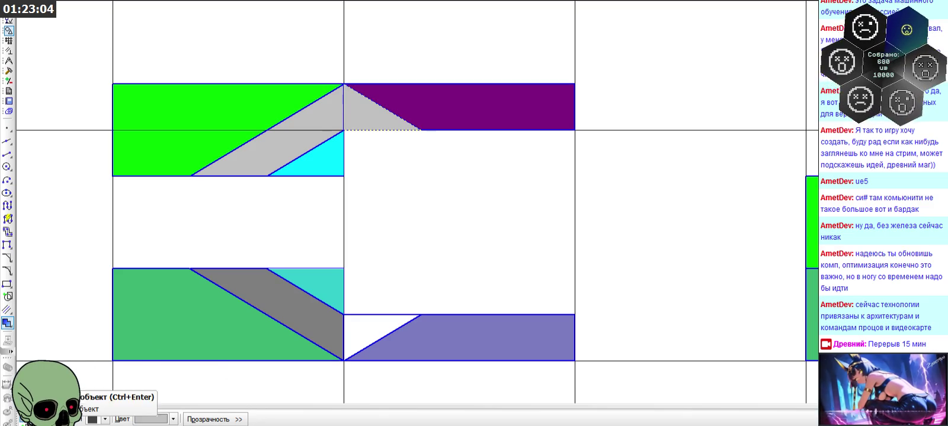
left_click(172, 420)
left_click(204, 369)
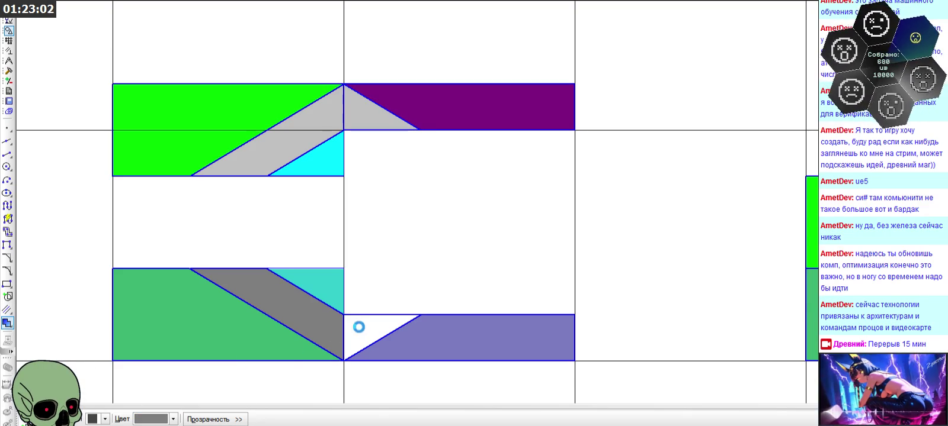
left_click(357, 327)
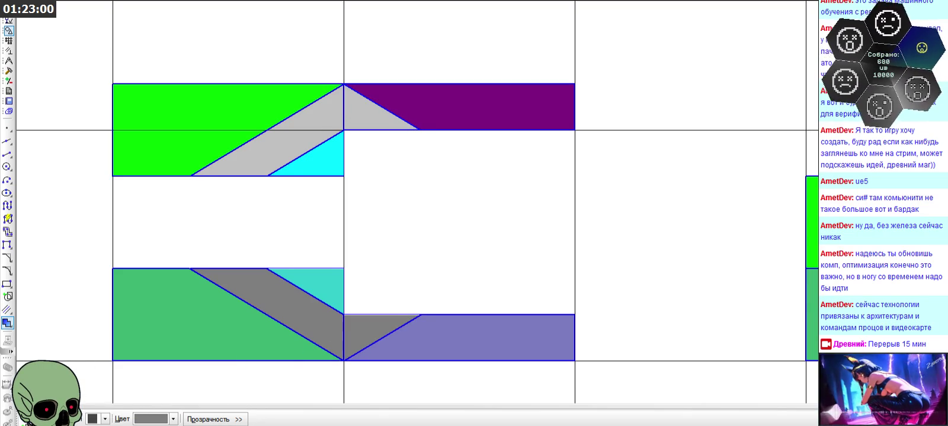
key("Escape")
scroll(348, 255, "down", 3)
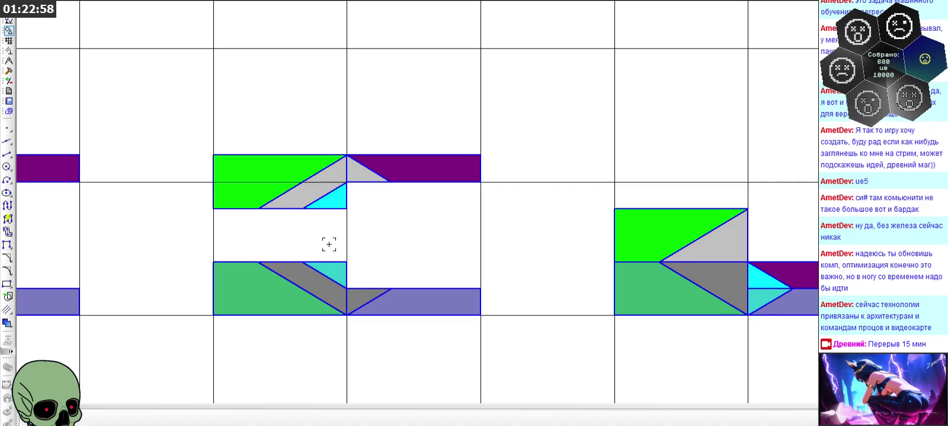
Copy the bevel line from its cyan corner and paste it into the right arrow glyph
scroll(381, 186, "down", 2)
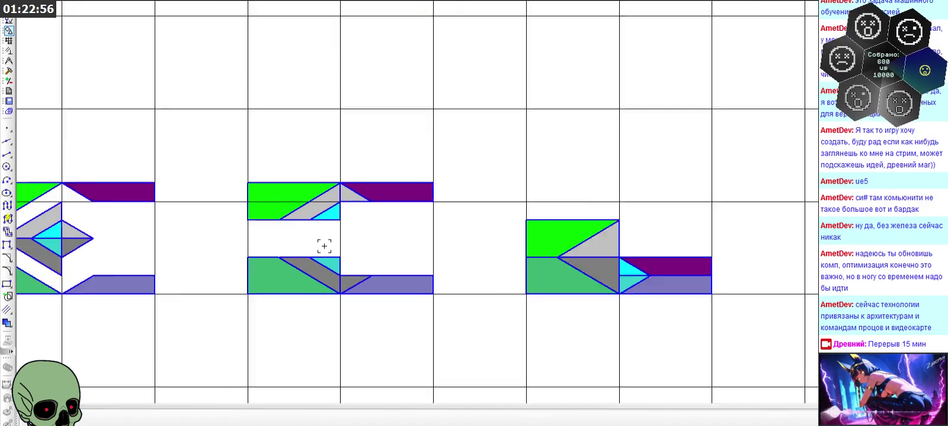
scroll(668, 243, "down", 1)
scroll(588, 261, "up", 4)
scroll(391, 222, "down", 2)
scroll(307, 202, "up", 2)
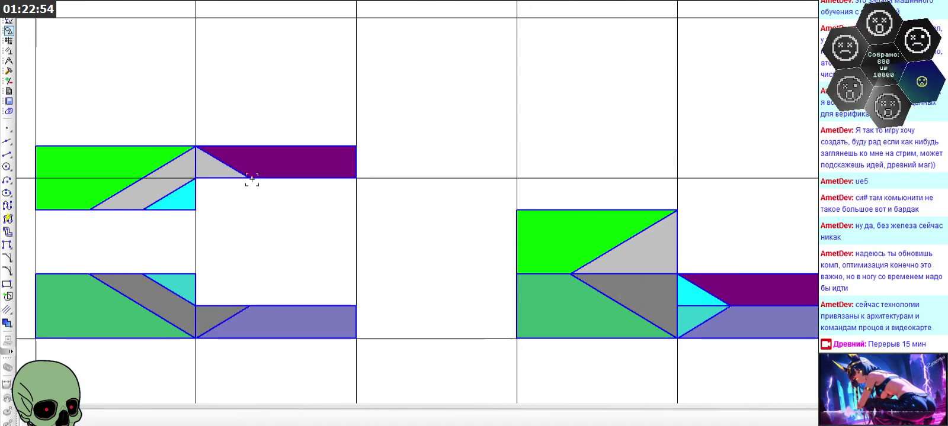
key("ctrl+c")
left_click(195, 210)
key("ctrl+v")
left_click(677, 274)
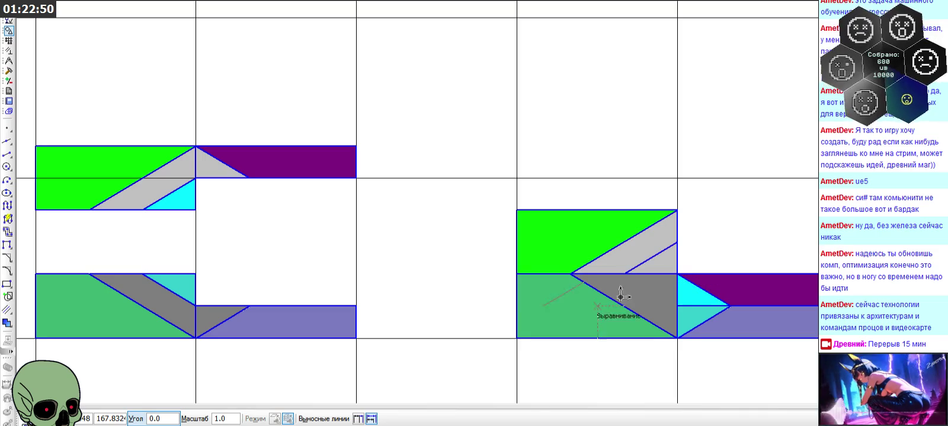
key("Escape")
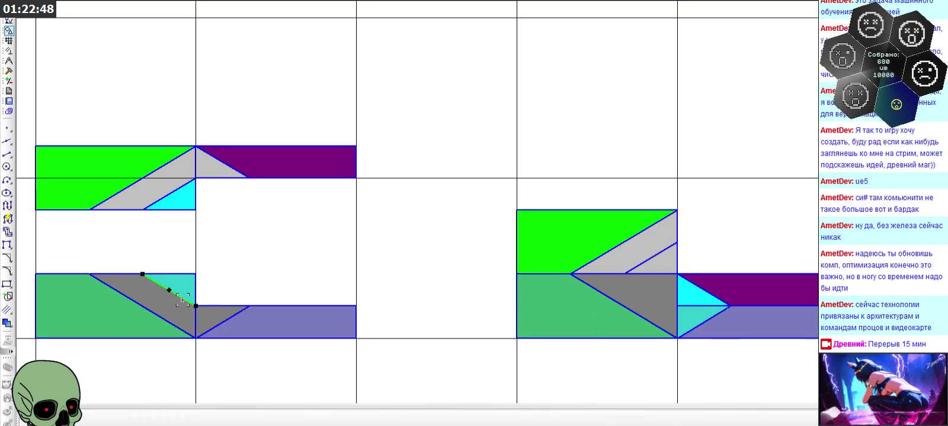
Copy the diagonal edge from its top corner and paste it at the arrow glyph's snapped corner
key("ctrl+c")
left_click(196, 274)
scroll(638, 310, "up", 2)
key("ctrl+v")
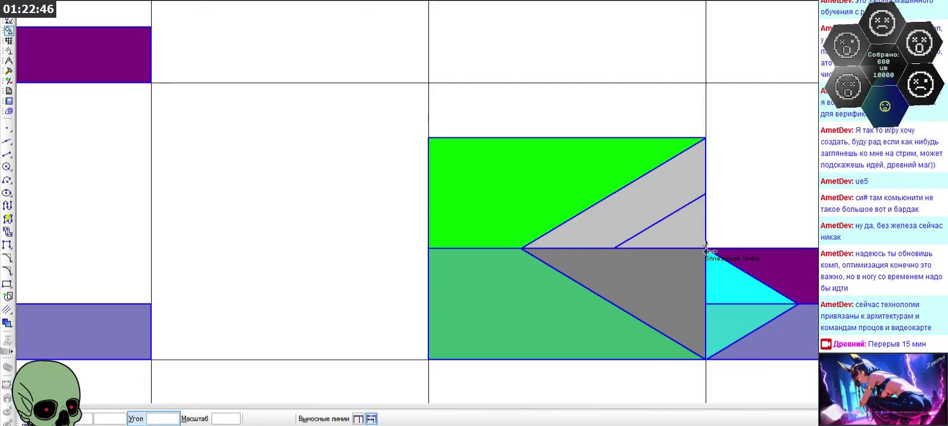
left_click(704, 247)
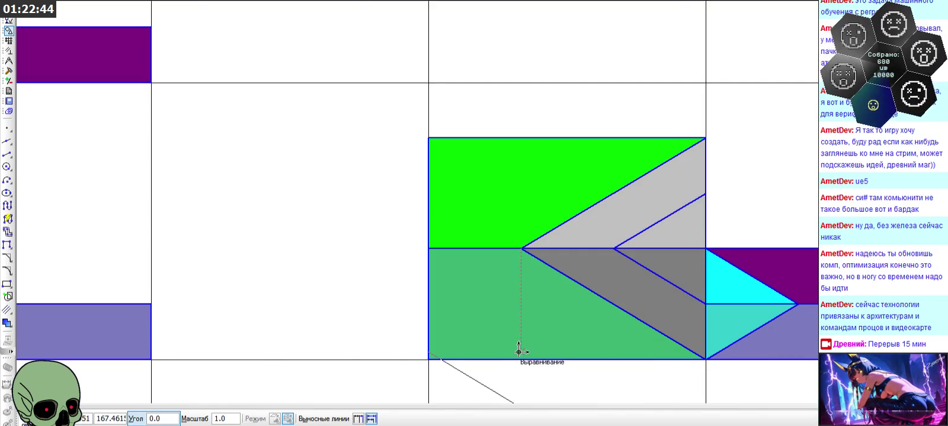
key("Escape")
scroll(244, 207, "down", 4)
scroll(452, 219, "up", 3)
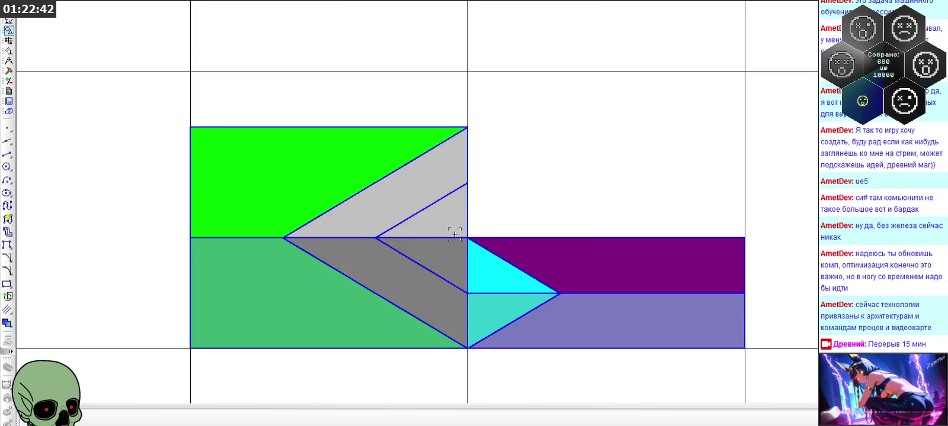
scroll(441, 224, "down", 2)
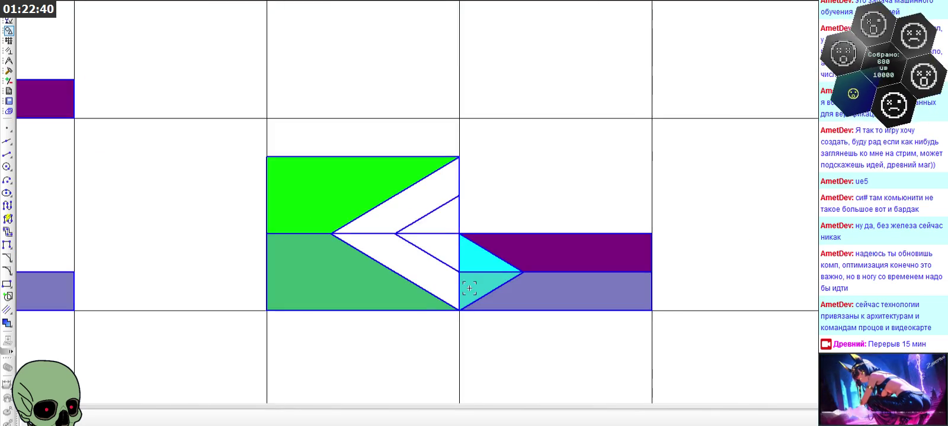
scroll(471, 244, "up", 3)
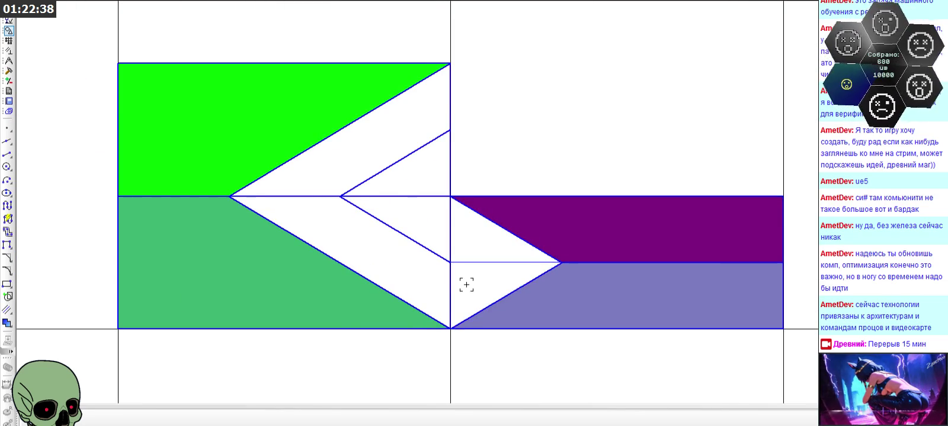
scroll(463, 282, "down", 1)
Fill the upper inner triangle cyan and the triangle below it turquoise
left_click(7, 322)
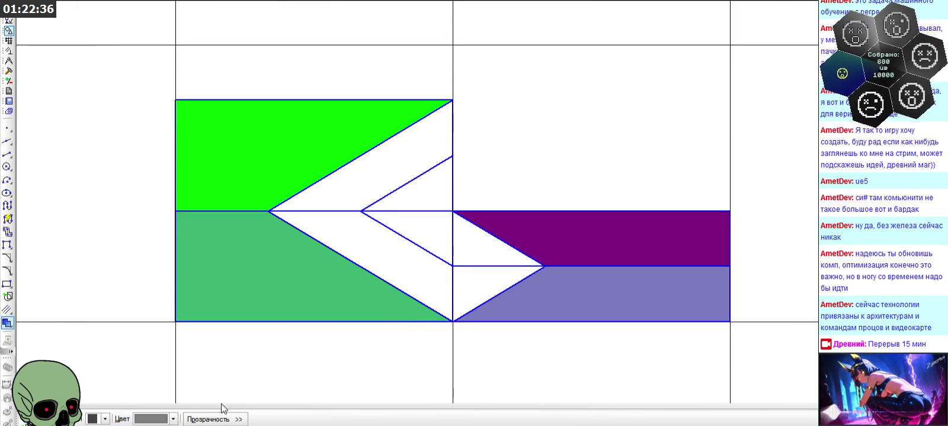
left_click(159, 421)
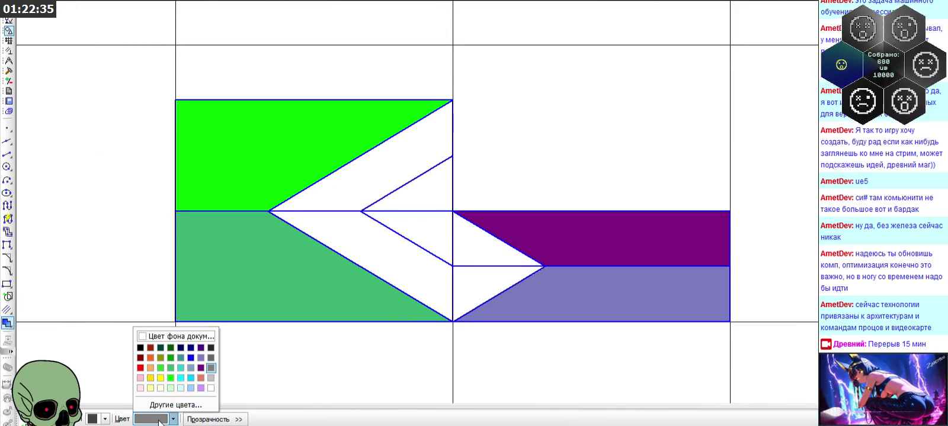
left_click(180, 377)
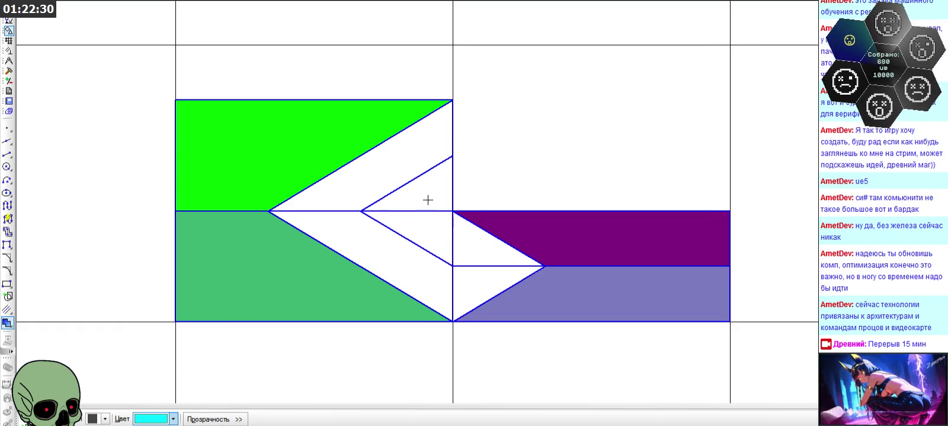
left_click(428, 199)
left_click(159, 419)
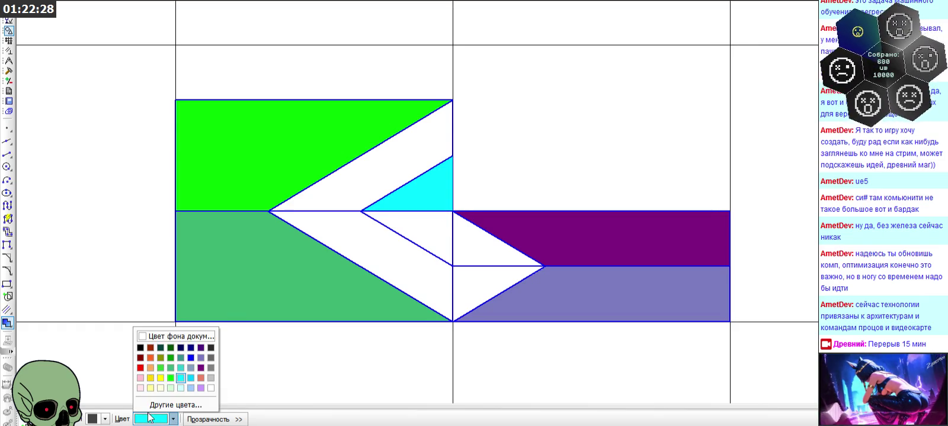
left_click(178, 368)
left_click(431, 230)
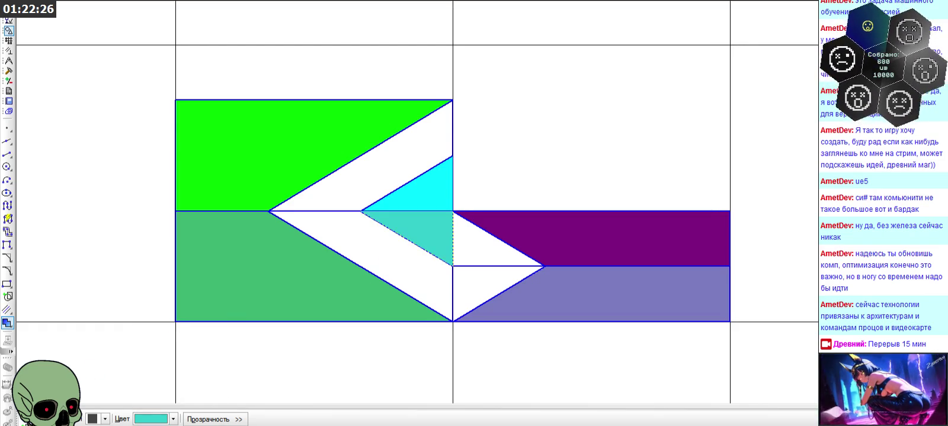
Fill the upper band and purple-side triangle light grey, the lower band and last triangle dark grey
left_click(159, 420)
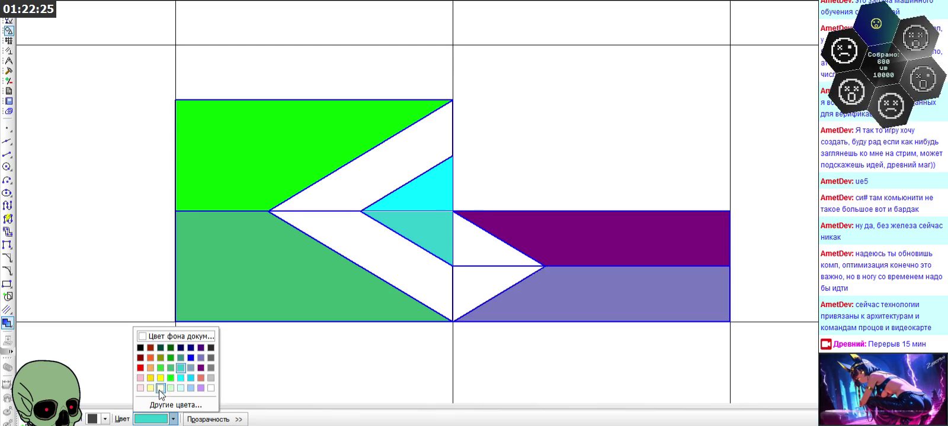
left_click(211, 385)
left_click(321, 202)
left_click(480, 240)
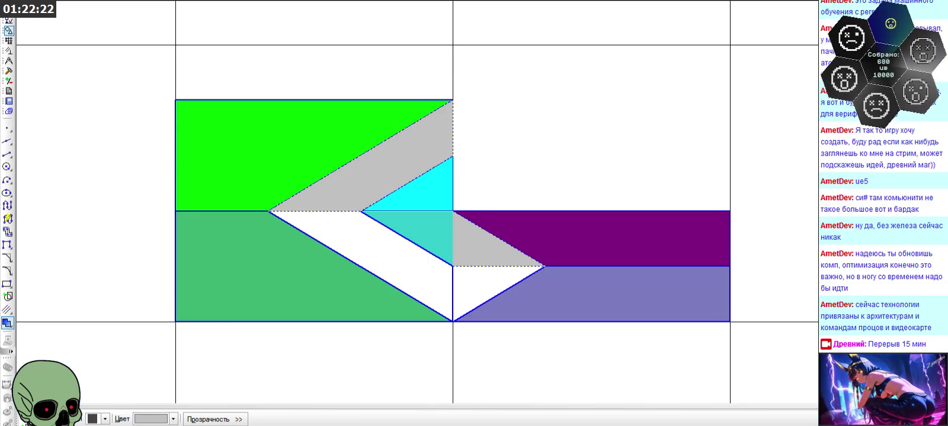
left_click(158, 419)
left_click(216, 376)
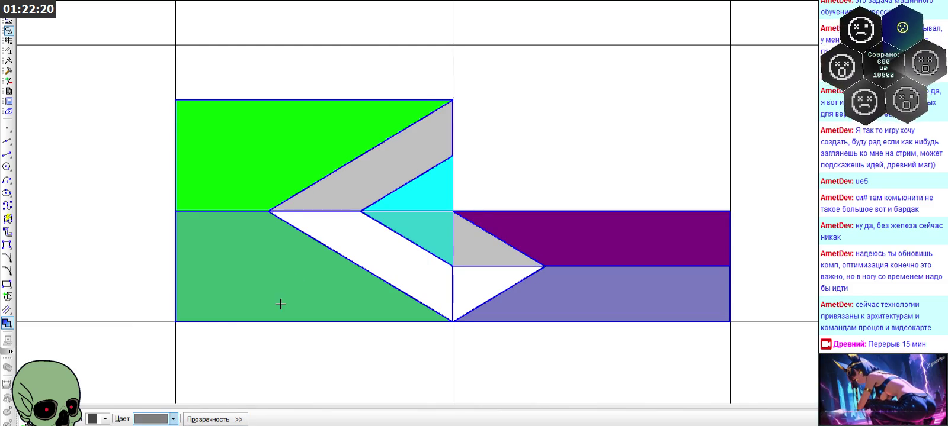
left_click(355, 256)
left_click(478, 286)
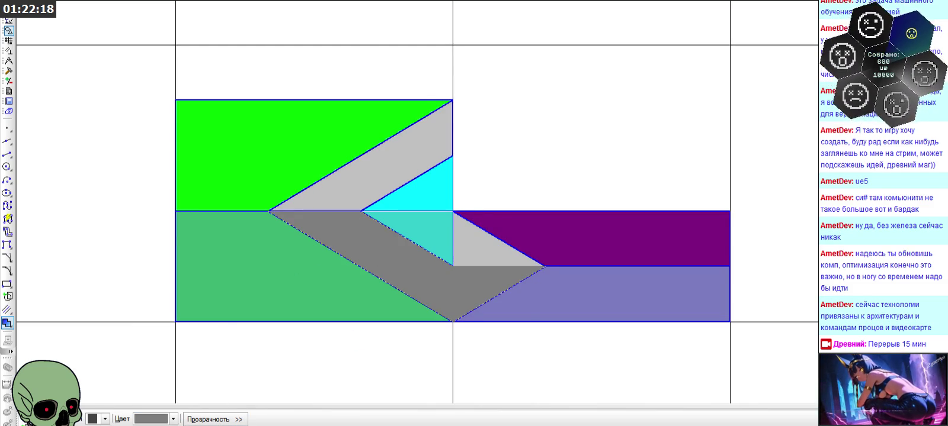
scroll(423, 177, "down", 3)
scroll(521, 195, "down", 2)
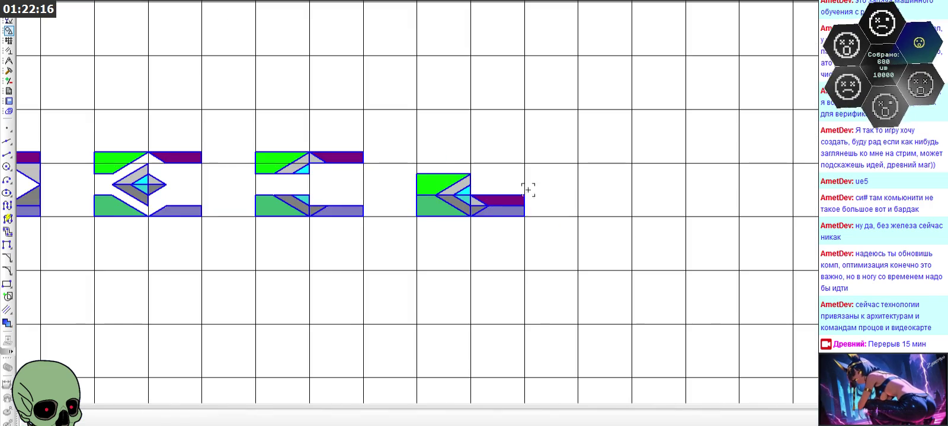
Scroll over the finished glyph rows, then zoom the Paint sketch sheet fully out
scroll(610, 203, "down", 2)
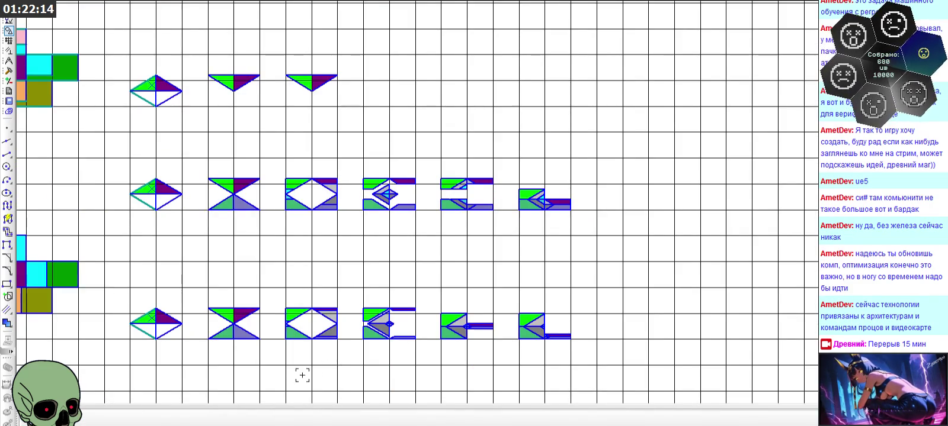
scroll(302, 376, "up", 1)
scroll(344, 334, "up", 1)
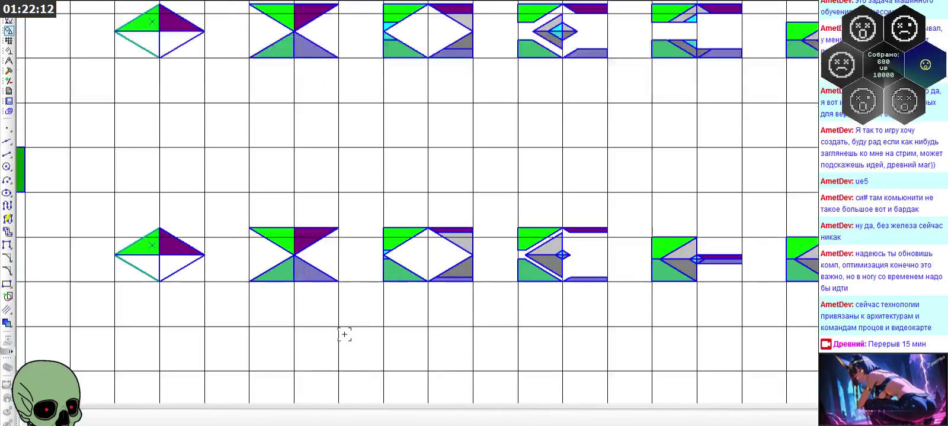
scroll(331, 296, "down", 1)
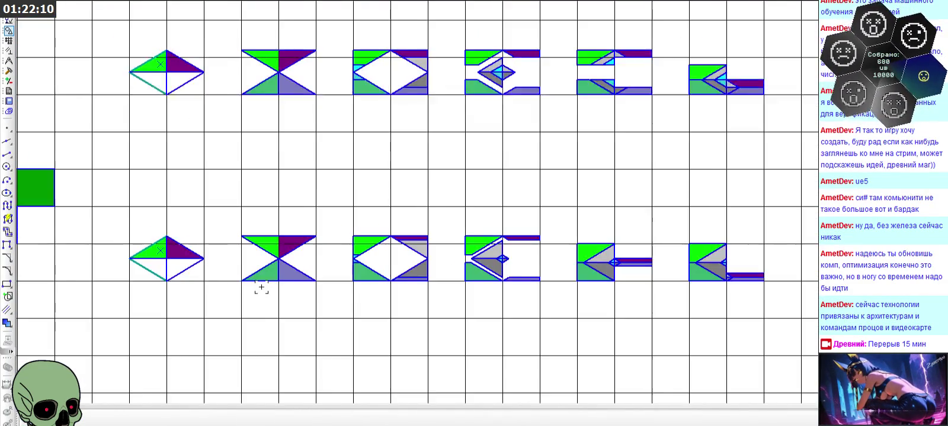
scroll(352, 293, "up", 1)
scroll(326, 294, "up", 1)
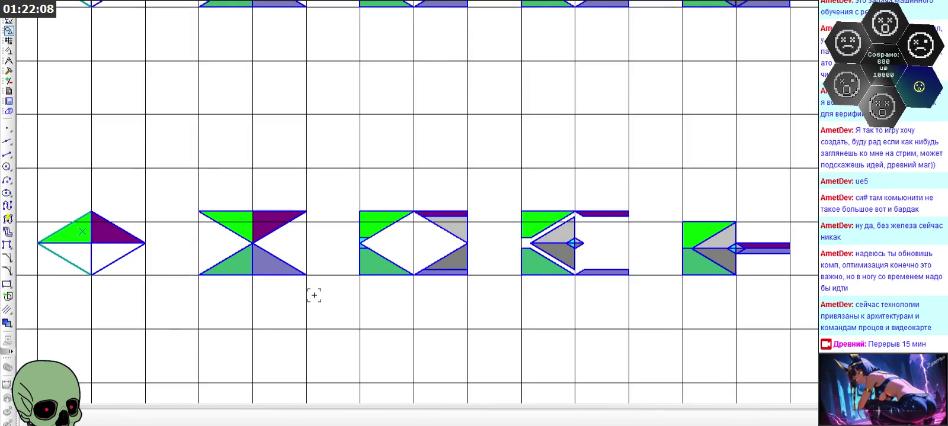
scroll(274, 294, "down", 1)
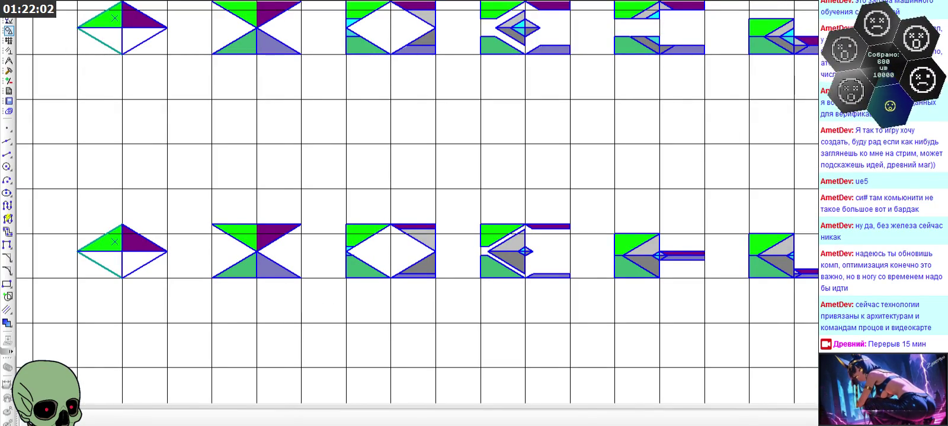
right_click(372, 290)
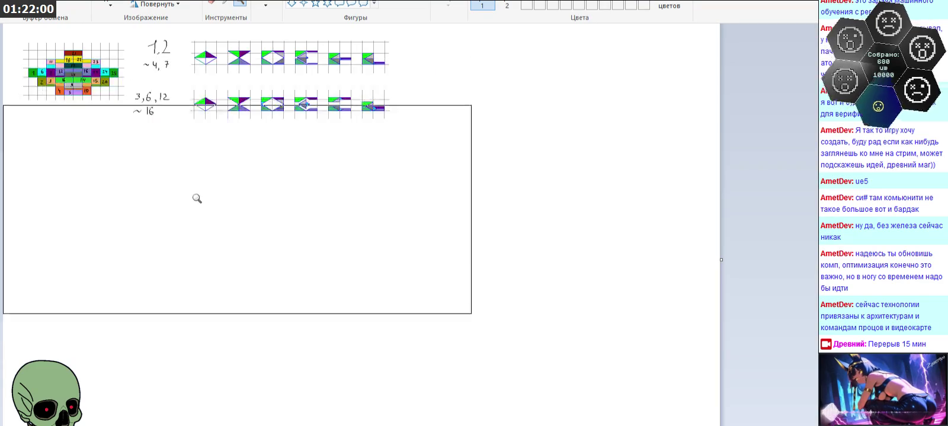
Paste the KOMPAS-3D screenshot into Paint and move it below the sketches
left_click(110, 4)
left_click(110, 4)
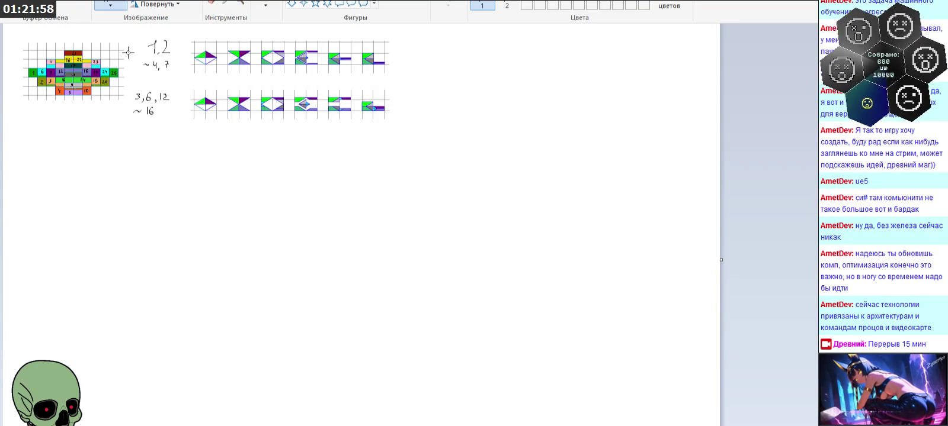
key("ctrl+v")
left_click_drag(173, 146, 209, 241)
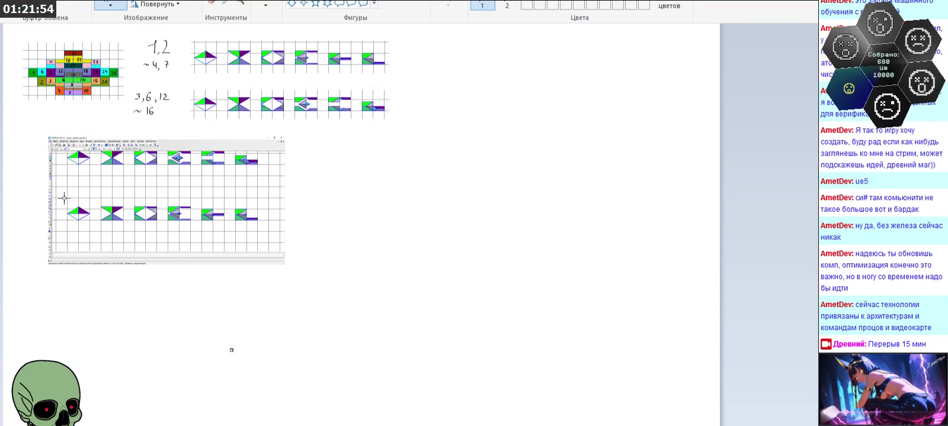
Replace the first sketch row with the screenshot's glyph row beside the 1,2 label, erasing the leftover
left_click_drag(204, 233, 265, 232)
left_click_drag(263, 228, 263, 229)
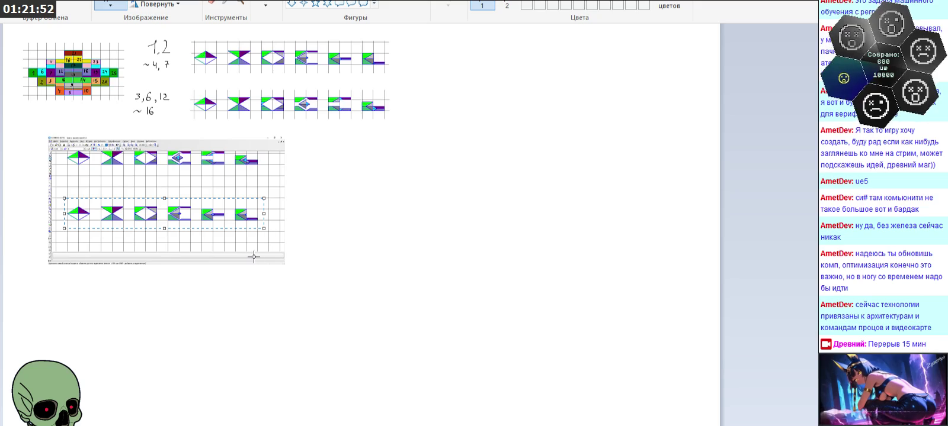
key("Delete")
left_click_drag(181, 32, 401, 80)
key("Delete")
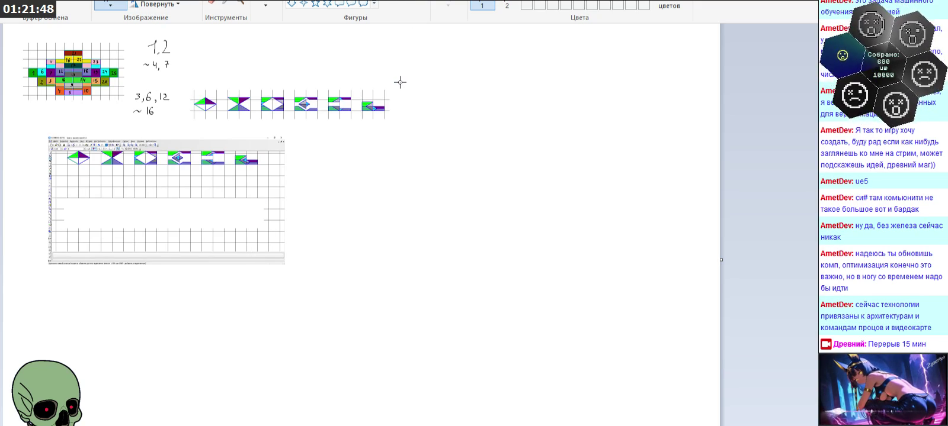
key("ctrl+v")
left_click_drag(102, 37, 290, 50)
mouse_move(40, 130)
left_mouse_down()
mouse_move(75, 162)
mouse_move(309, 283)
left_mouse_up()
key("Delete")
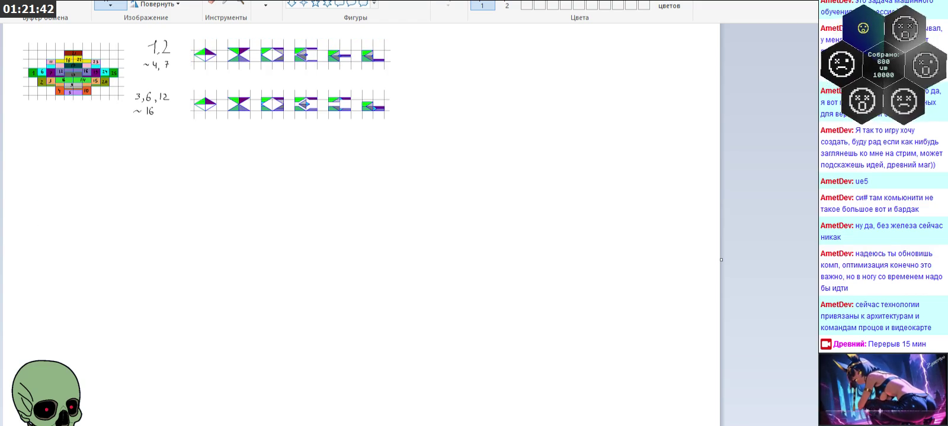
In KOMPAS-3D, pan the drawing to show the lower glyph rows
key("alt+Tab")
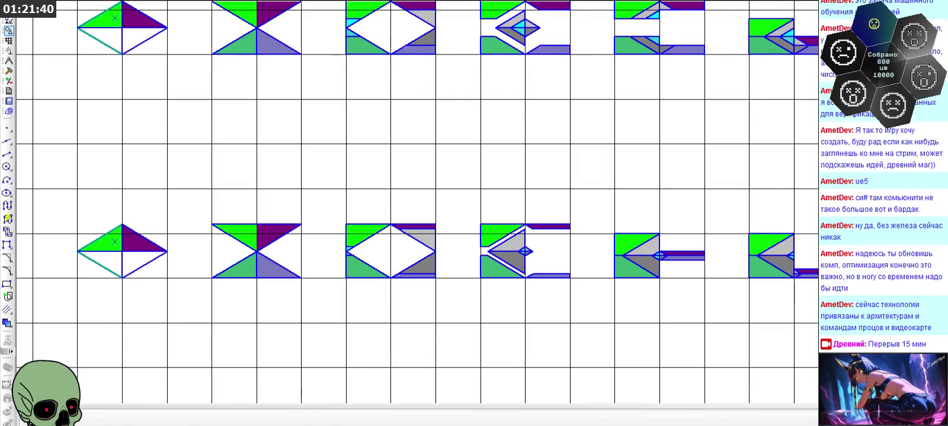
middle_click_drag(415, 59, 431, 246)
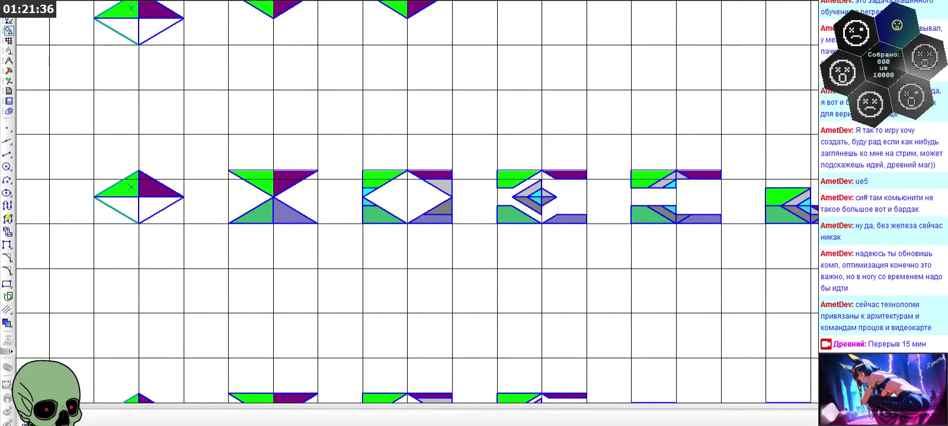
scroll(425, 139, "down", 1)
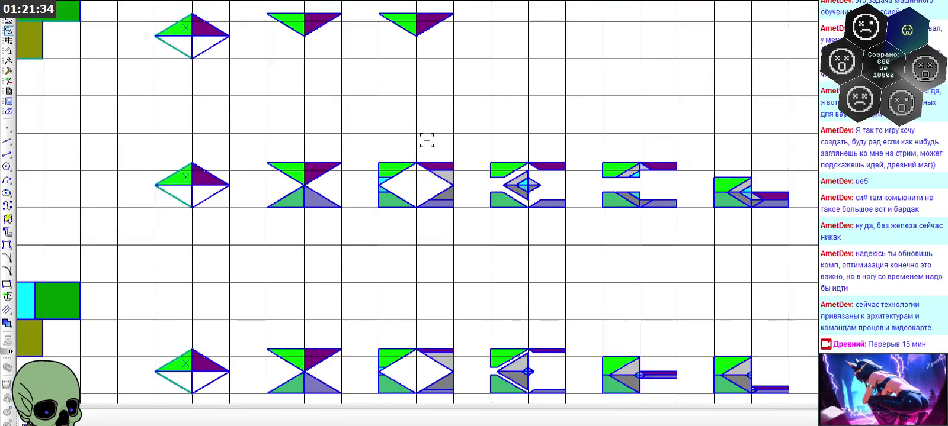
scroll(410, 152, "up", 1)
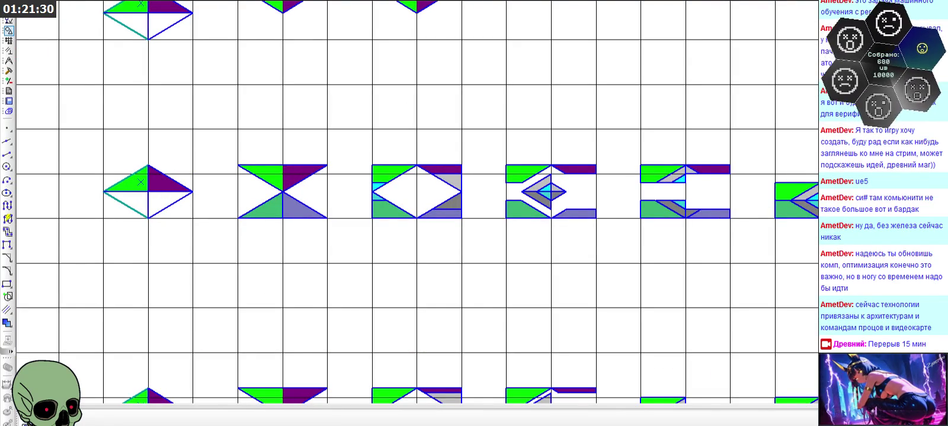
key("alt+Tab")
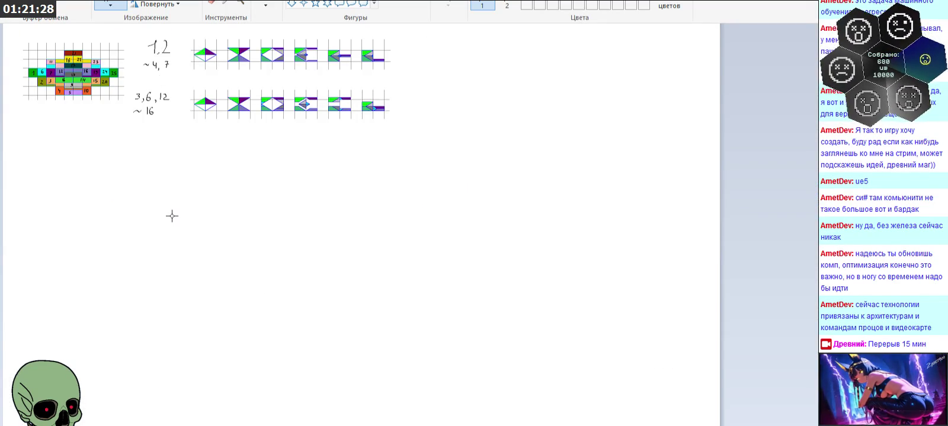
Paste the new screenshot below the sketches and cut out its middle glyph row
key("ctrl+v")
left_click_drag(155, 93, 233, 253)
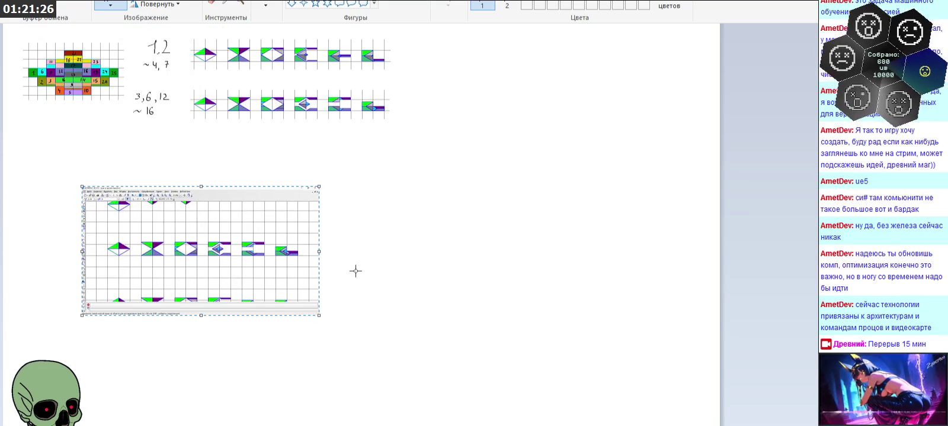
left_click_drag(106, 230, 305, 269)
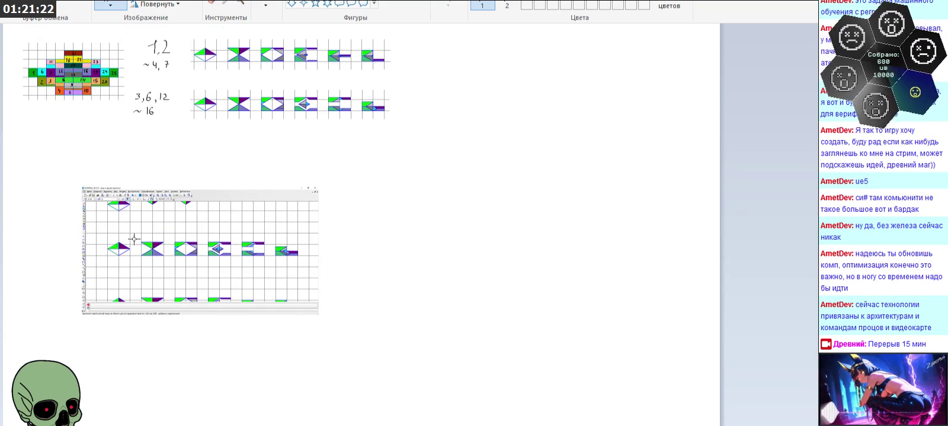
left_click(102, 231)
left_click_drag(103, 231, 308, 267)
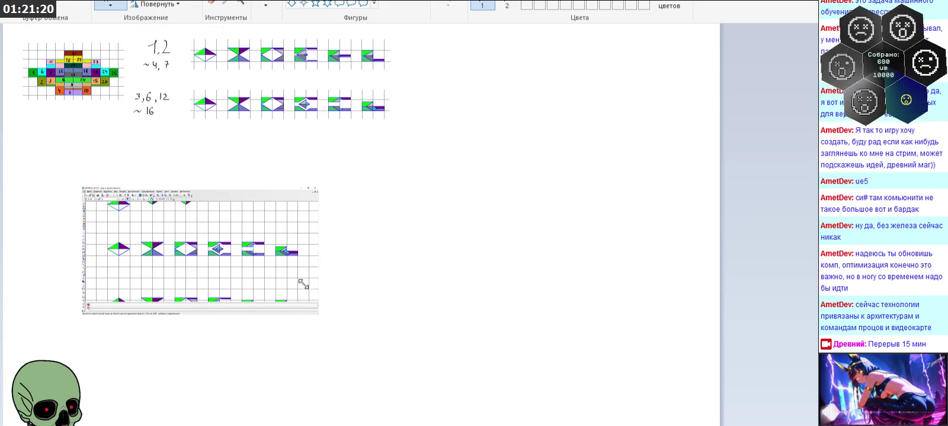
key("Delete")
Replace the old second sketch row with the updated glyph row and delete the leftover screenshot
left_click_drag(187, 84, 479, 141)
key("ctrl+x")
key("ctrl+v")
left_click_drag(106, 57, 293, 118)
left_click(277, 170)
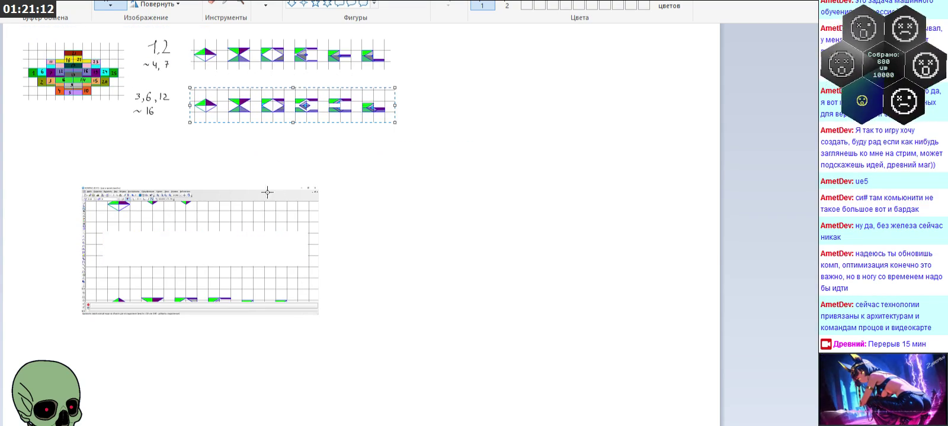
left_click_drag(82, 166, 369, 348)
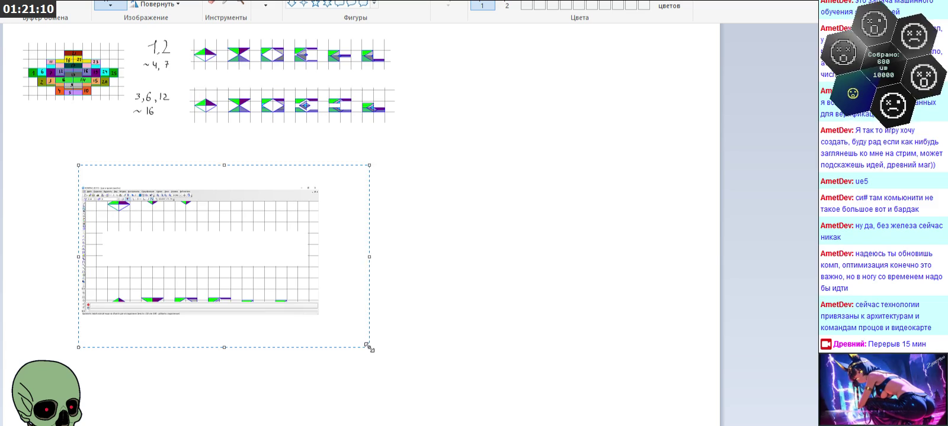
key("Delete")
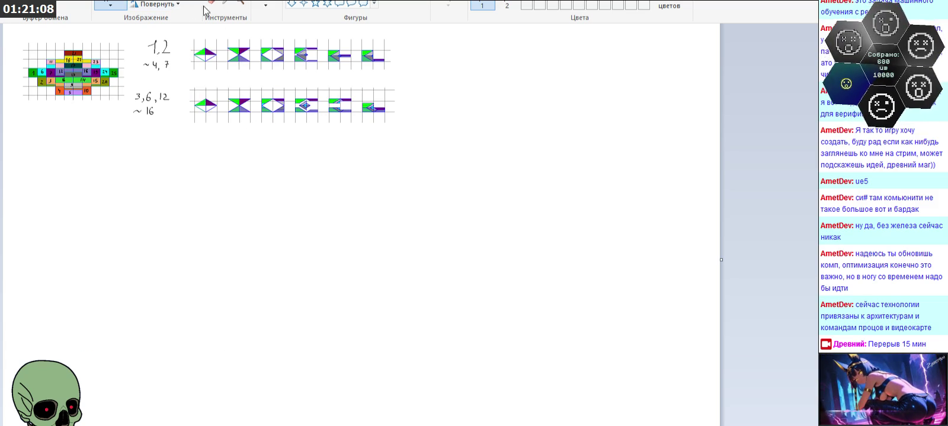
left_click(239, 6)
left_click(144, 100)
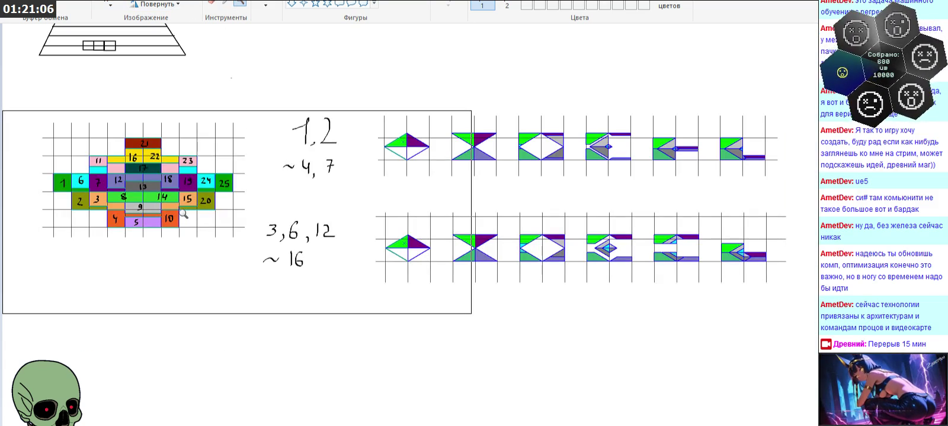
Zoom further into the grid sketches, undo the outline, and return to KOMPAS-3D
left_click(186, 211)
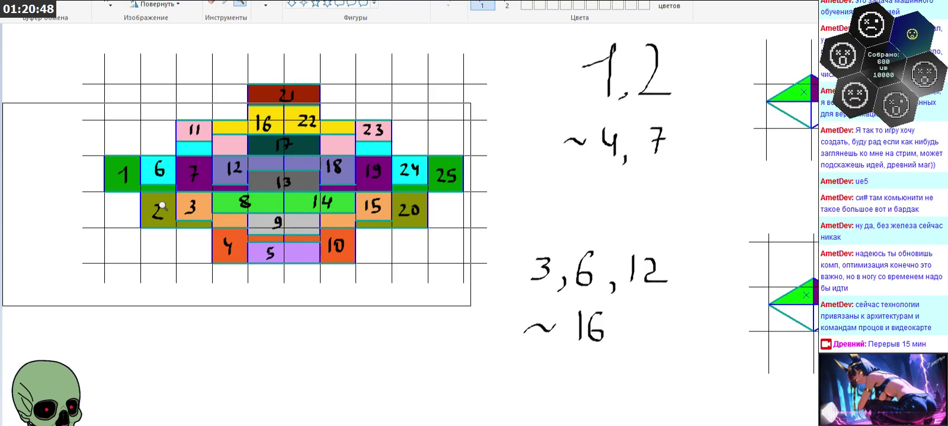
key("ctrl+z")
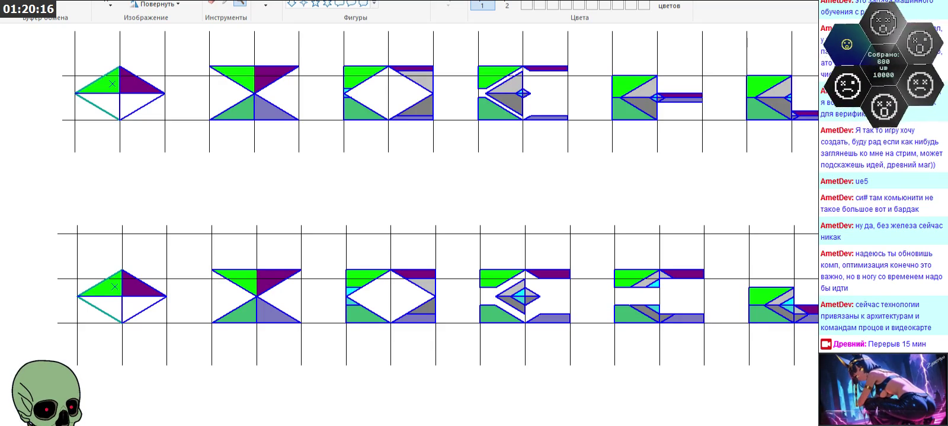
key("alt+Tab")
scroll(371, 114, "down", 3, "ctrl")
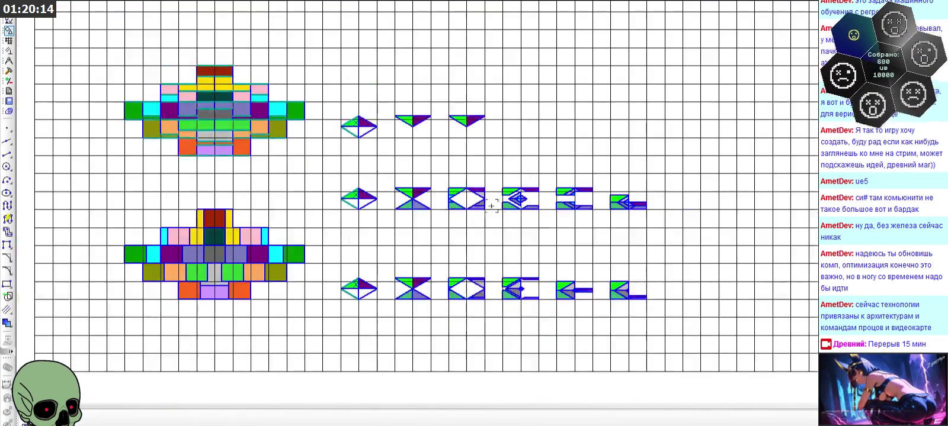
scroll(439, 113, "up", 2, "ctrl")
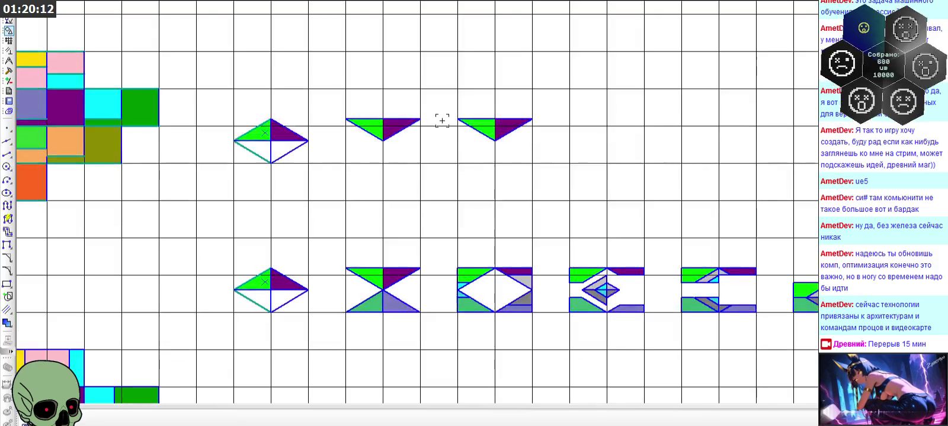
scroll(496, 140, "up", 2)
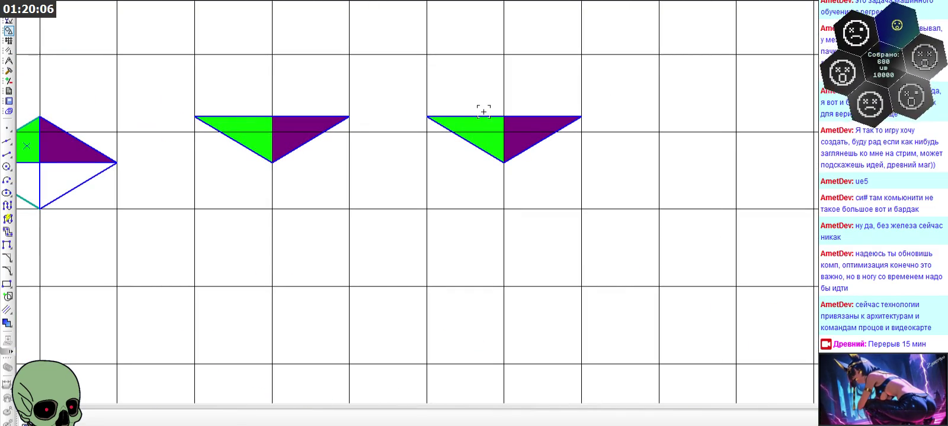
scroll(483, 112, "up", 2)
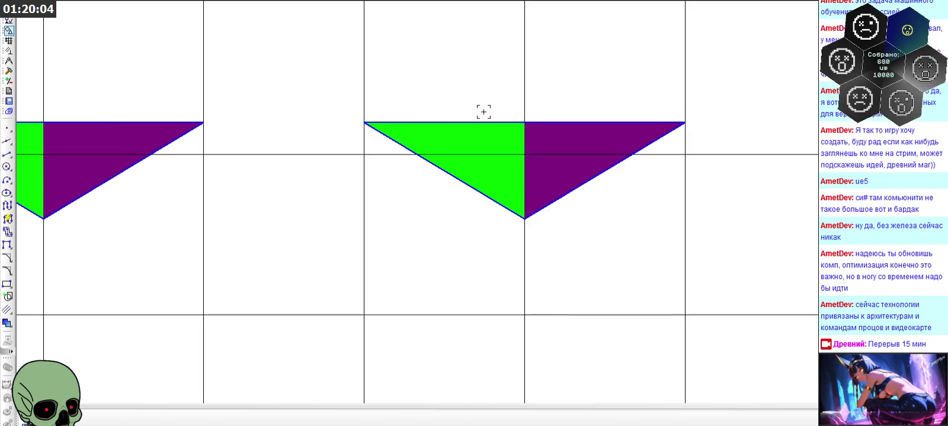
scroll(483, 111, "down", 1)
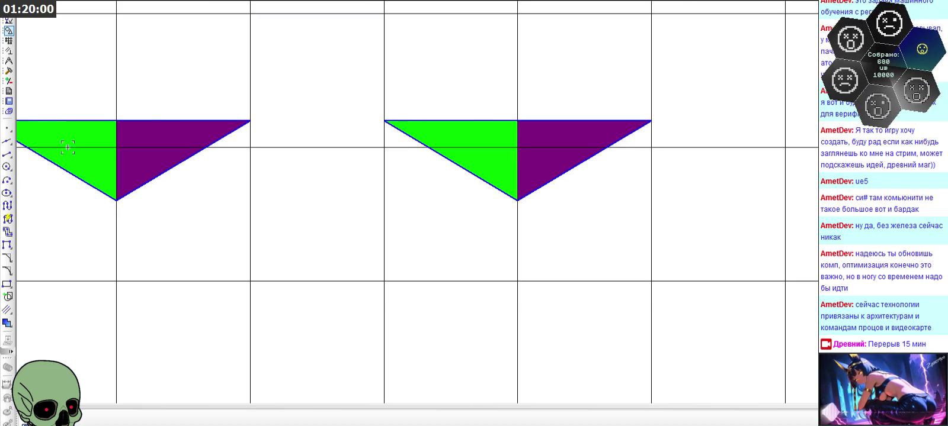
left_click(7, 154)
left_click(517, 121)
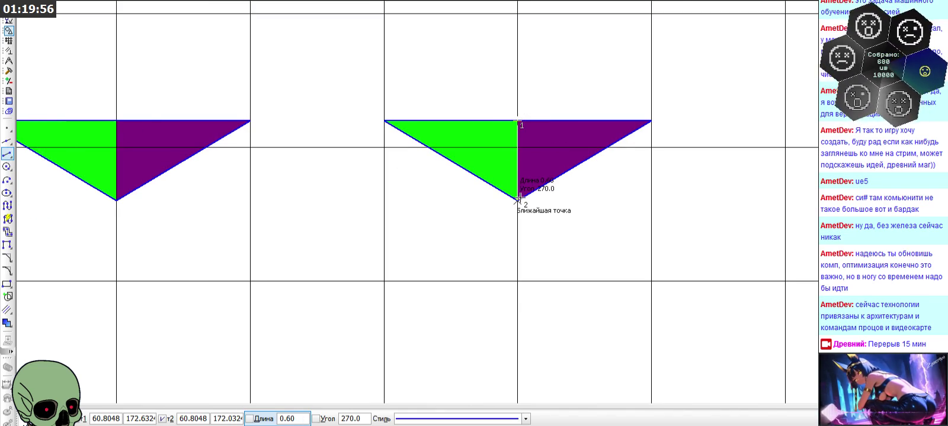
key("Escape")
scroll(490, 83, "down", 2)
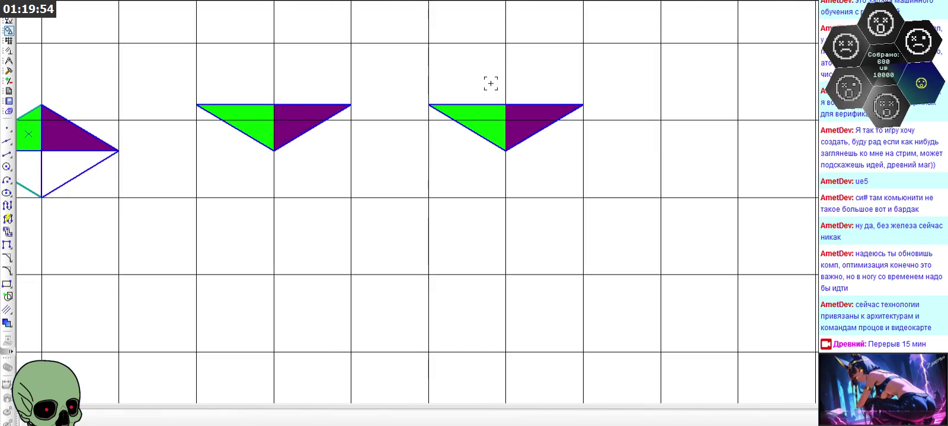
scroll(491, 83, "down", 2)
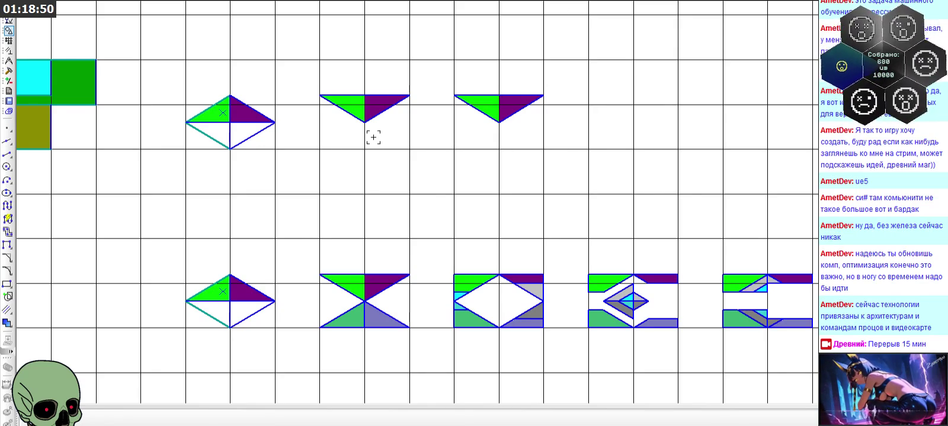
scroll(603, 97, "up", 2)
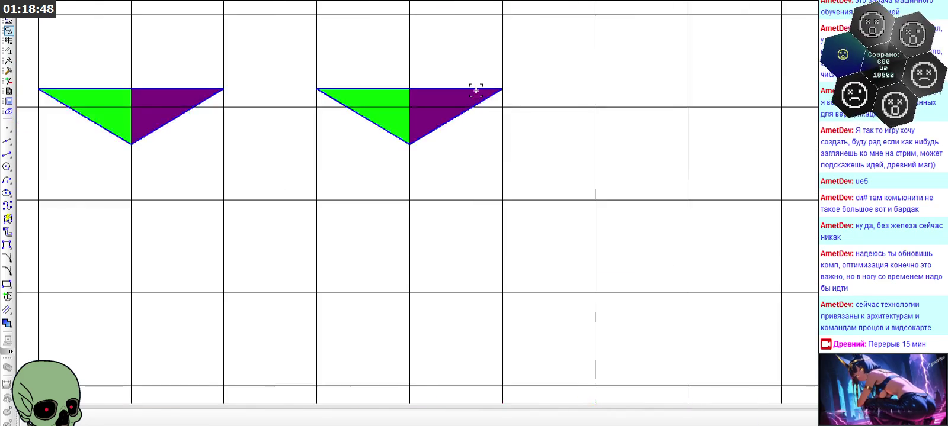
Draw a 0.30-long vertical segment to the right of the second top-row triangle
scroll(476, 89, "up", 2)
left_click(7, 154)
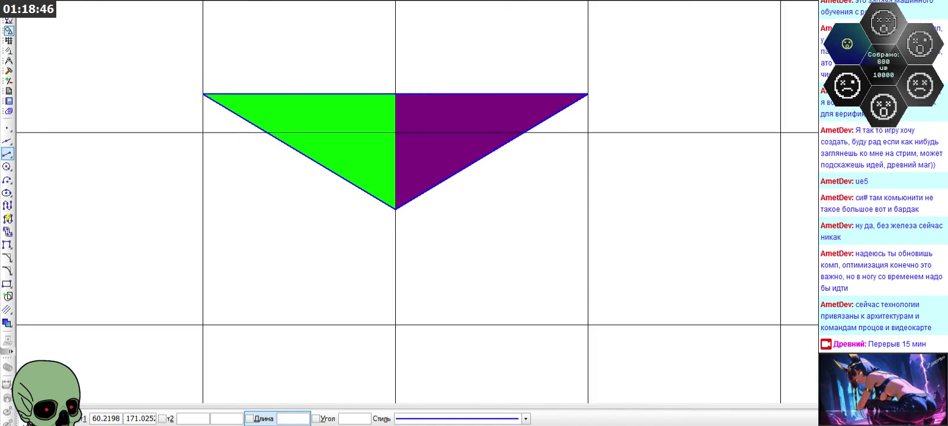
left_click(298, 419)
key("Return")
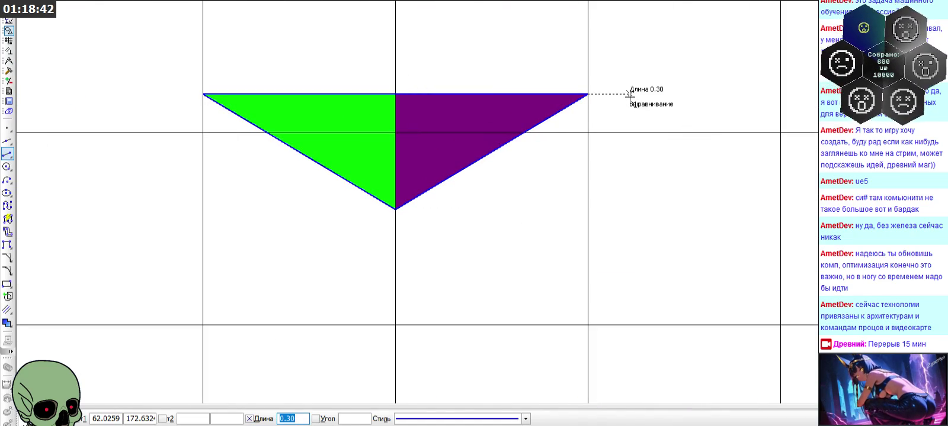
left_click(628, 93)
left_click(620, 146)
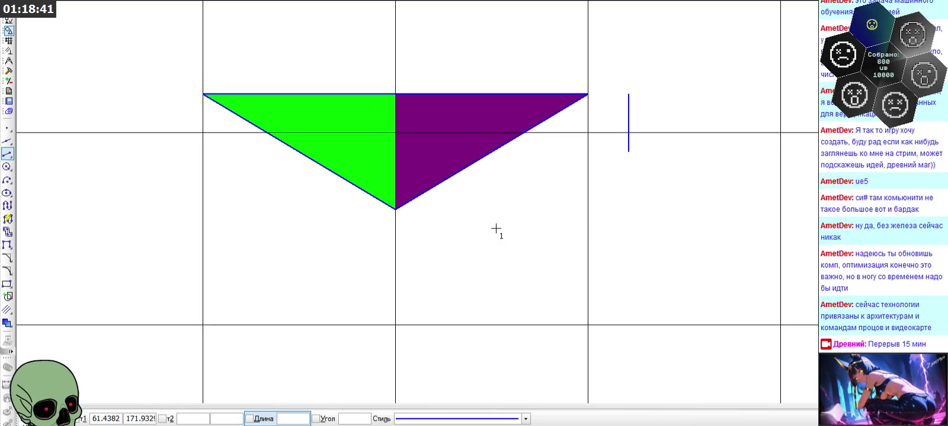
Add a horizontal auxiliary line at the segment's lower end and begin the inner bevel edge
left_click(7, 141)
left_click(629, 151)
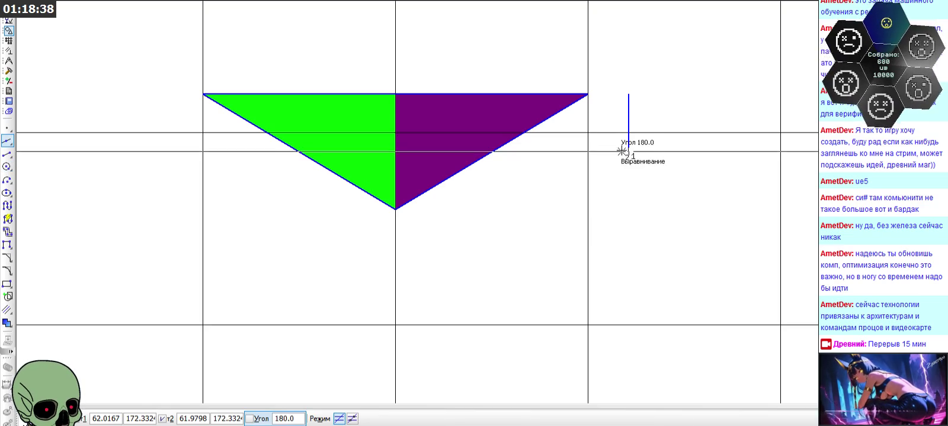
left_click(7, 154)
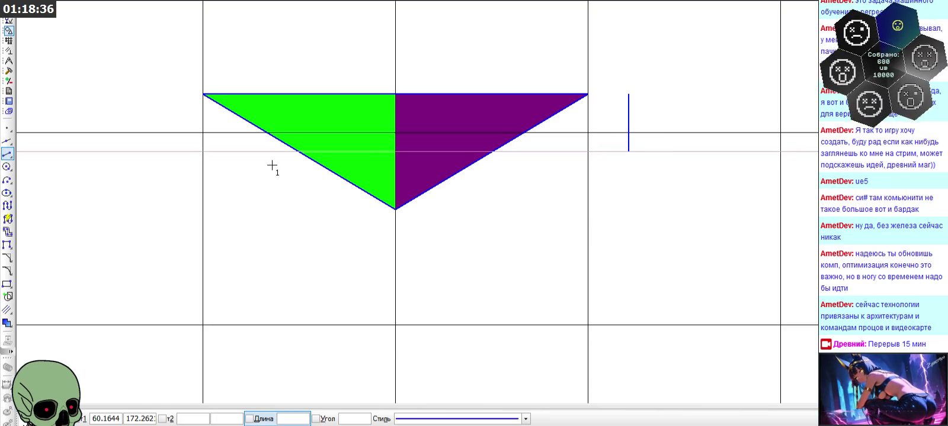
left_click(300, 152)
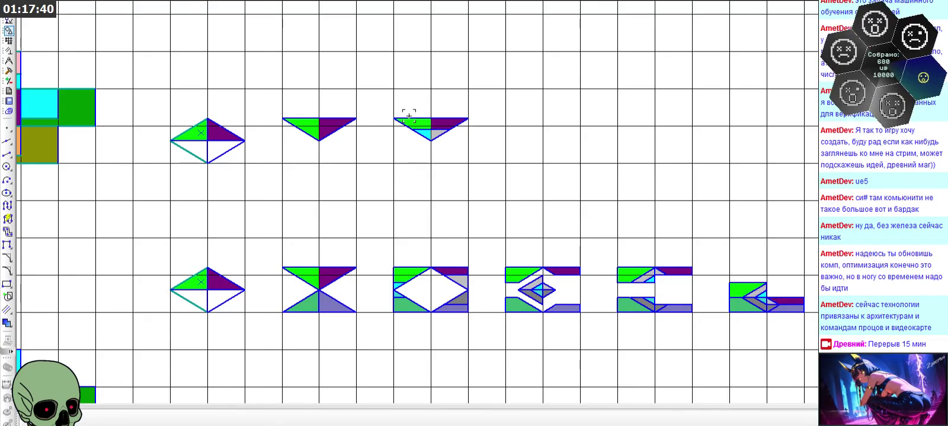
Draw a horizontal segment to the triangle's bottom vertex and a vertical one up to the cyan facet
scroll(476, 307, "up", 1)
scroll(469, 286, "up", 1)
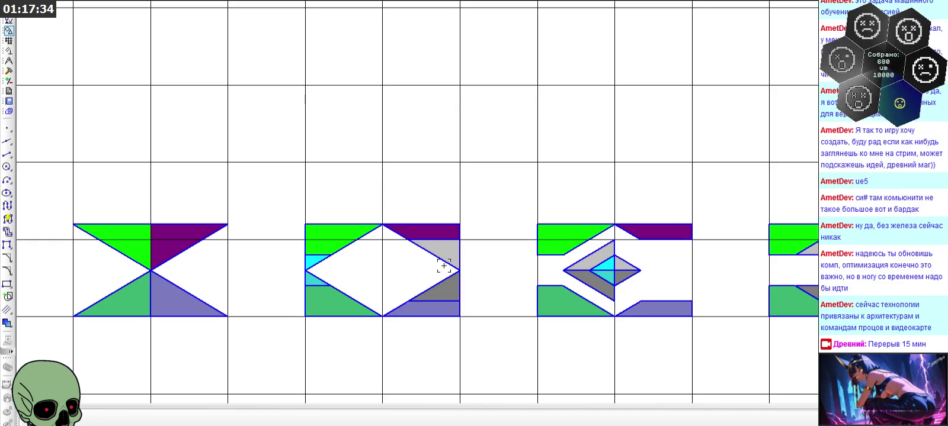
scroll(444, 266, "down", 1)
scroll(444, 266, "down", 1)
scroll(443, 265, "down", 1)
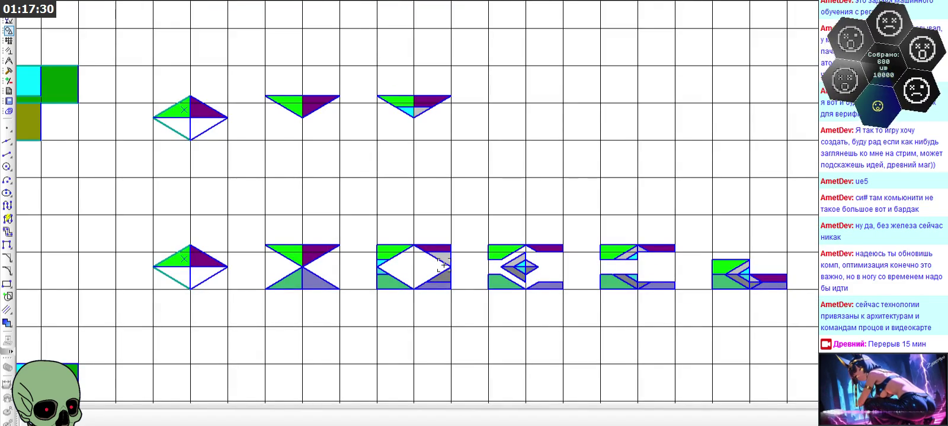
scroll(393, 96, "up", 1)
scroll(395, 107, "up", 2)
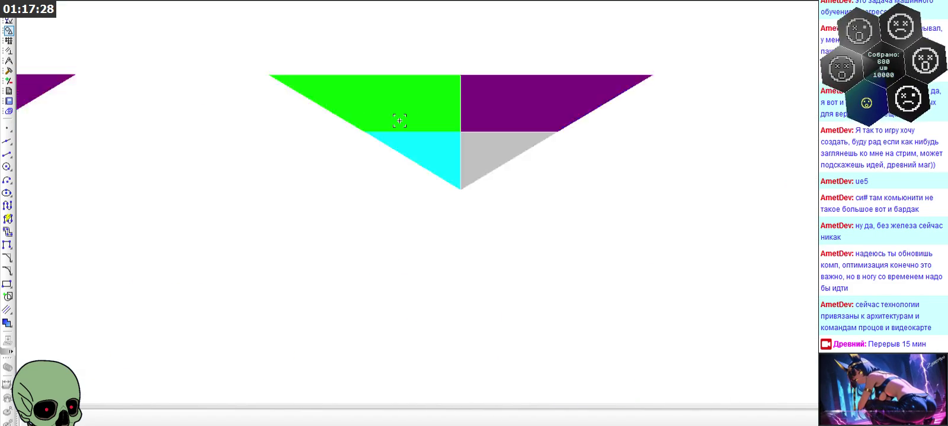
left_click(6, 155)
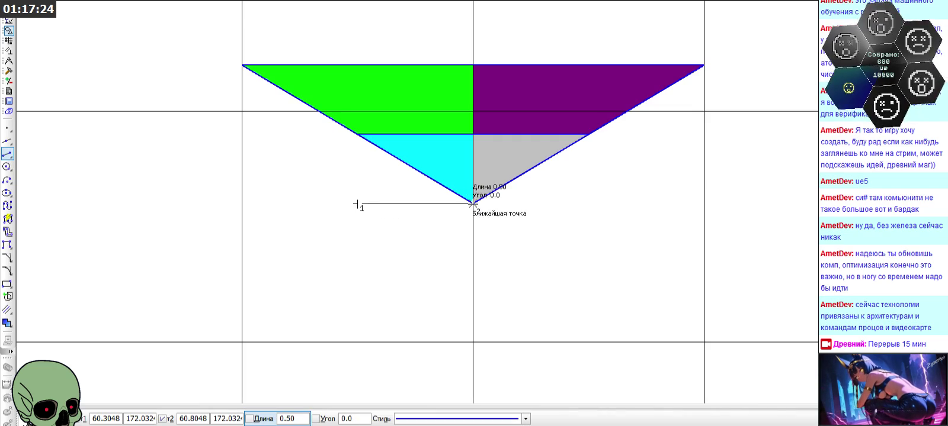
left_click(473, 203)
left_click(358, 204)
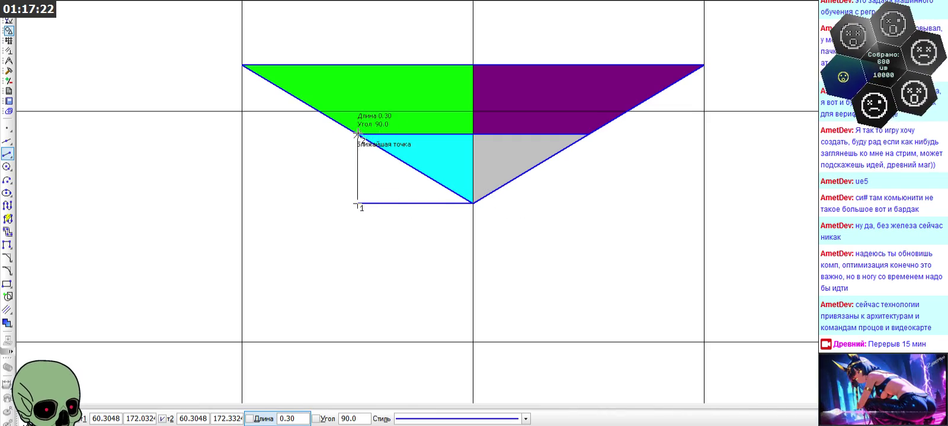
left_click(357, 135)
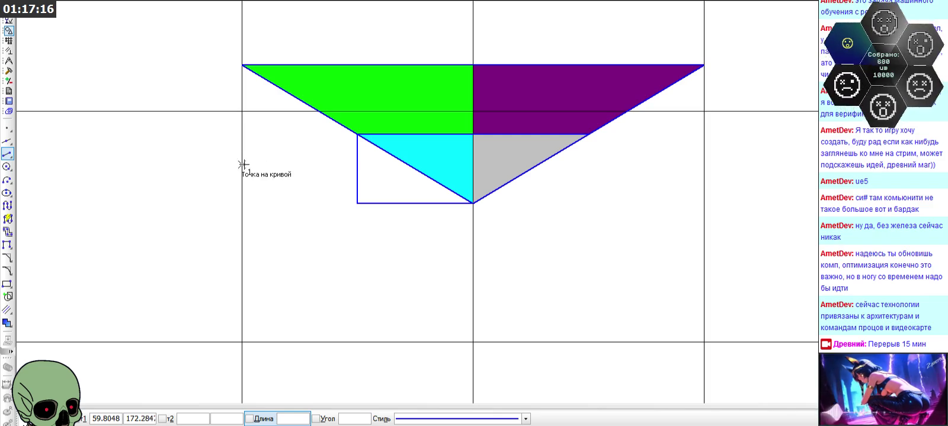
left_click(54, 419)
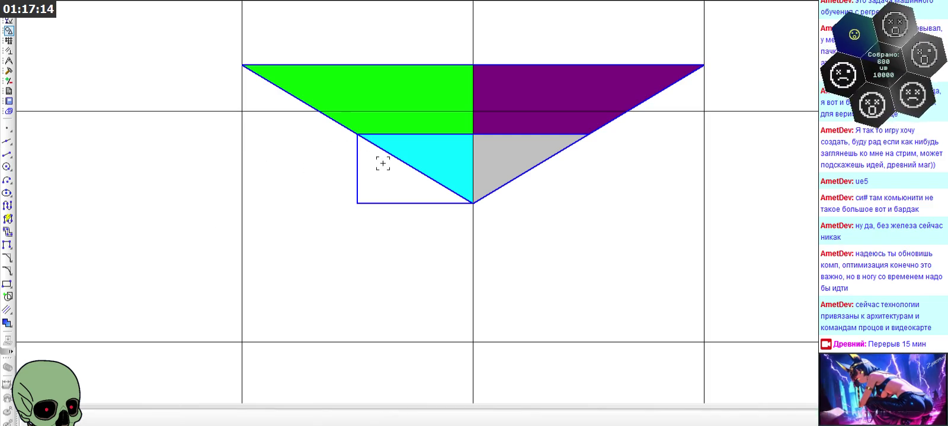
Mirror the diagonal edge so a slanted copy crosses the green half
scroll(393, 165, "down", 5)
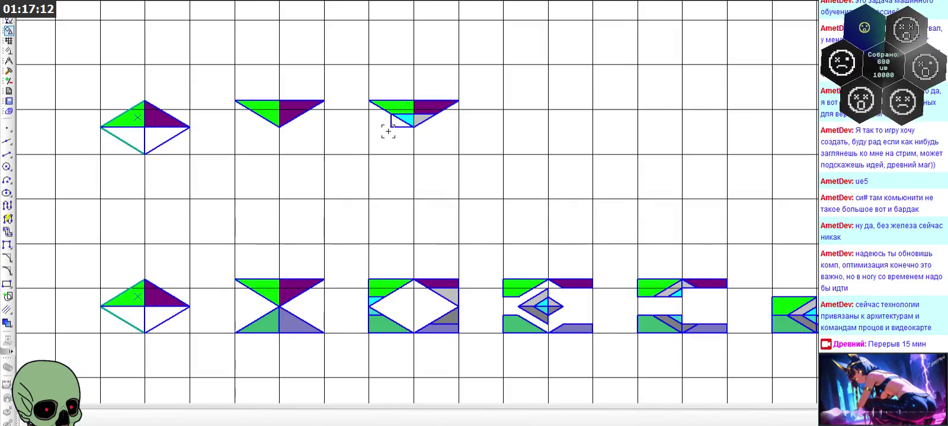
scroll(388, 132, "up", 5)
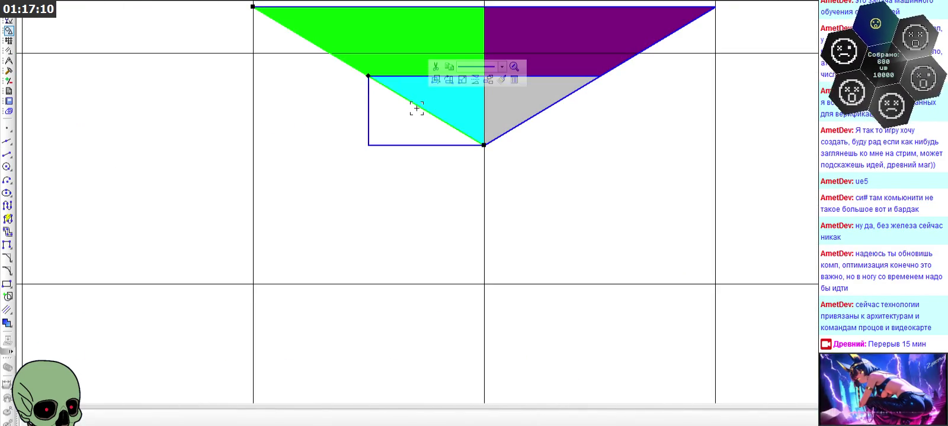
left_click(470, 81)
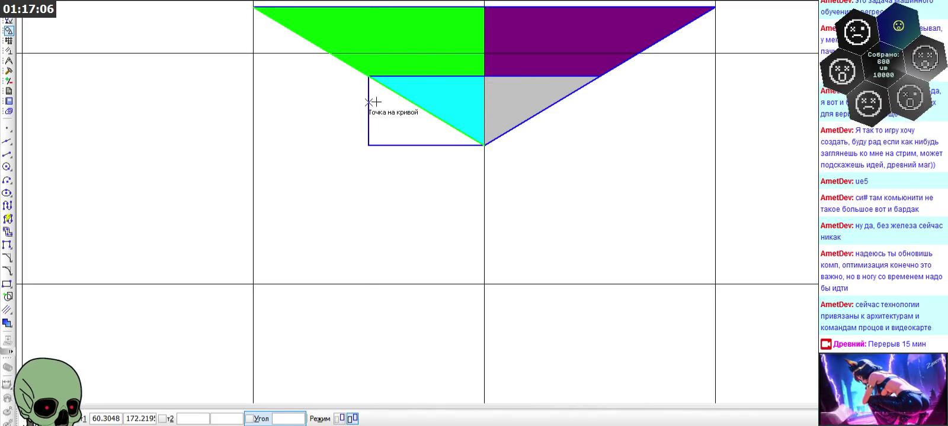
left_click(369, 110)
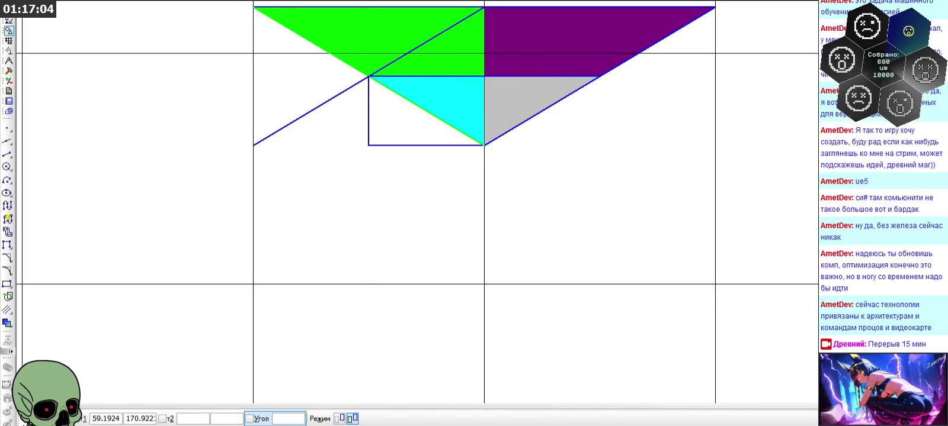
key("Escape")
scroll(347, 232, "down", 2)
scroll(385, 205, "down", 1)
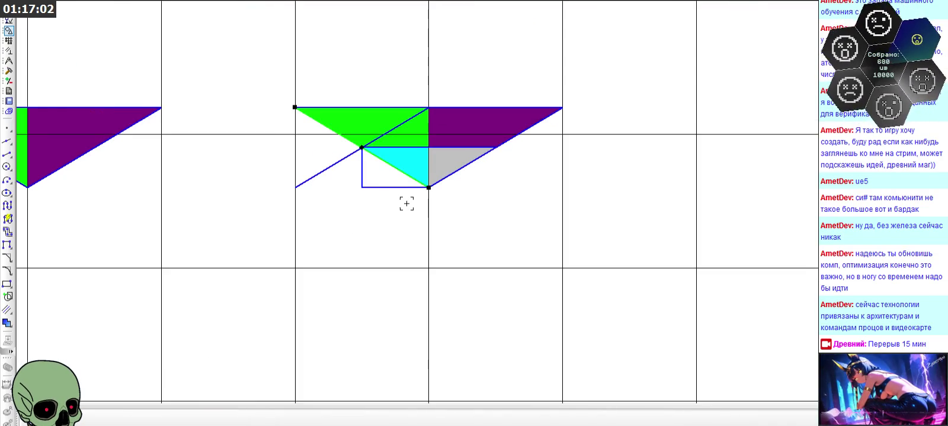
scroll(406, 204, "down", 2)
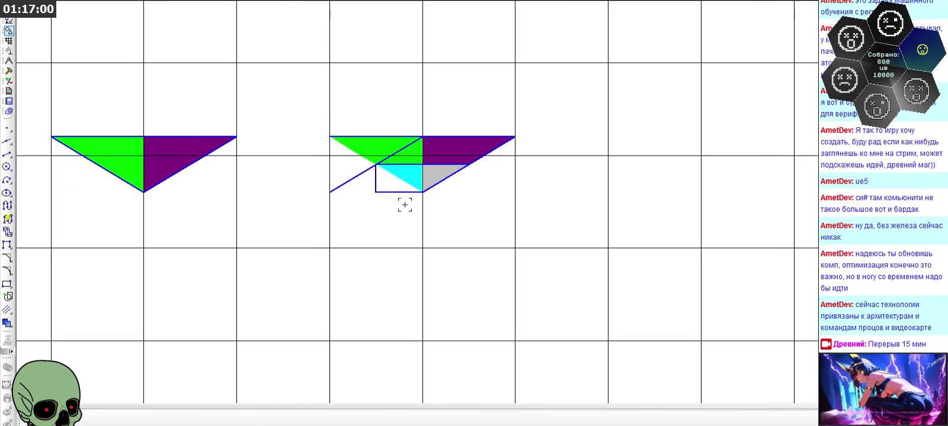
scroll(398, 159, "down", 3)
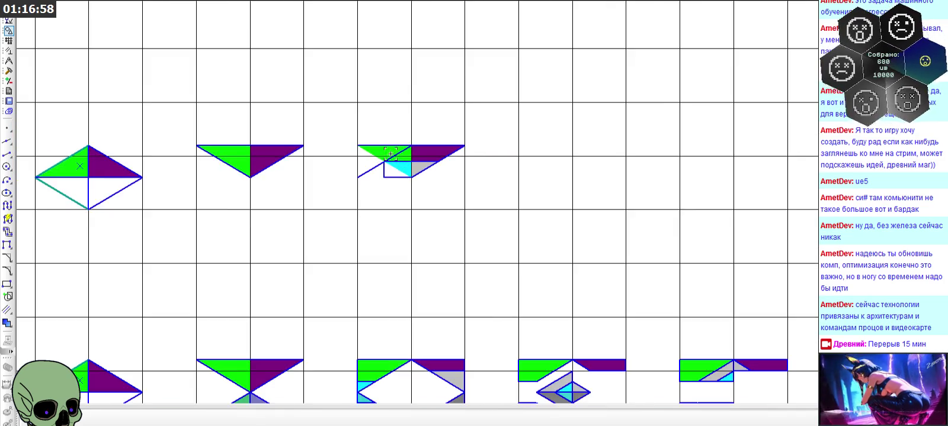
scroll(390, 178, "up", 8)
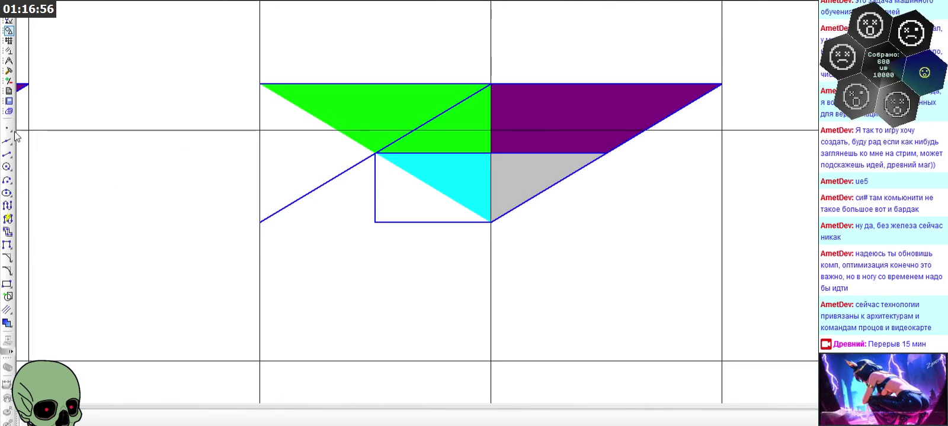
left_click(9, 72)
Trim the extra diagonal pieces and delete the cyan and green fills
left_click(7, 205)
left_click(286, 207)
scroll(372, 172, "down", 1)
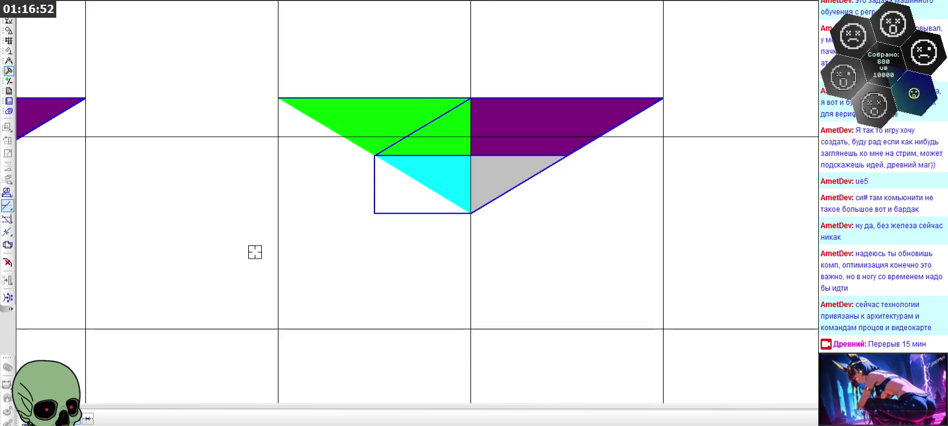
key("Escape")
left_click(385, 157)
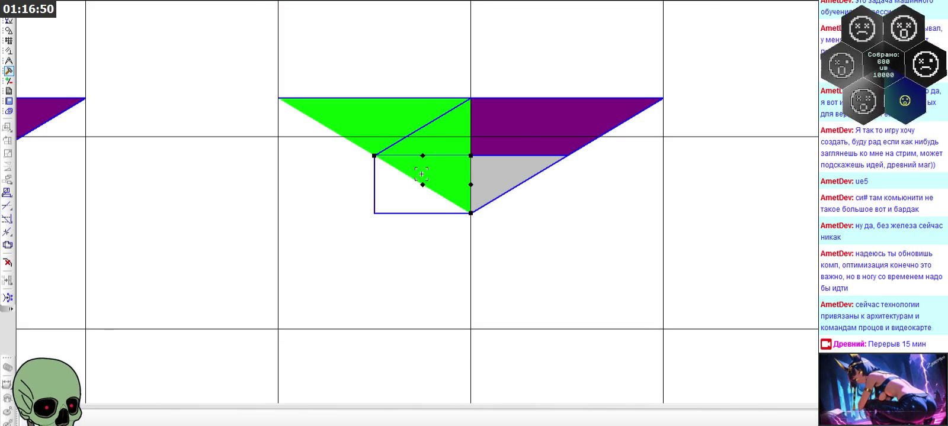
key("Delete")
scroll(405, 116, "down", 1)
left_click(408, 126)
key("Delete")
scroll(420, 150, "down", 1)
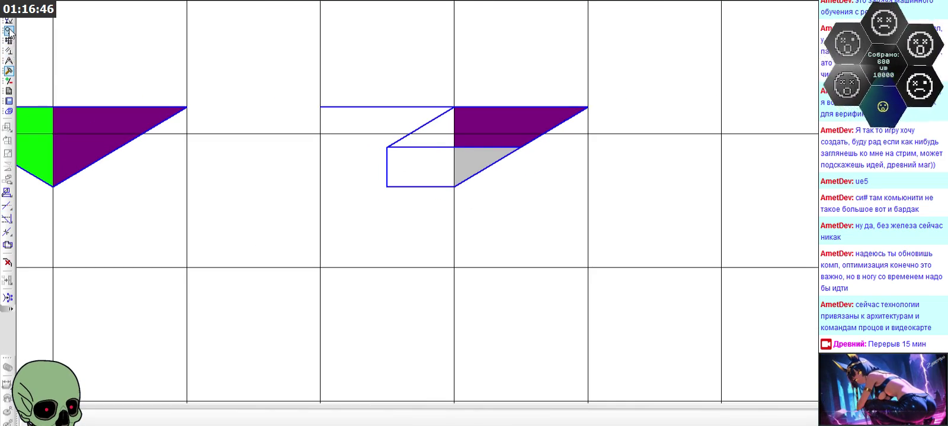
Draw a horizontal line extending left and trim another line piece
left_click(8, 32)
left_click(7, 154)
scroll(408, 148, "up", 4)
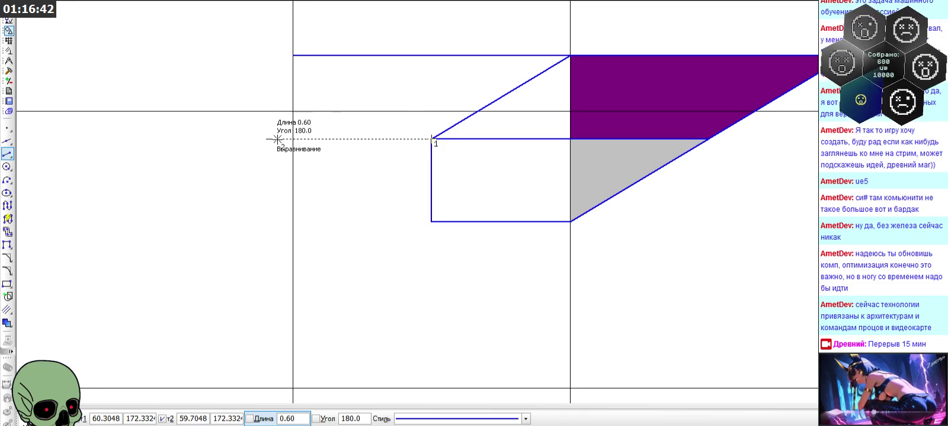
left_click(265, 140)
left_click(9, 71)
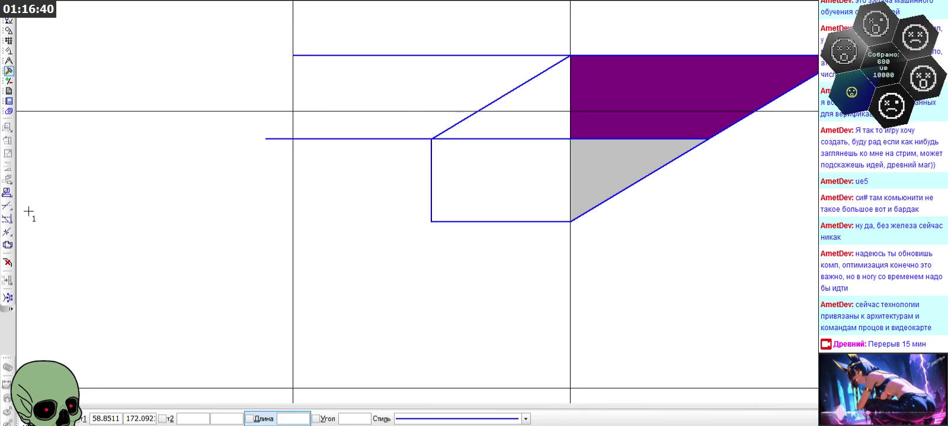
left_click(7, 206)
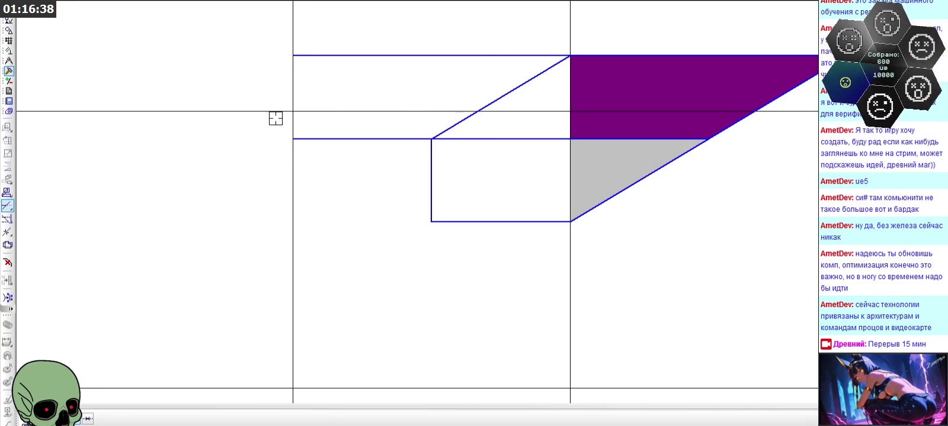
scroll(274, 121, "down", 1)
Draw a diagonal from the box's lower-left corner to its upper-right corner
left_click(9, 30)
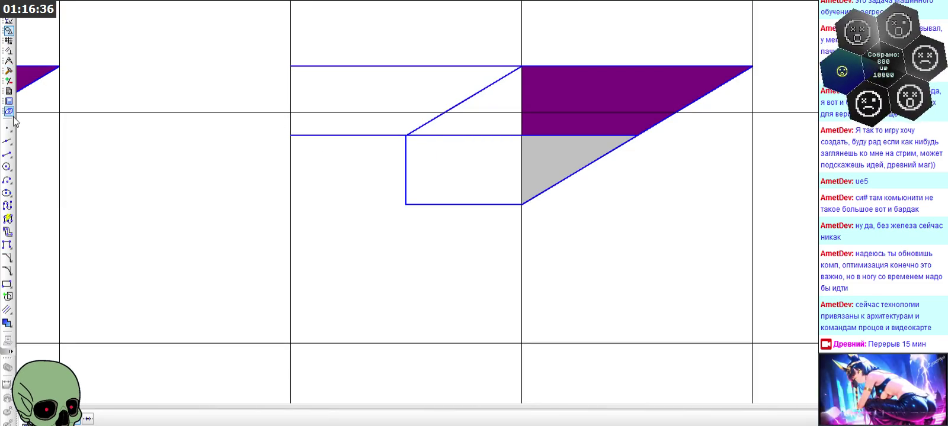
left_click(9, 153)
left_click(406, 204)
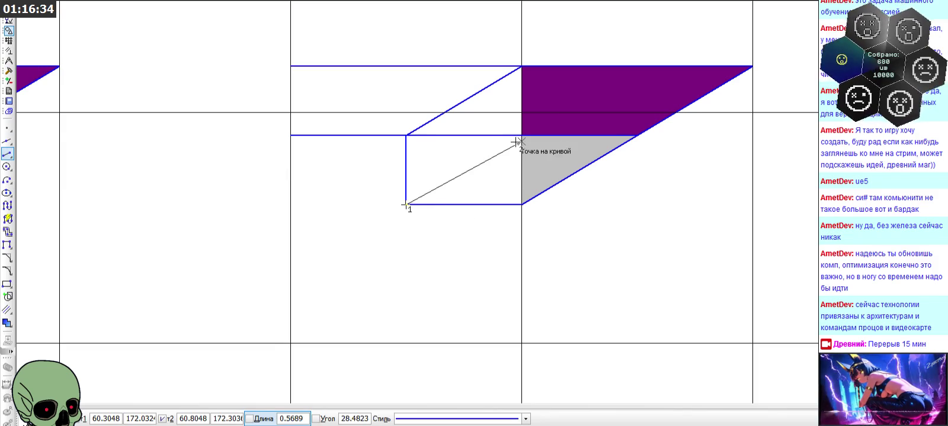
left_click(521, 136)
scroll(420, 143, "down", 1)
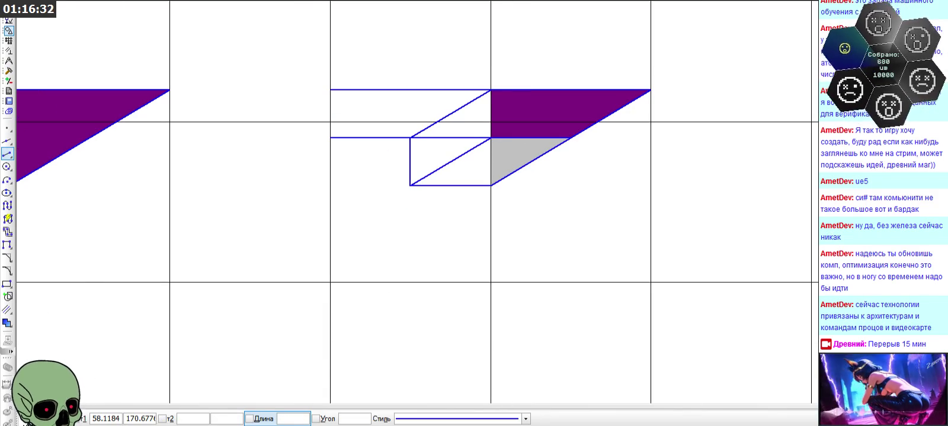
key("Escape")
Delete the unwanted vertical edge and the horizontal middle line
key("Delete")
scroll(409, 148, "down", 1)
scroll(418, 119, "down", 1)
scroll(429, 106, "up", 1)
scroll(432, 111, "up", 1)
left_click(434, 144)
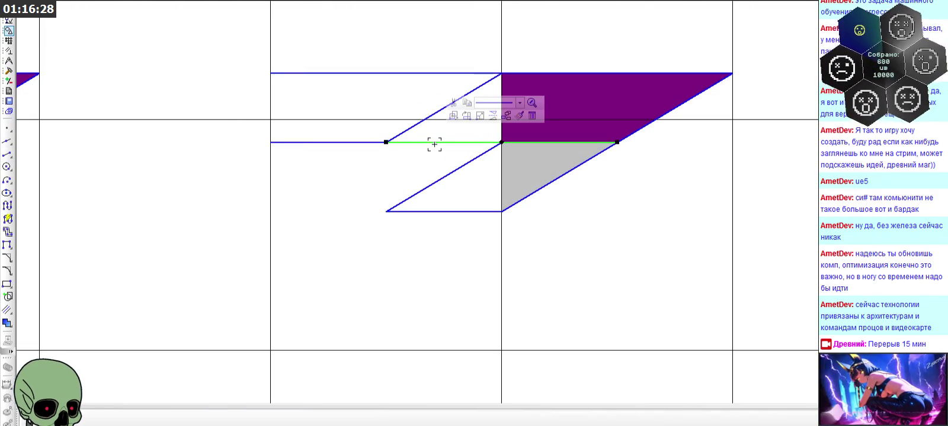
key("Delete")
Delete the purple and grey fills and the top-right horizontal line
scroll(481, 114, "down", 1)
left_click(515, 100)
key("Delete")
left_click(512, 150)
key("Delete")
left_click(529, 90)
key("Delete")
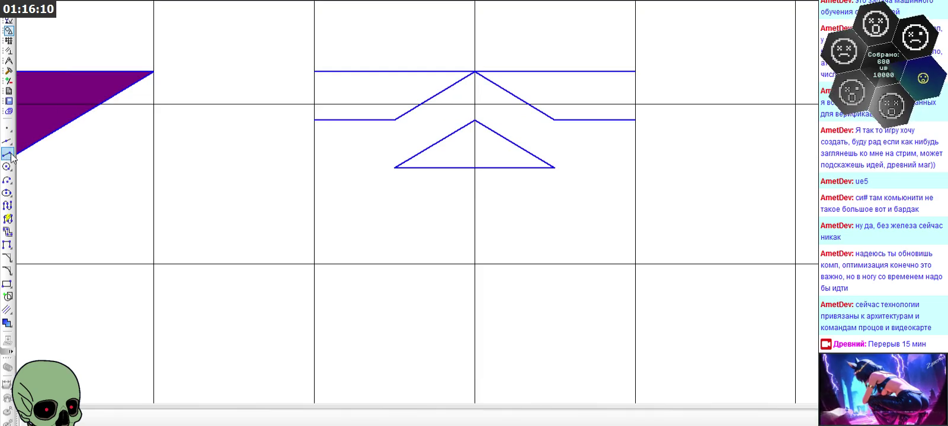
Drop a vertical line from the small triangle's apex to its base, splitting it in half
left_click(474, 167)
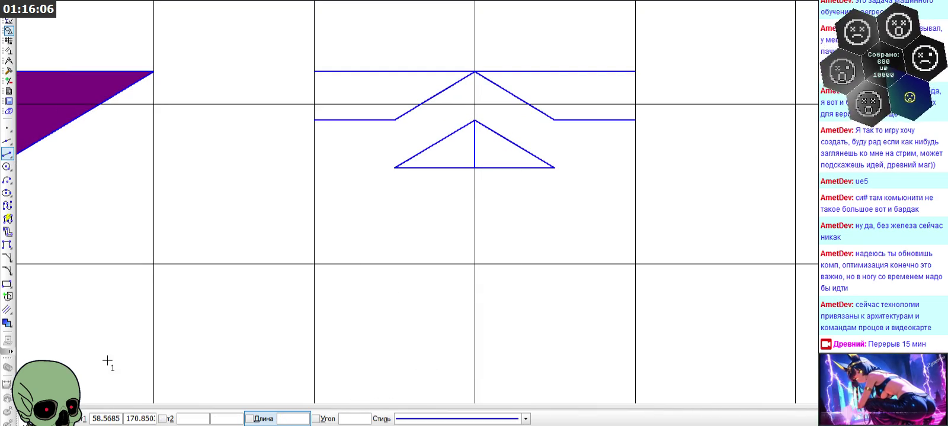
left_click(83, 418)
scroll(529, 85, "down", 3)
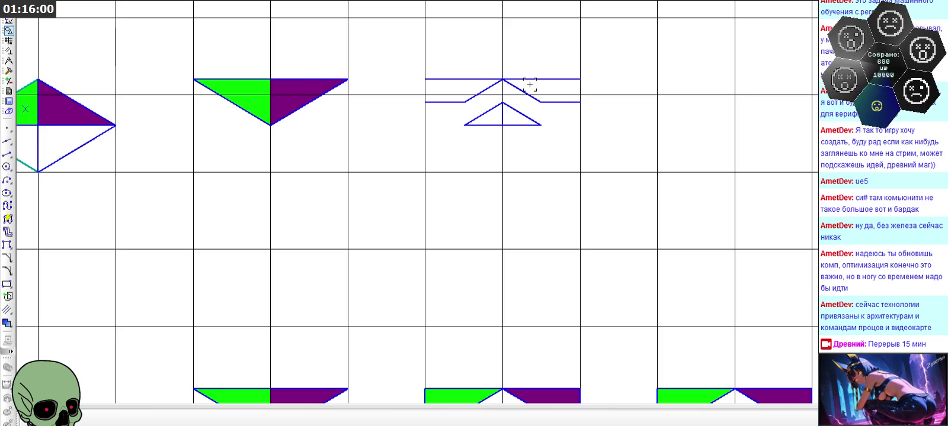
scroll(530, 85, "down", 2)
scroll(402, 80, "up", 3)
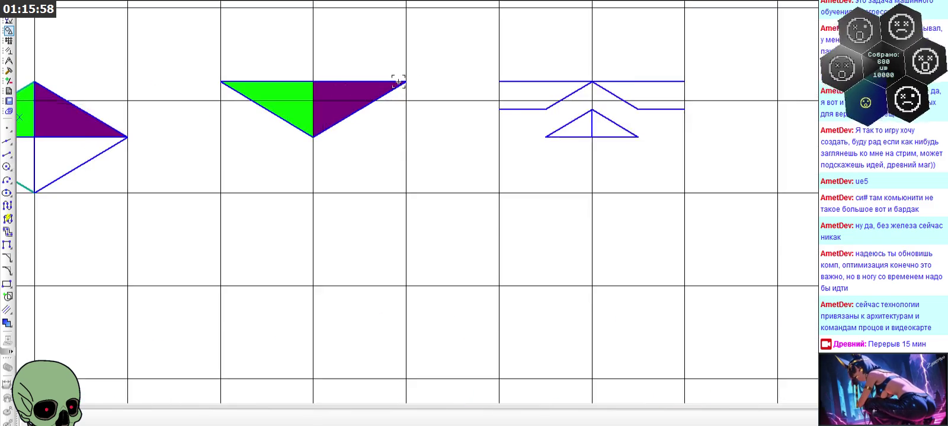
left_click(8, 141)
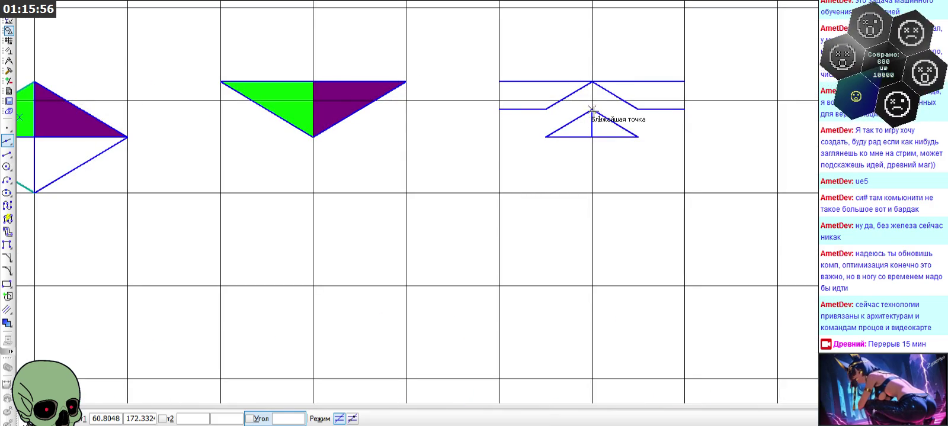
key("Escape")
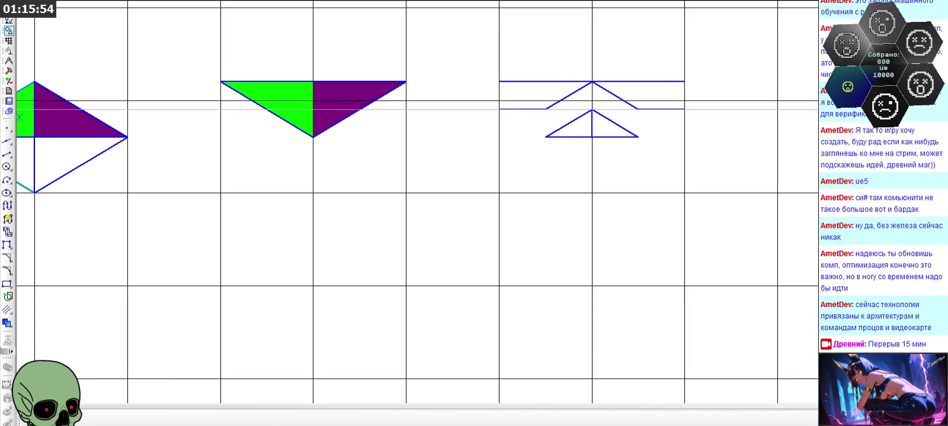
scroll(249, 74, "up", 3)
Draw a 0.50 horizontal line across the lower part of the green-and-purple triangle
left_click(8, 154)
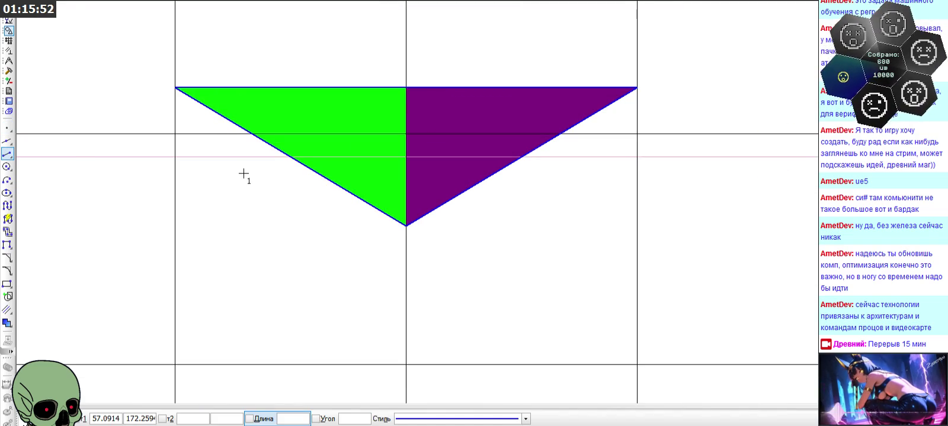
scroll(249, 175, "down", 1)
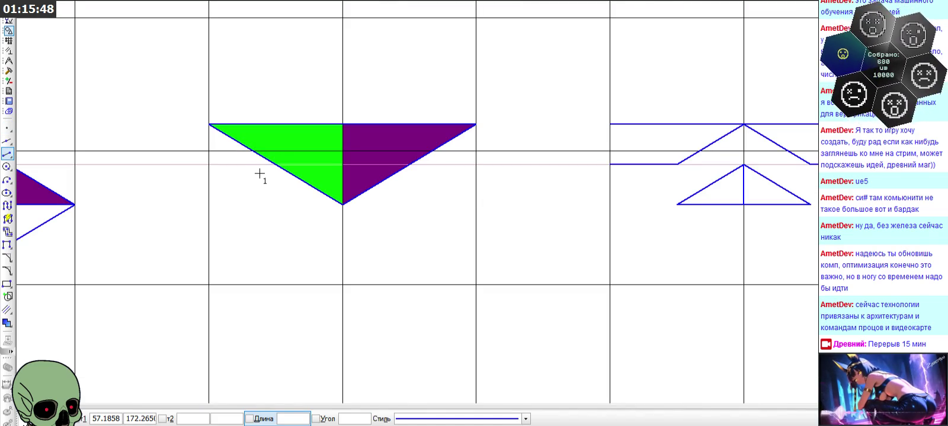
scroll(276, 177, "up", 1)
left_click(275, 163)
type("0.50")
key("Return")
left_click(356, 163)
left_click(434, 160)
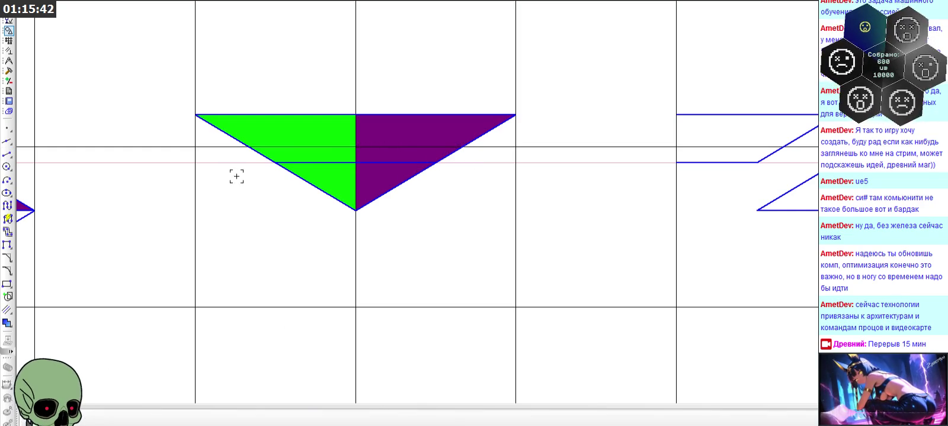
scroll(281, 146, "down", 1)
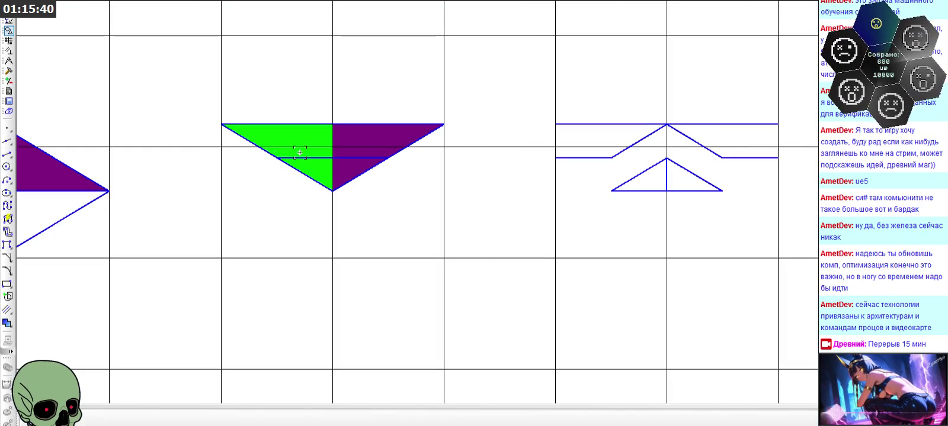
scroll(290, 153, "up", 2)
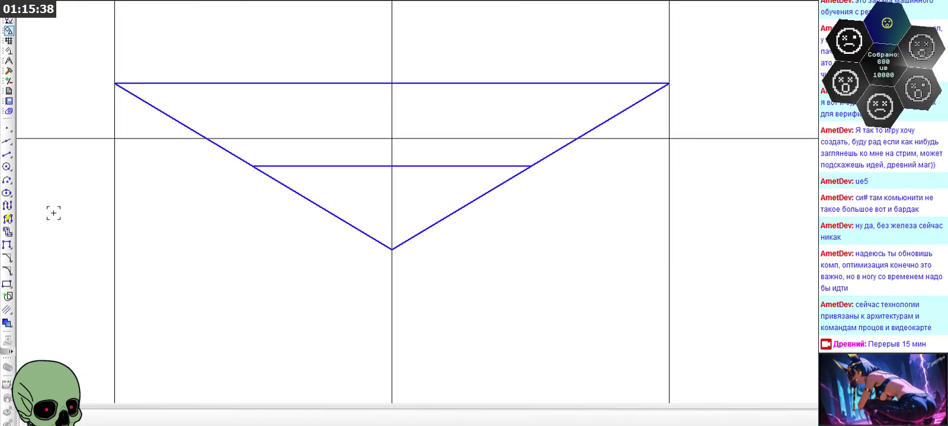
left_click(173, 419)
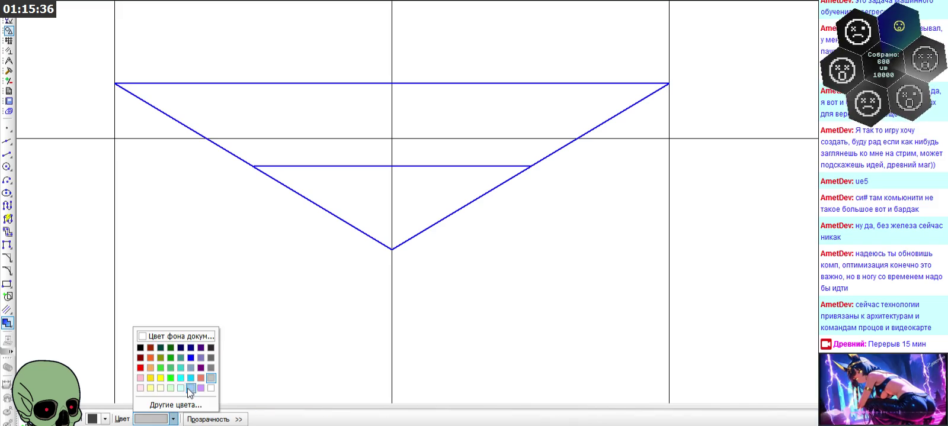
Fill the triangle's upper-left strip green and upper-right strip purple
left_click(173, 382)
left_click(313, 131)
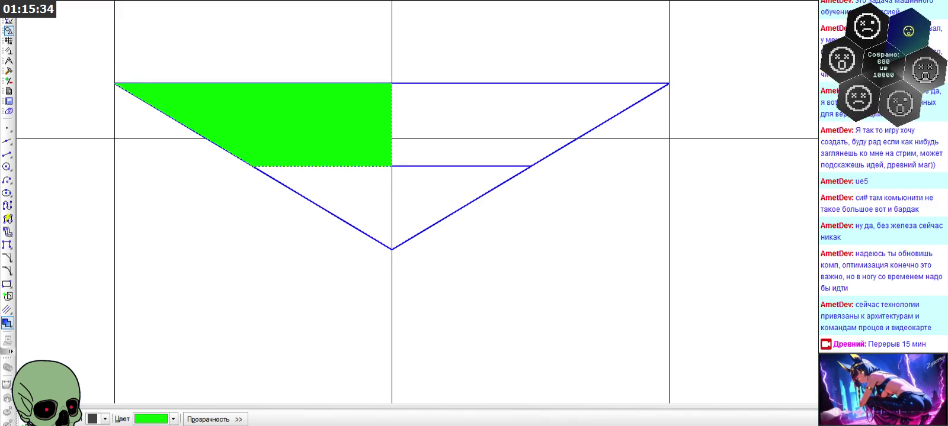
left_click(173, 419)
left_click(203, 377)
left_click(430, 123)
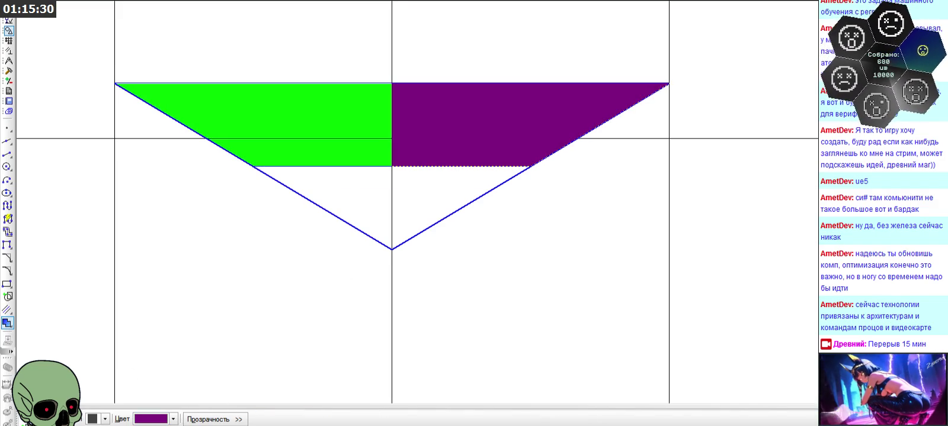
Fill the lower-right half light grey and the lower-left half cyan
left_click(173, 420)
left_click(208, 382)
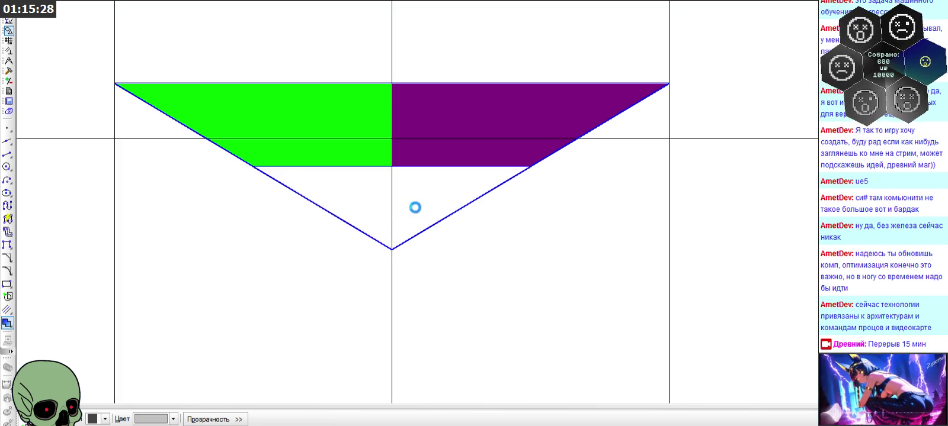
left_click(409, 211)
left_click(164, 420)
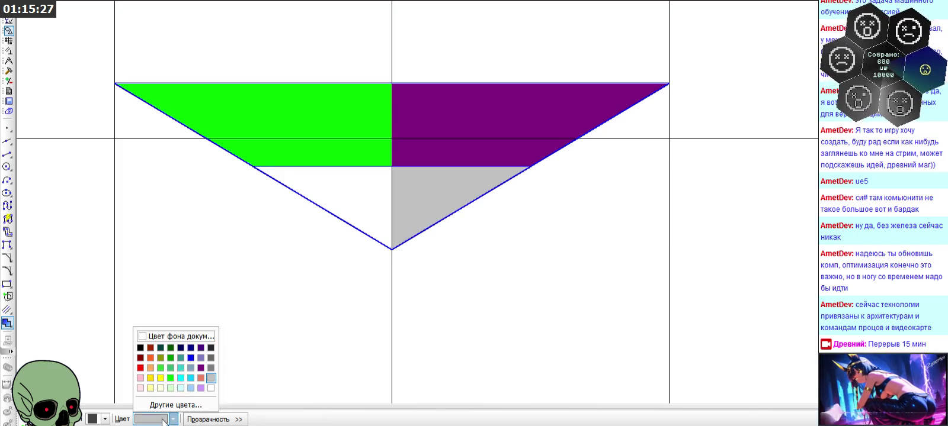
left_click(181, 377)
left_click(359, 196)
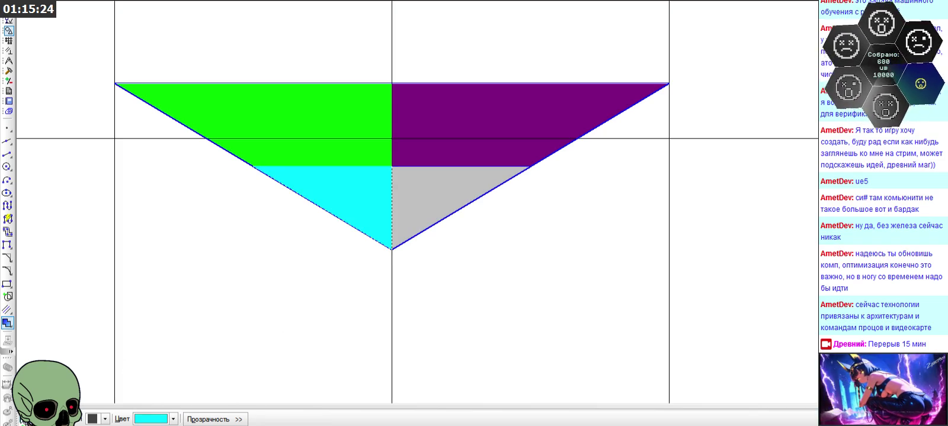
key("Escape")
scroll(301, 169, "down", 3)
scroll(543, 155, "up", 1)
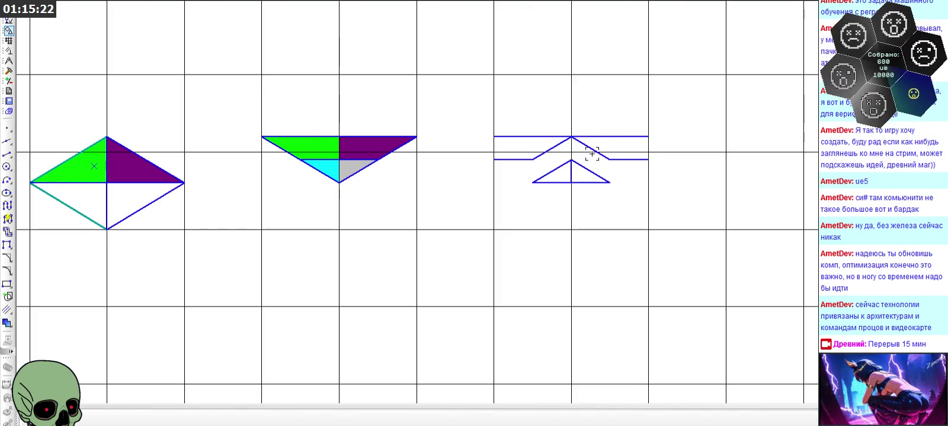
Close the third glyph's rectangle with left and right vertical edges
scroll(543, 155, "up", 3)
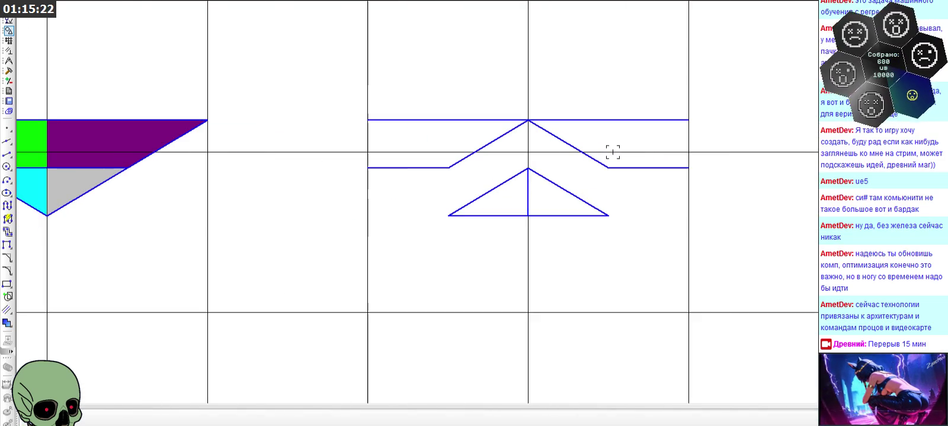
left_click(8, 154)
left_click(368, 120)
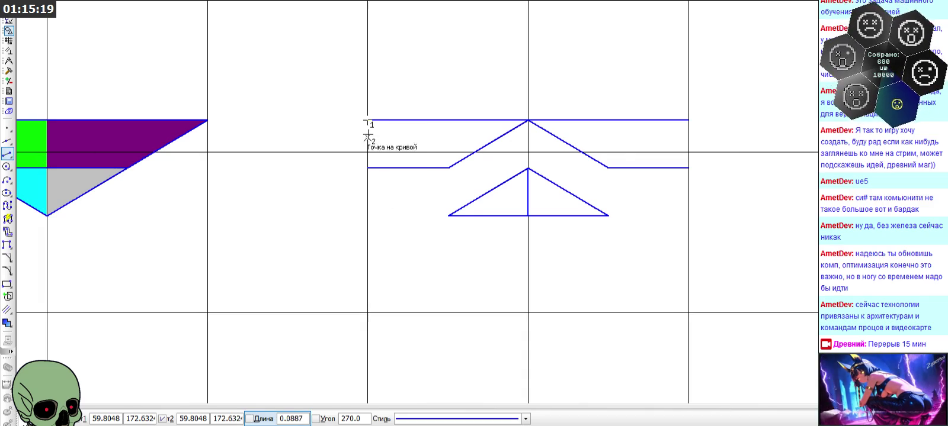
left_click(367, 167)
left_click(688, 121)
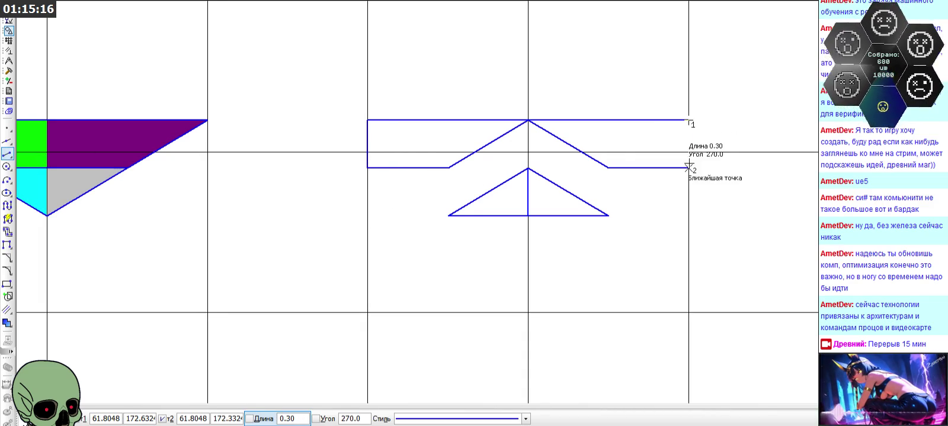
left_click(688, 168)
left_click(80, 418)
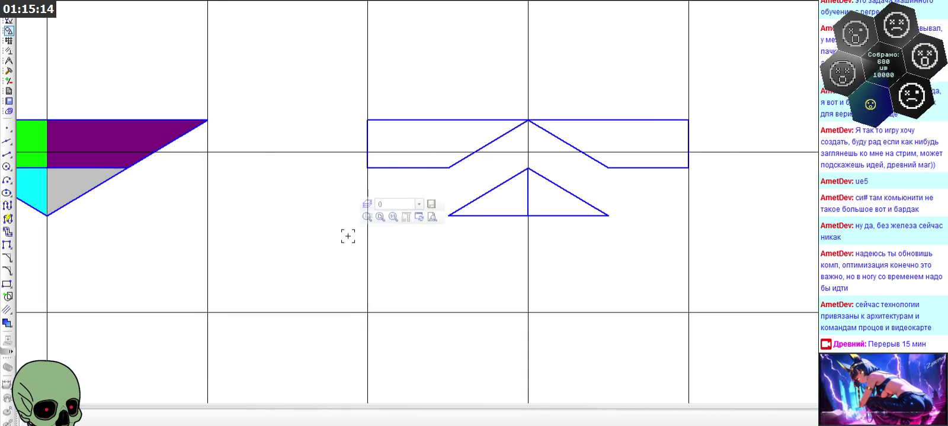
scroll(264, 154, "down", 1)
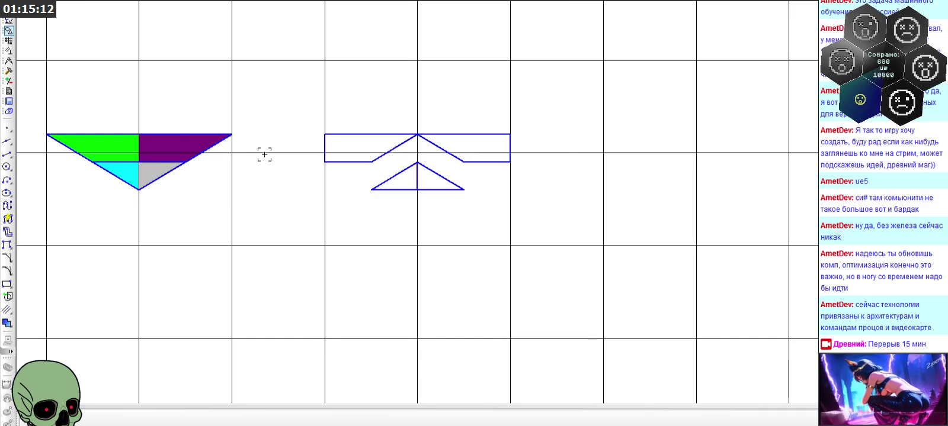
scroll(265, 154, "down", 2)
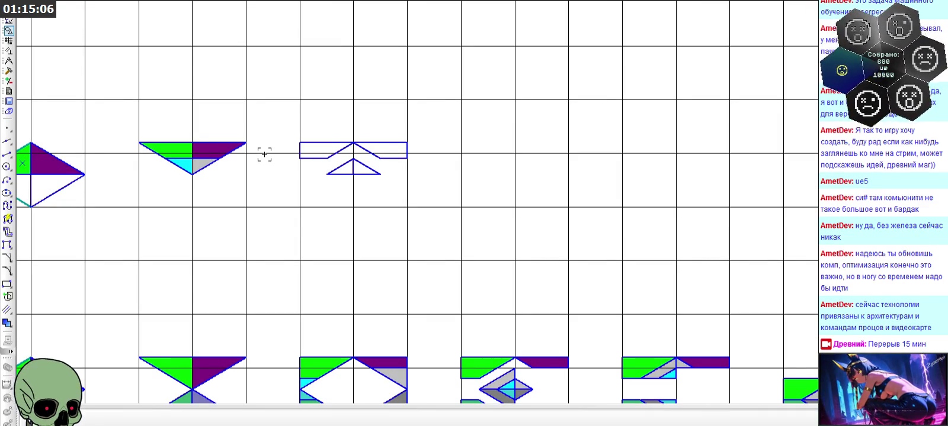
scroll(340, 156, "up", 3)
scroll(340, 156, "up", 2)
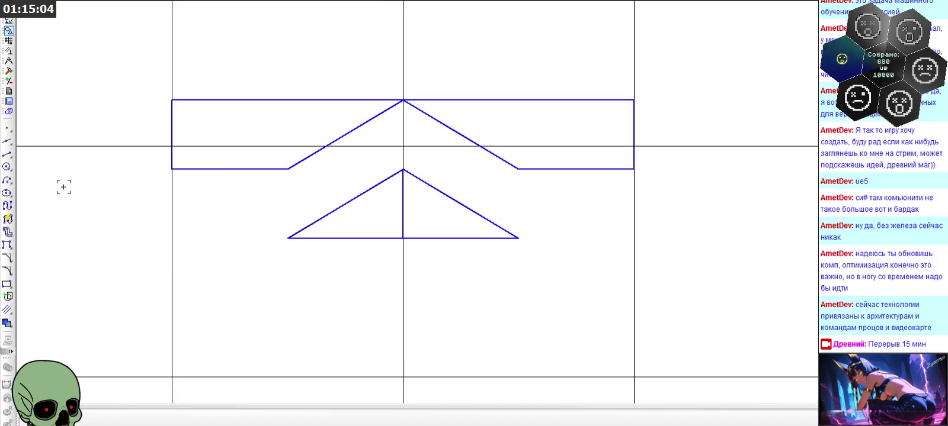
Fill the small triangle cyan and grey, rectangle regions green and purple, then recolour a diamond facet teal
left_click(9, 326)
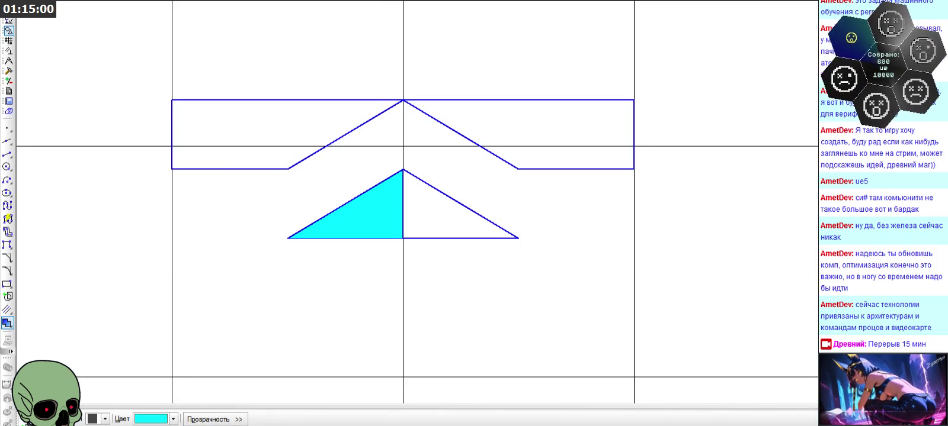
left_click(173, 419)
left_click(208, 379)
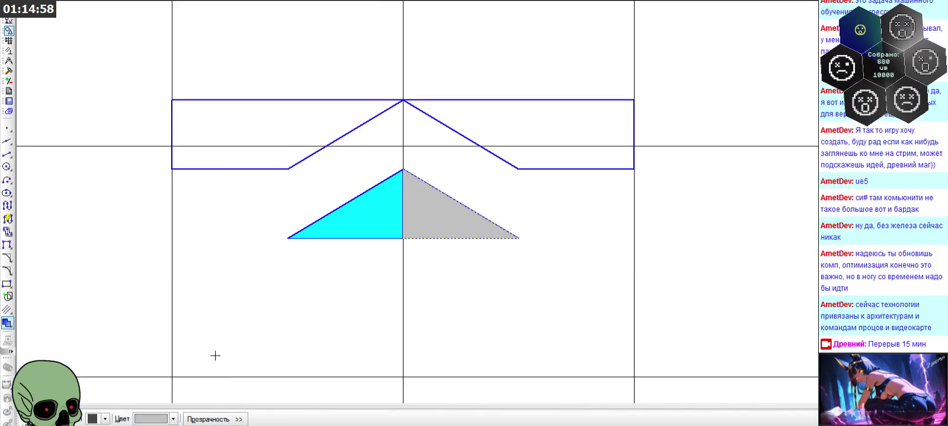
left_click(172, 420)
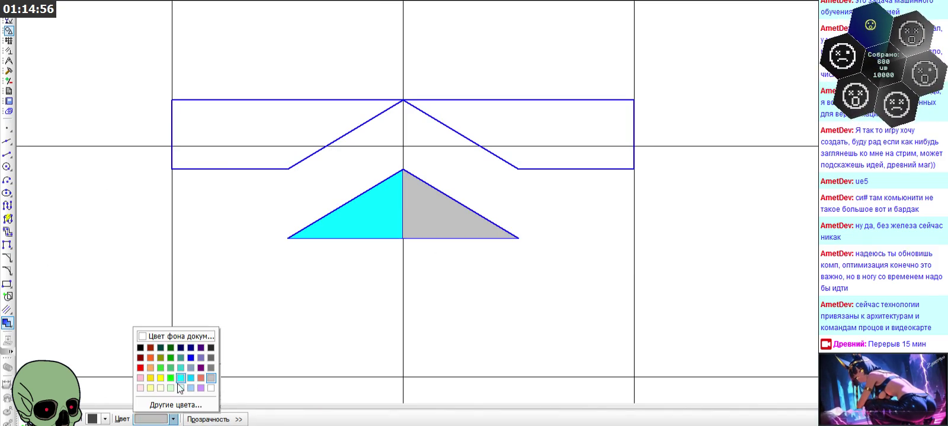
left_click(173, 379)
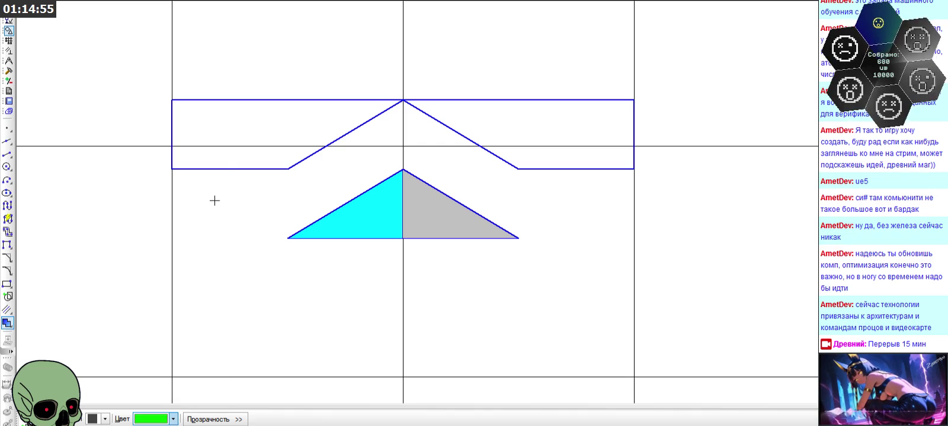
left_click(225, 159)
left_click(173, 419)
left_click(204, 379)
left_click(525, 157)
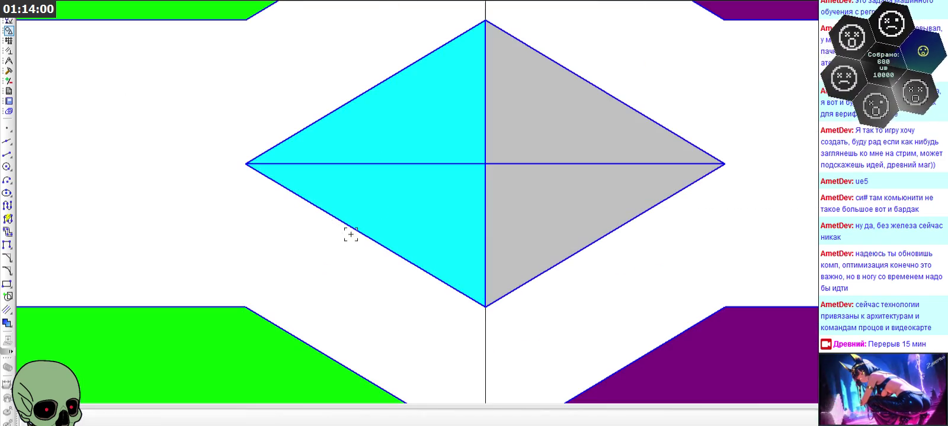
left_click(409, 198)
left_click(159, 422)
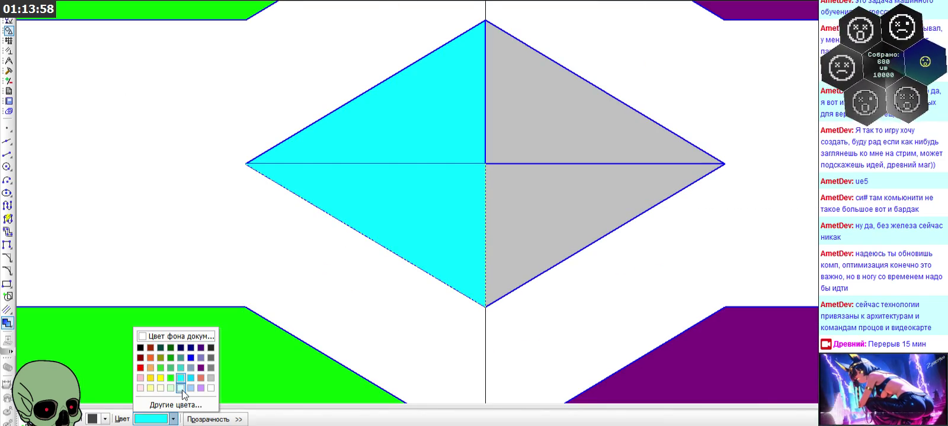
left_click(181, 370)
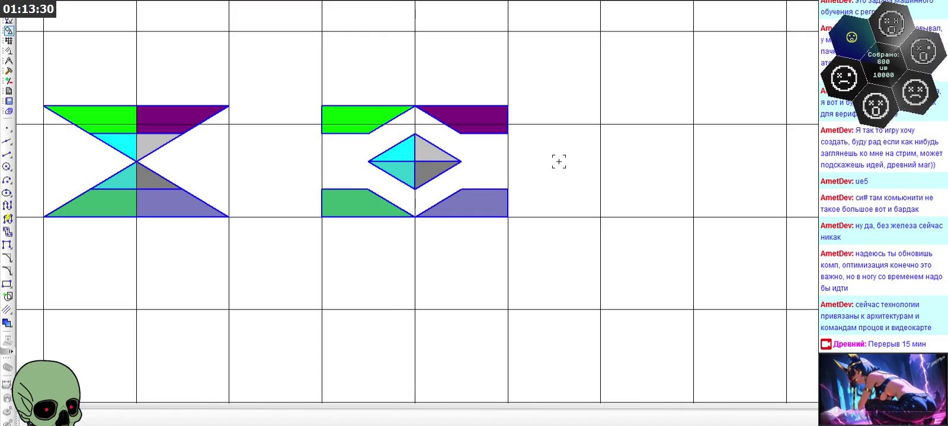
Copy the four bevel edges from the lower-left glyph into the next glyph cell to the right
scroll(559, 162, "up", 3)
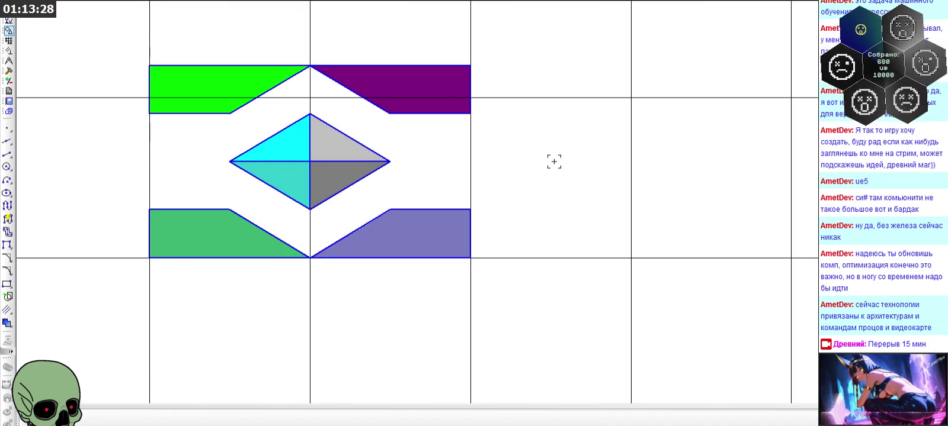
left_click(189, 209)
left_click(260, 228)
left_click(368, 223)
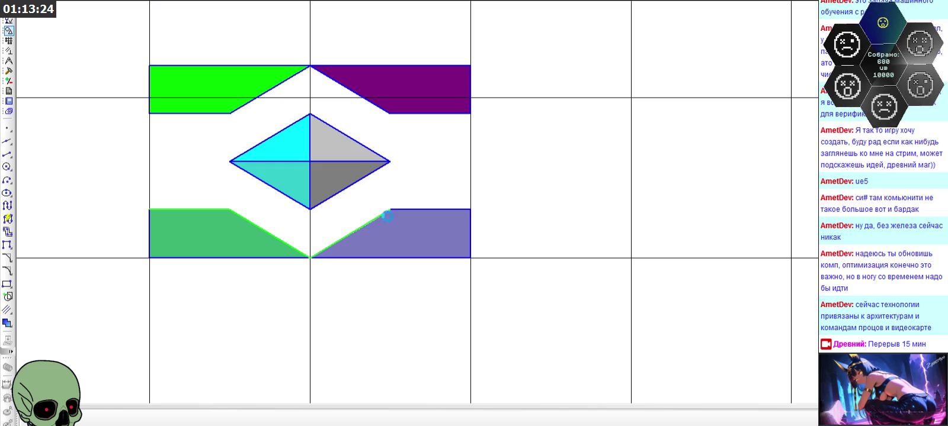
left_click(400, 209)
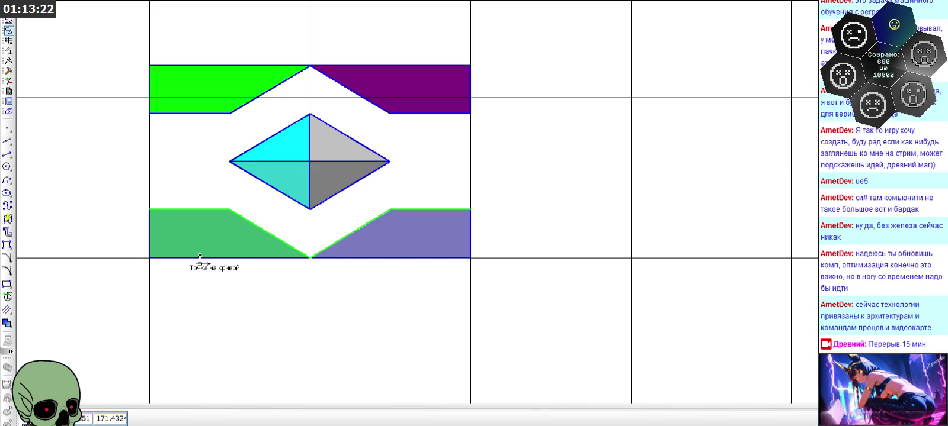
left_click(150, 258)
scroll(95, 266, "down", 1)
key("ctrl+v")
left_click(547, 260)
scroll(644, 218, "down", 5)
scroll(634, 218, "up", 3)
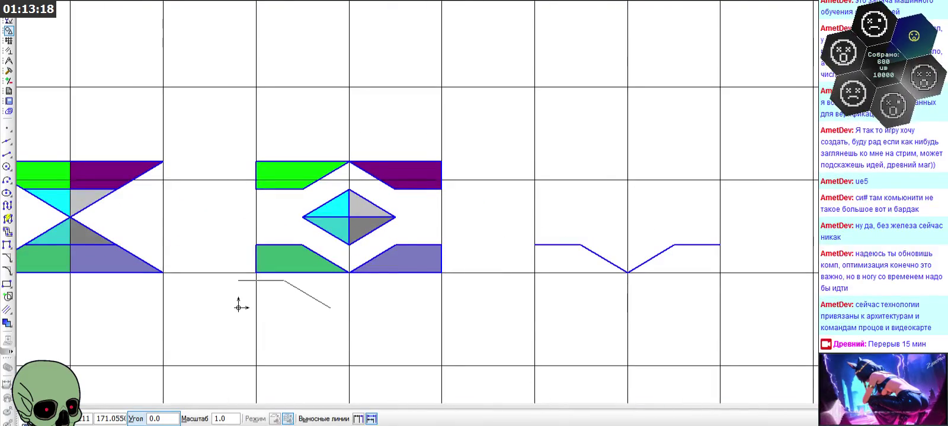
key("Escape")
Add a diagonal rising from the bevel point to close the new glyph's diamond outline
scroll(372, 213, "up", 3)
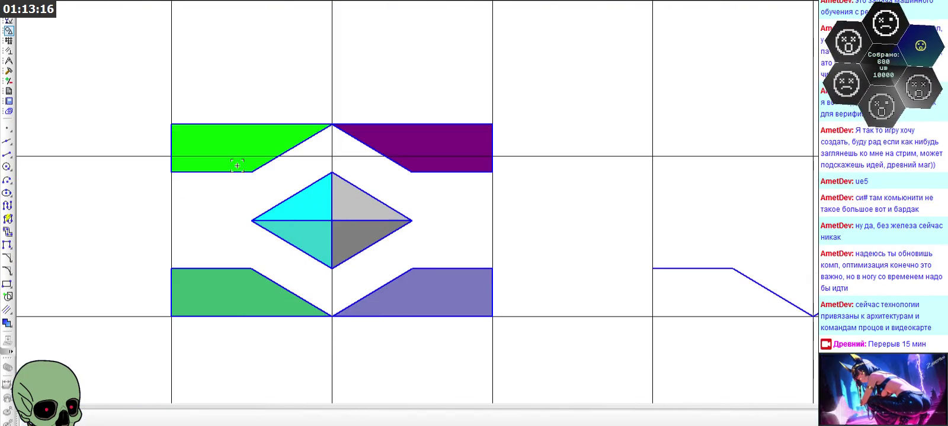
left_click(240, 172)
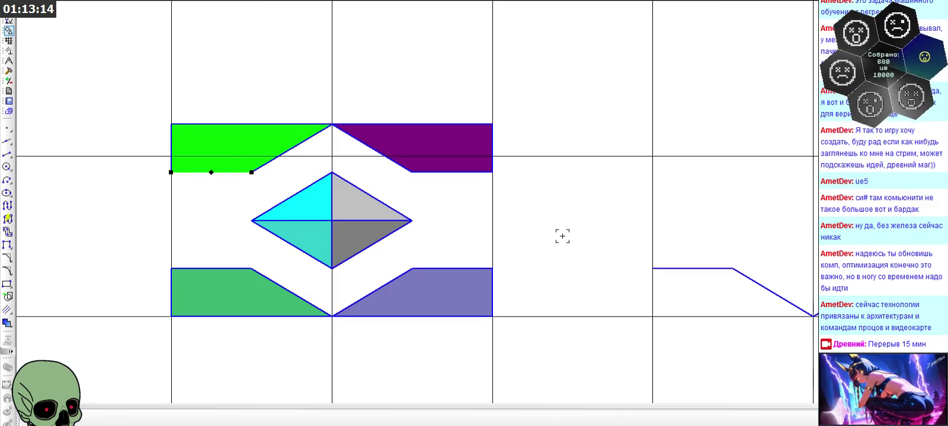
left_click(759, 283)
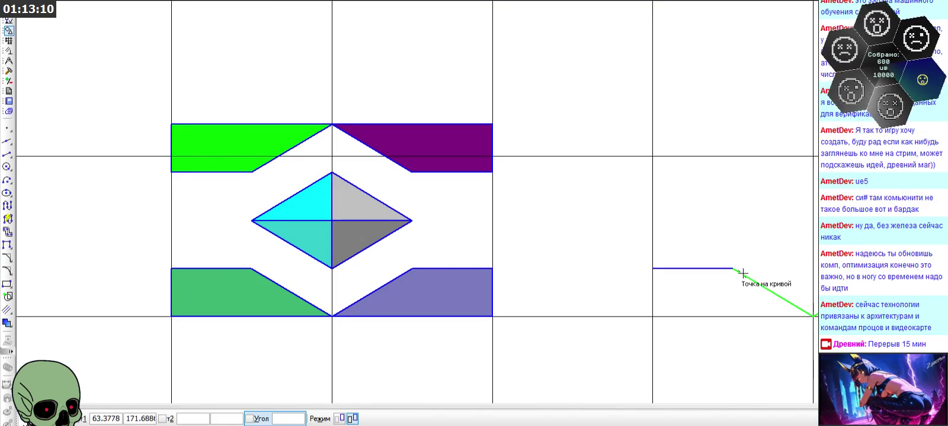
left_click(733, 268)
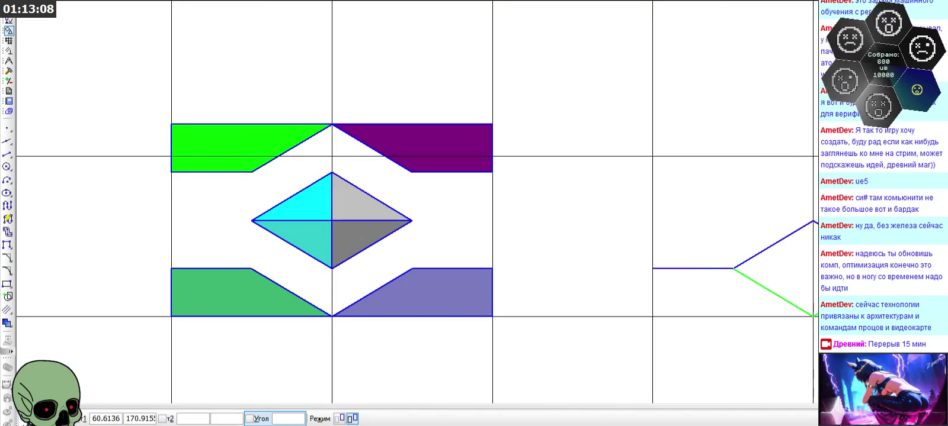
key("Escape")
scroll(448, 165, "down", 1)
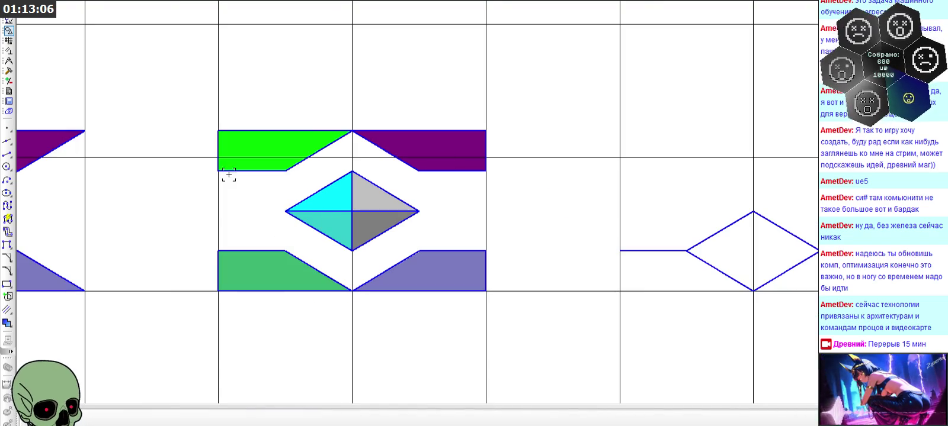
left_click(7, 153)
scroll(685, 250, "up", 1)
left_click(462, 419)
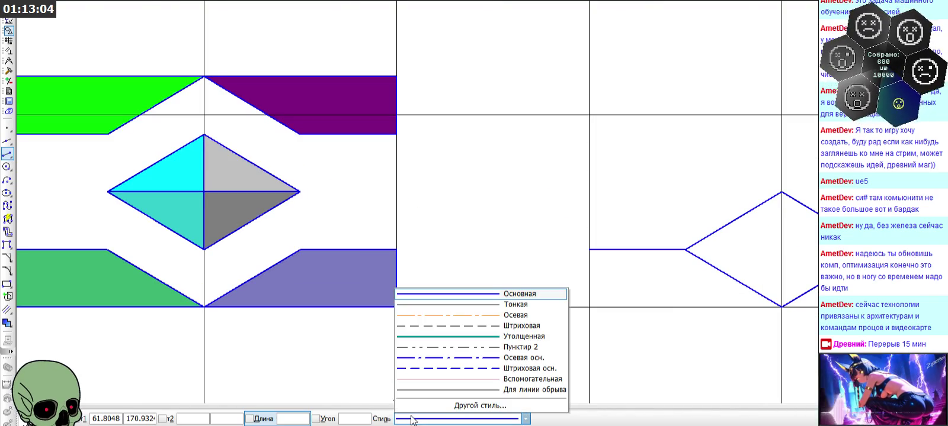
Draw a thick teal bottom edge plus blue left and right sides around the new diamond
left_click(474, 337)
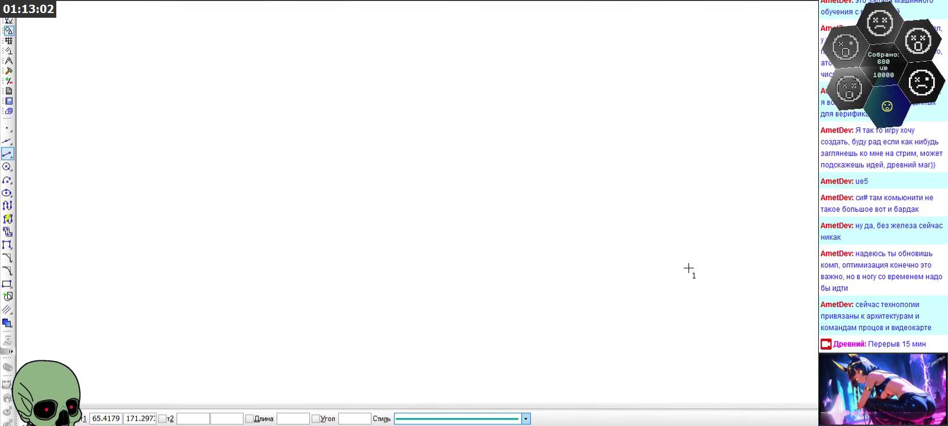
left_click(184, 242)
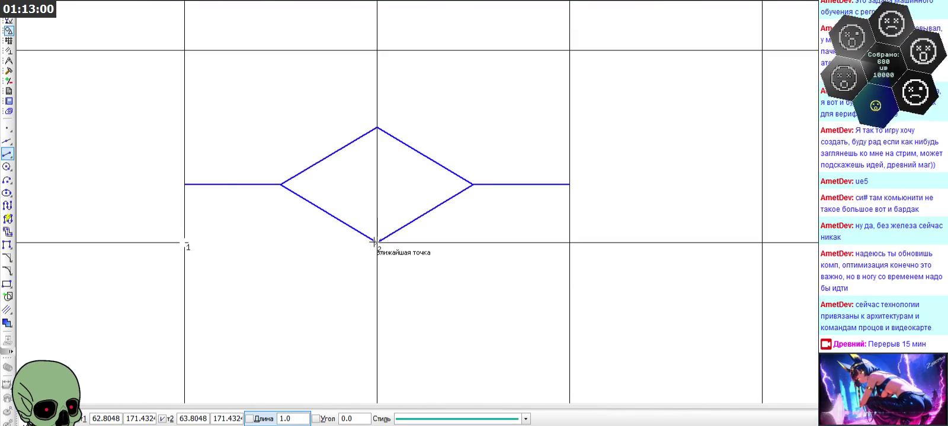
left_click(569, 243)
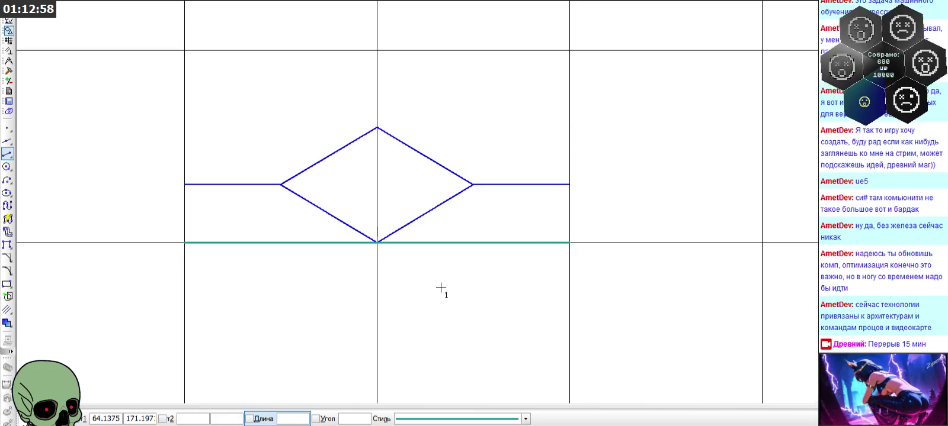
left_click(474, 419)
left_click(487, 295)
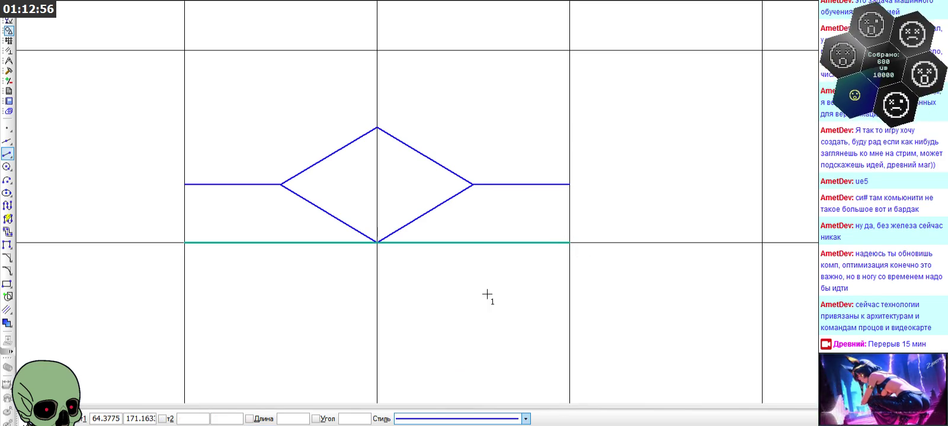
left_click(184, 185)
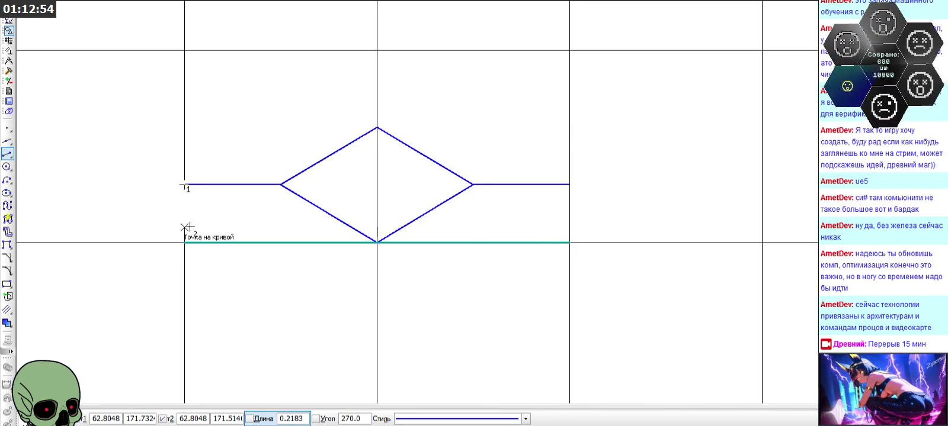
left_click(184, 243)
left_click(569, 185)
left_click(569, 243)
key("Escape")
Mirror the rectangle's lower half and right side above the horizontal midline
left_click(184, 215)
left_click(244, 243)
left_click(468, 243)
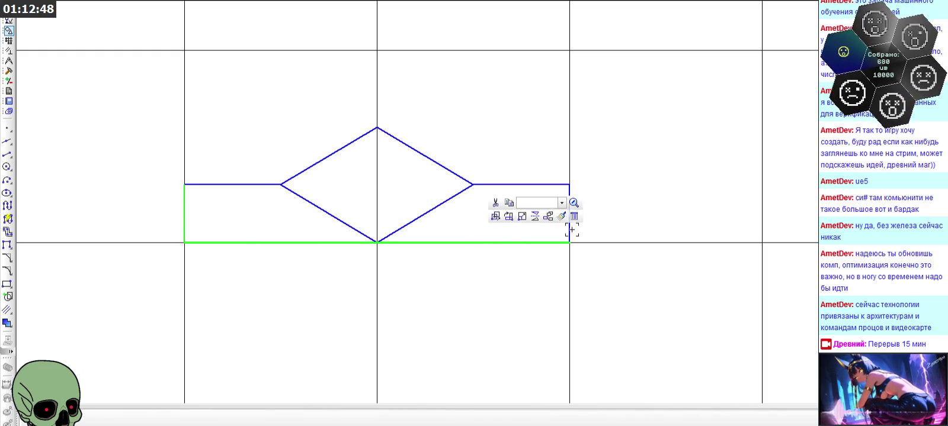
left_click(570, 228)
left_click(629, 201)
left_click(455, 184)
left_click(486, 185)
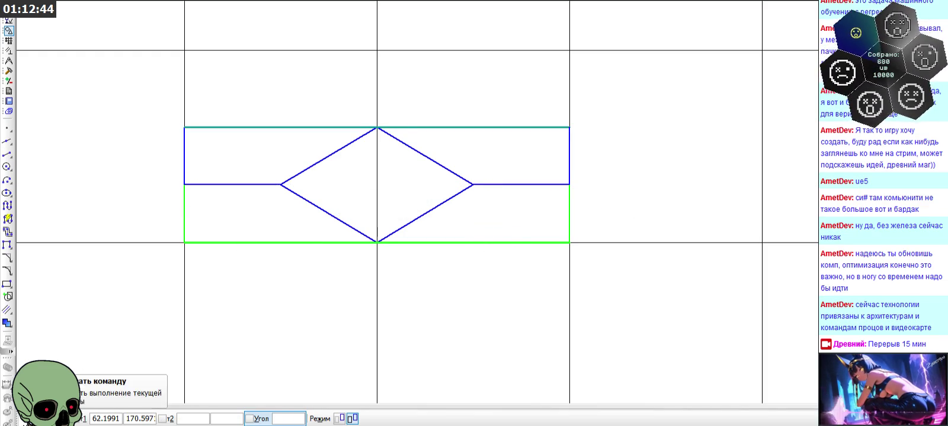
left_click(507, 266)
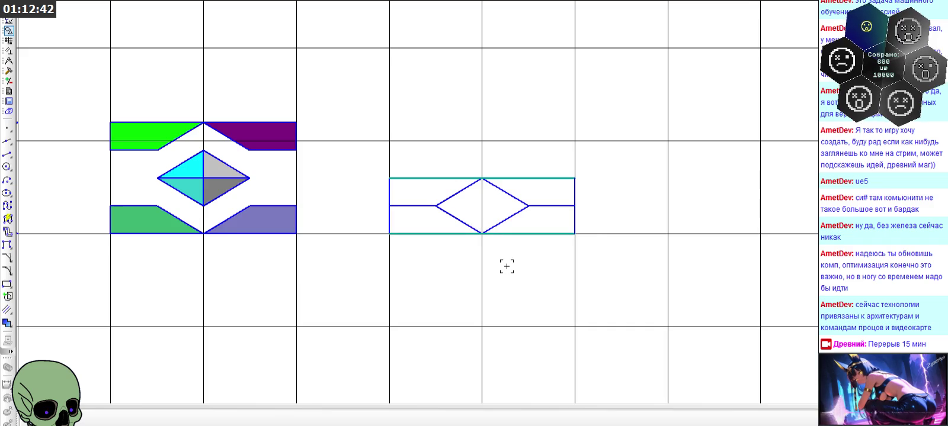
Draw the diamond's vertical and horizontal midlines joining opposite vertices
left_click(7, 154)
scroll(408, 201, "up", 2)
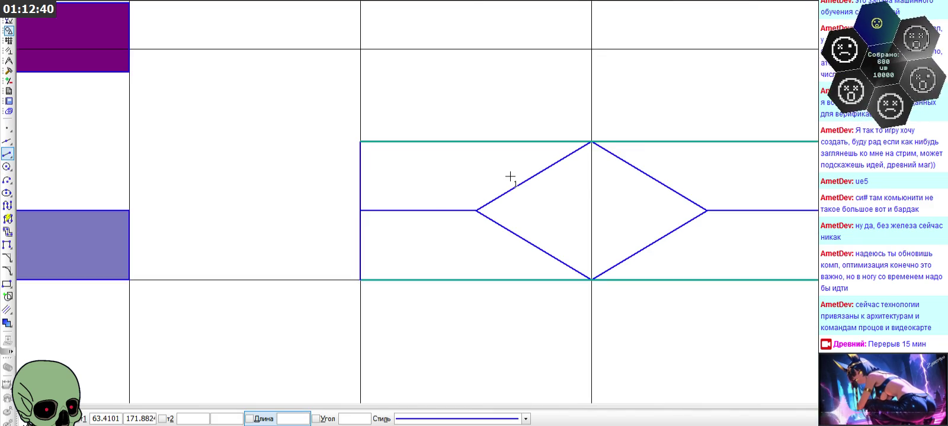
left_click(591, 142)
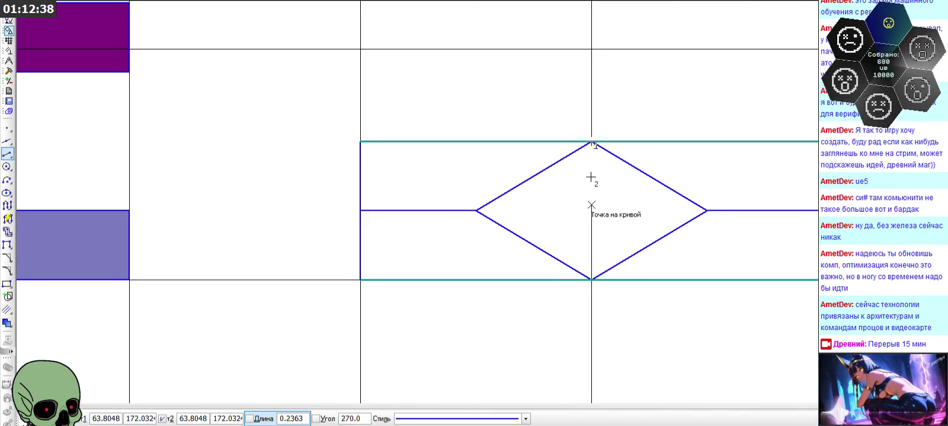
left_click(591, 280)
left_click(478, 210)
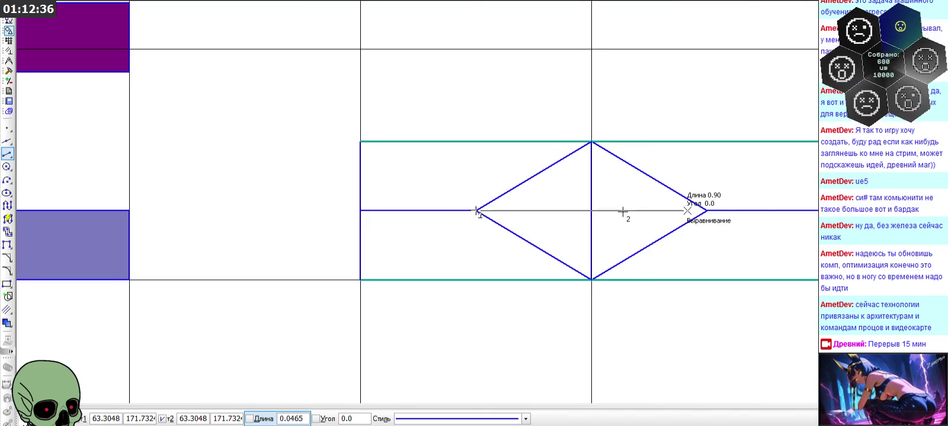
left_click(706, 210)
scroll(658, 194, "down", 2)
scroll(659, 196, "down", 1)
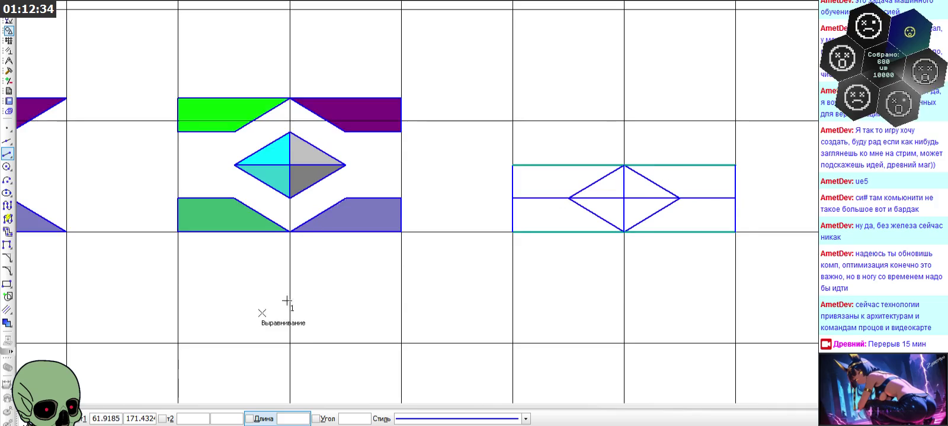
key("Escape")
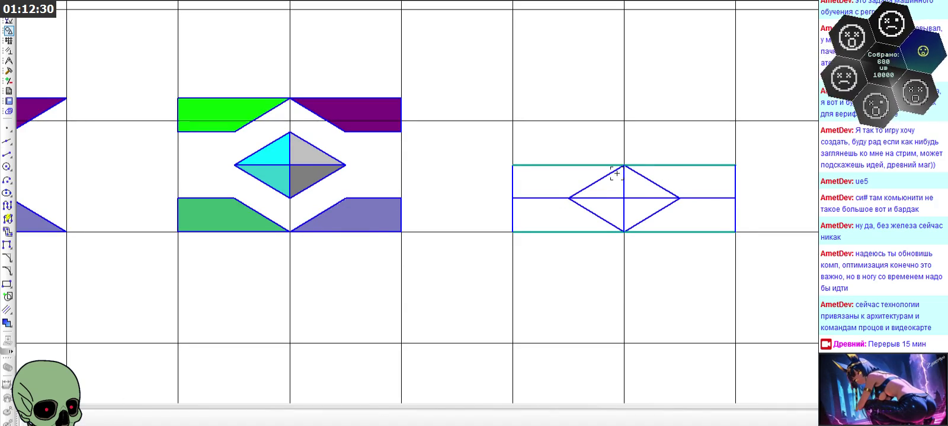
Fill the top-left band bright green, the upper-left triangle cyan, and the lower-left band medium green
left_click(7, 322)
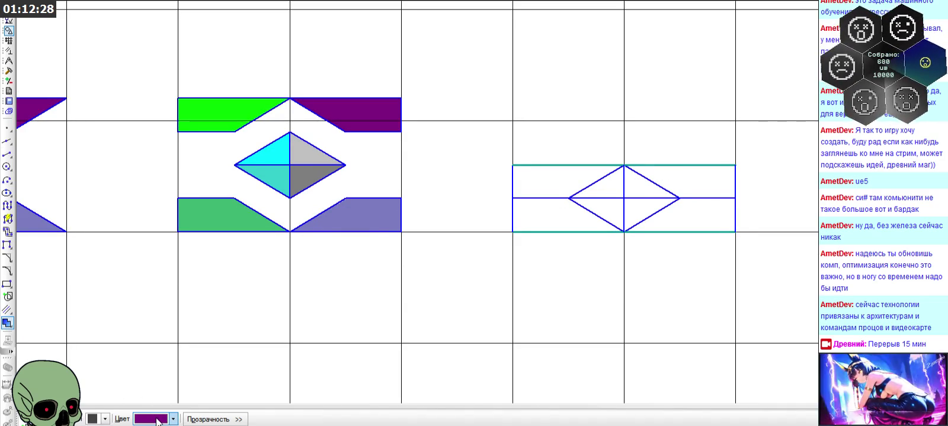
left_click(173, 419)
left_click(171, 378)
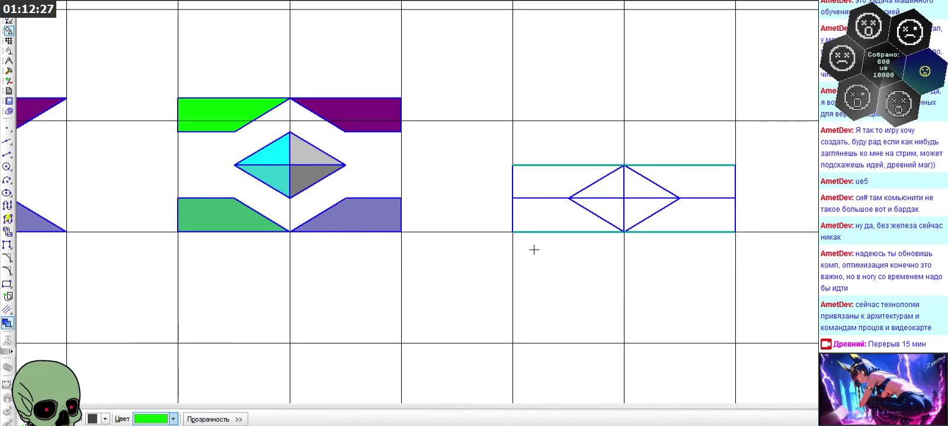
left_click(550, 176)
left_click(173, 419)
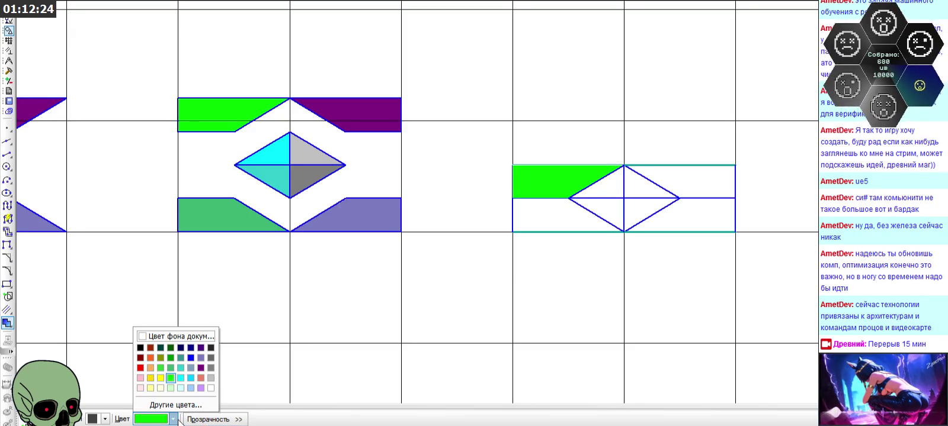
left_click(180, 379)
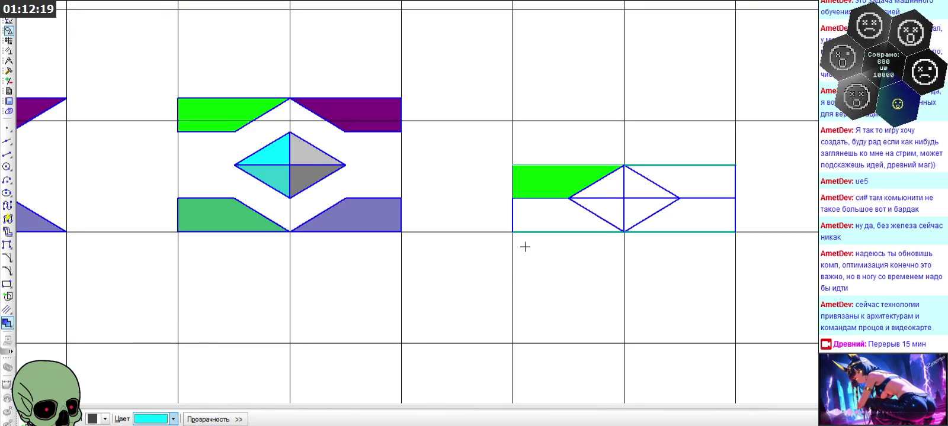
left_click(600, 188)
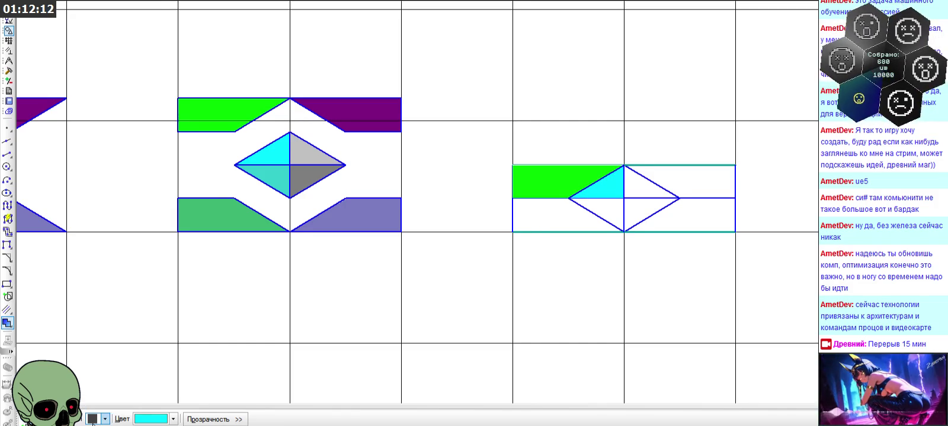
left_click(173, 420)
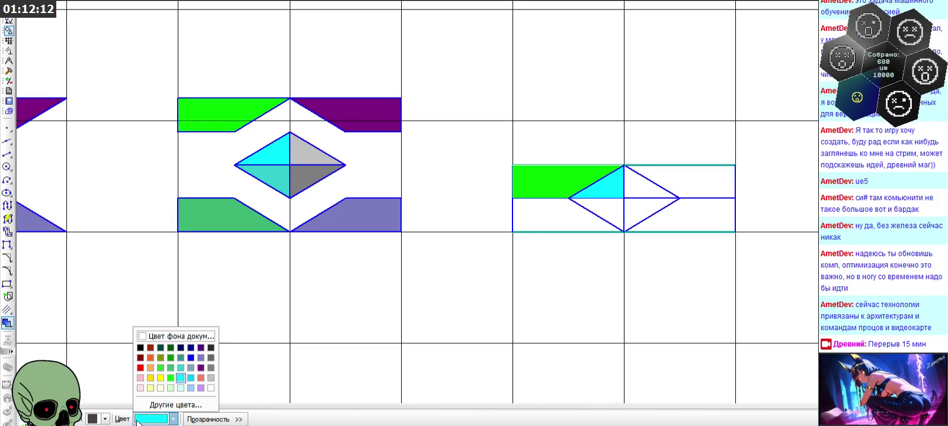
left_click(170, 369)
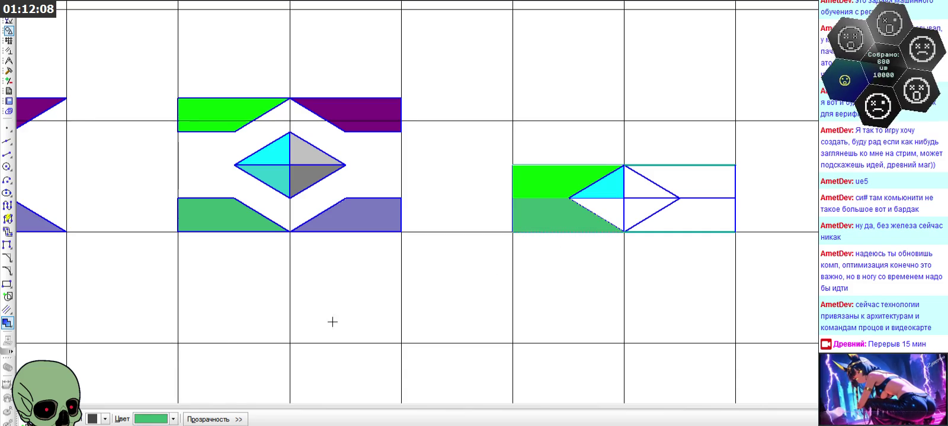
Fill the diamond's lower-left triangle turquoise, upper-right light grey, and lower-right 40% grey
left_click(173, 419)
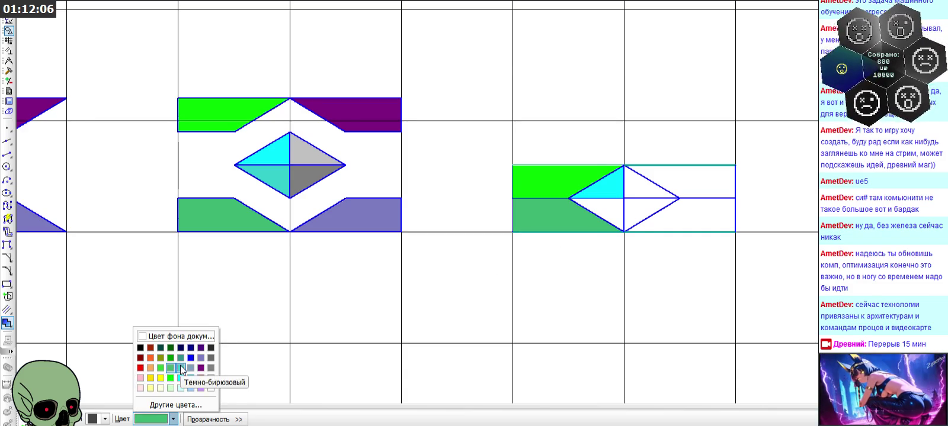
left_click(180, 366)
left_click(609, 214)
left_click(173, 419)
left_click(210, 391)
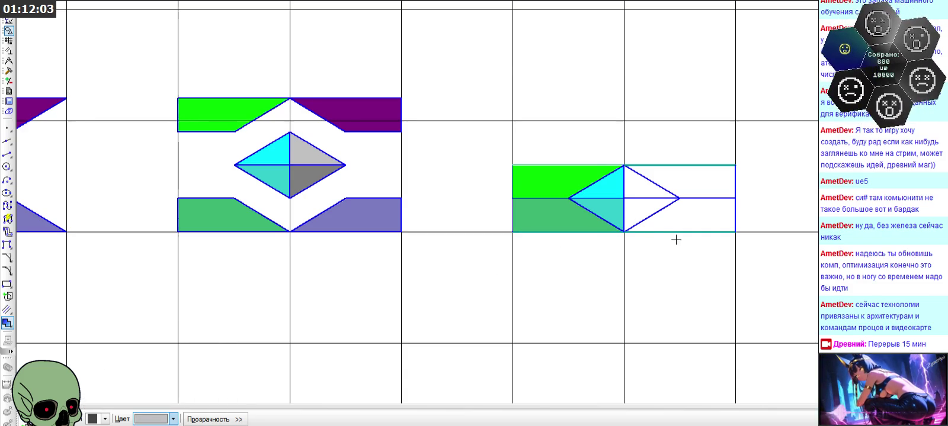
left_click(642, 182)
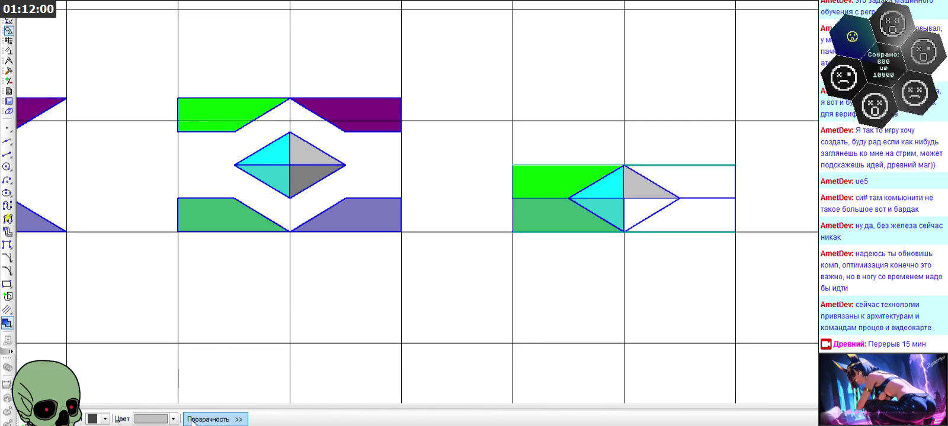
left_click(173, 420)
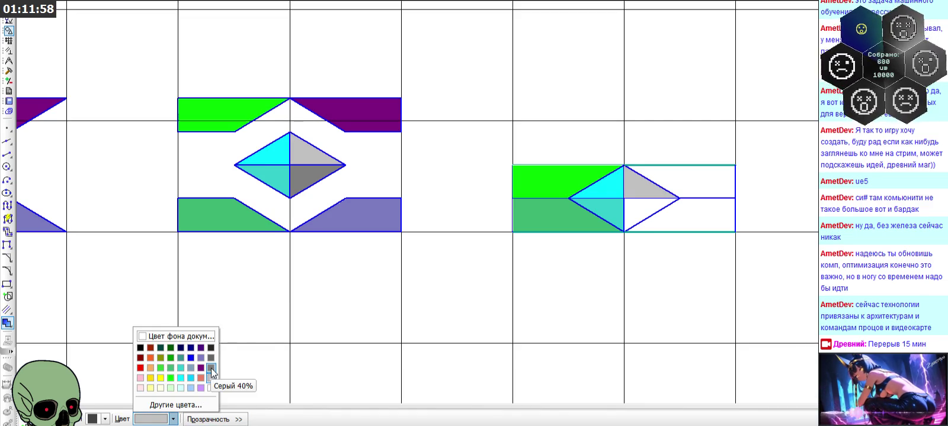
left_click(212, 368)
left_click(648, 214)
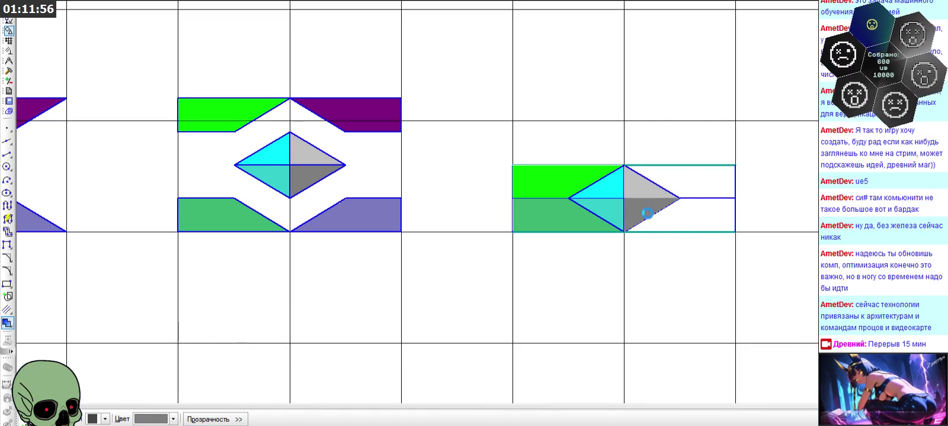
Fill the upper-right band purple and the lower-right band lavender
left_click(173, 420)
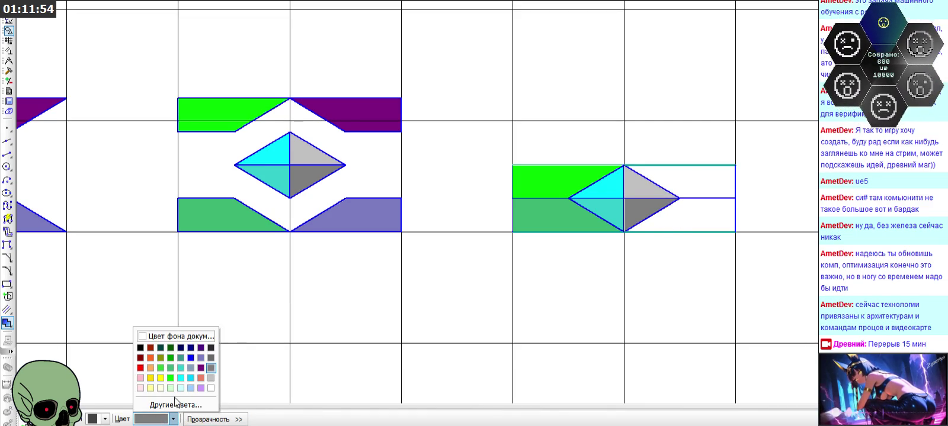
left_click(199, 370)
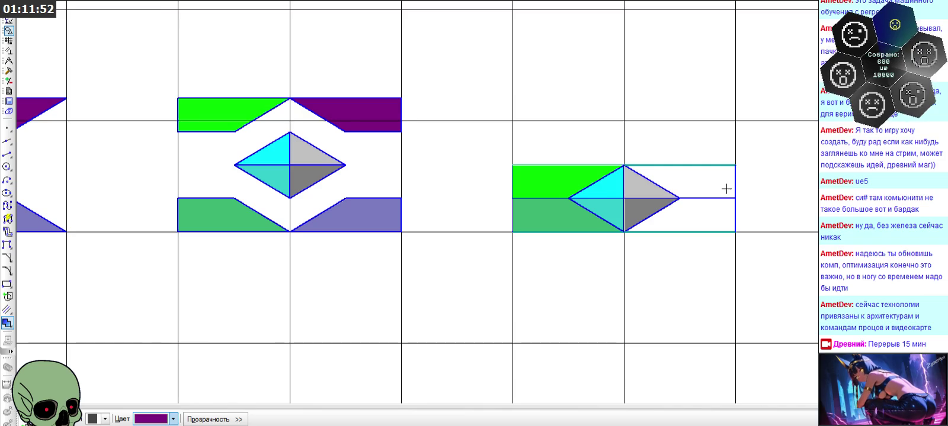
left_click(726, 192)
left_click(74, 418)
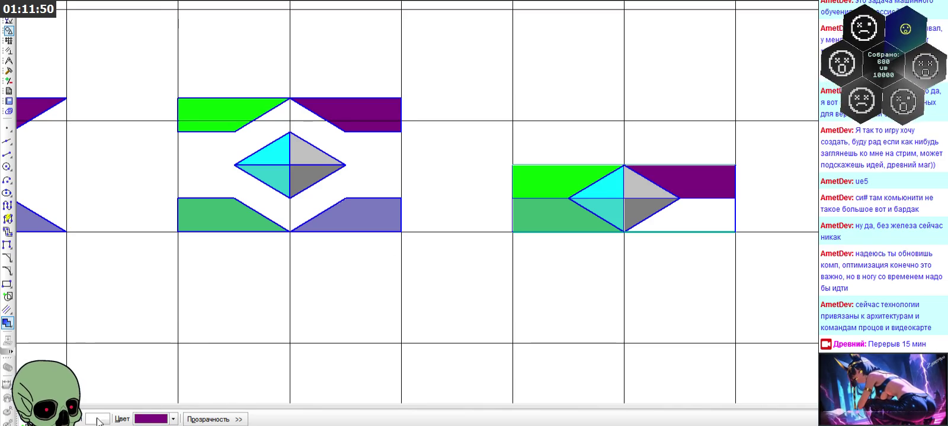
left_click(173, 419)
left_click(196, 359)
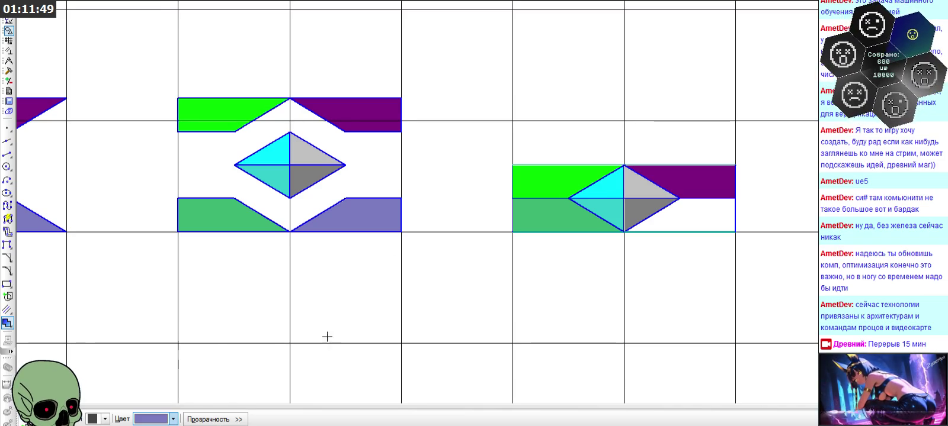
left_click(663, 216)
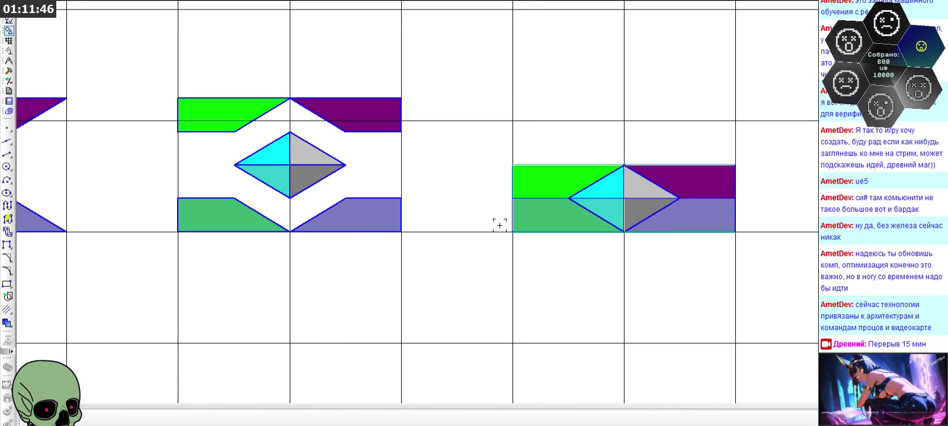
scroll(612, 217, "down", 4)
scroll(612, 217, "down", 3)
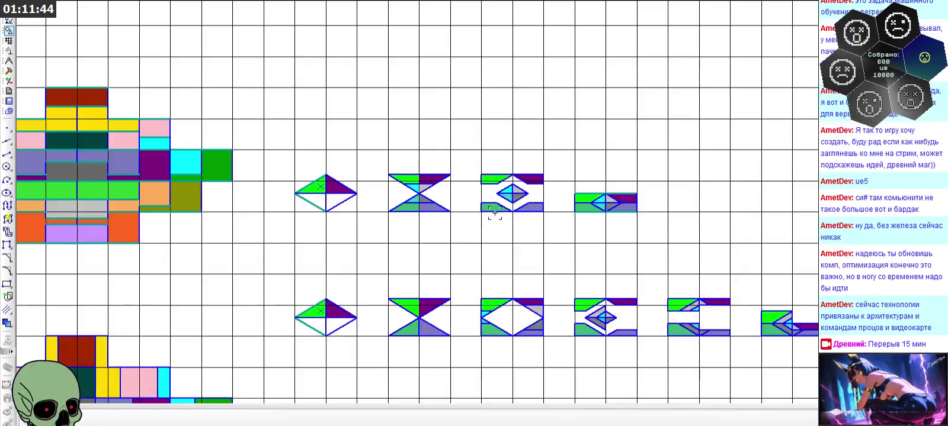
scroll(435, 208, "up", 3)
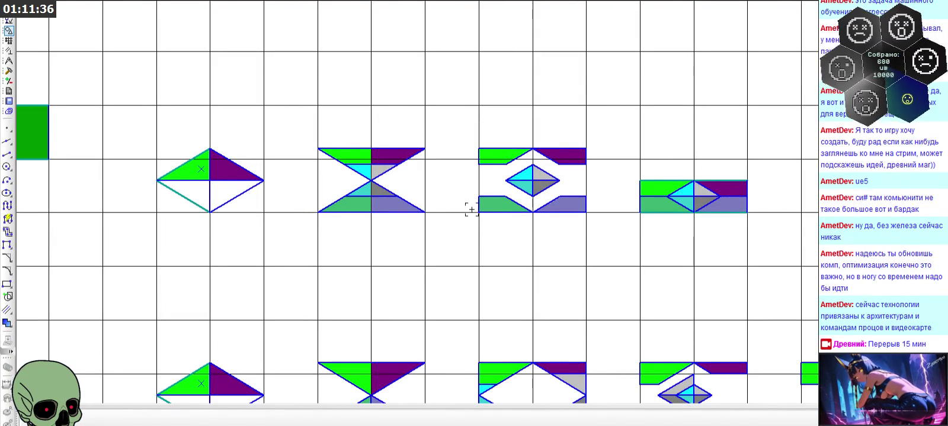
scroll(438, 70, "down", 3)
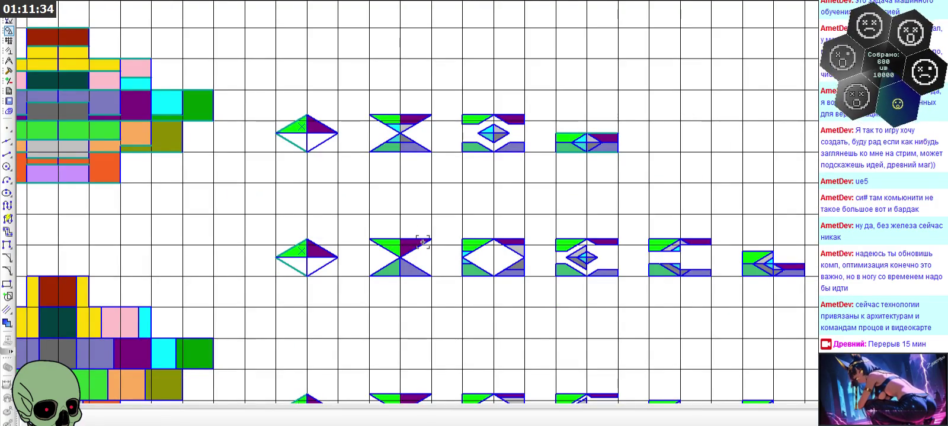
scroll(423, 277, "up", 2)
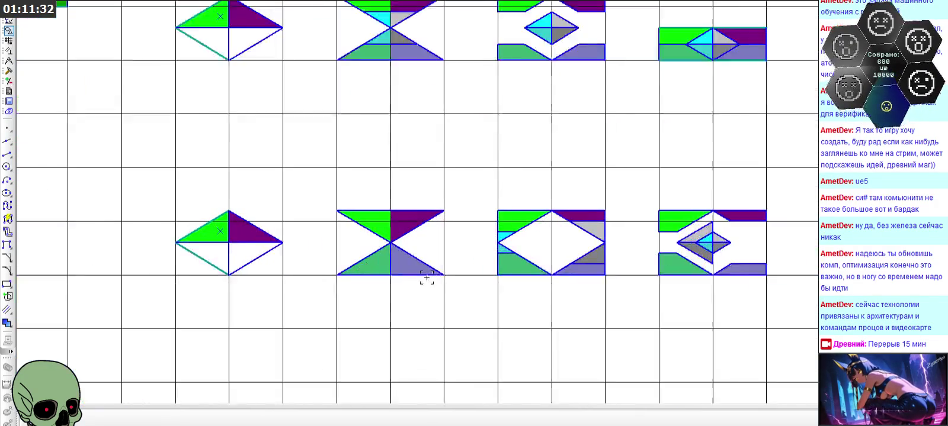
scroll(424, 278, "up", 1)
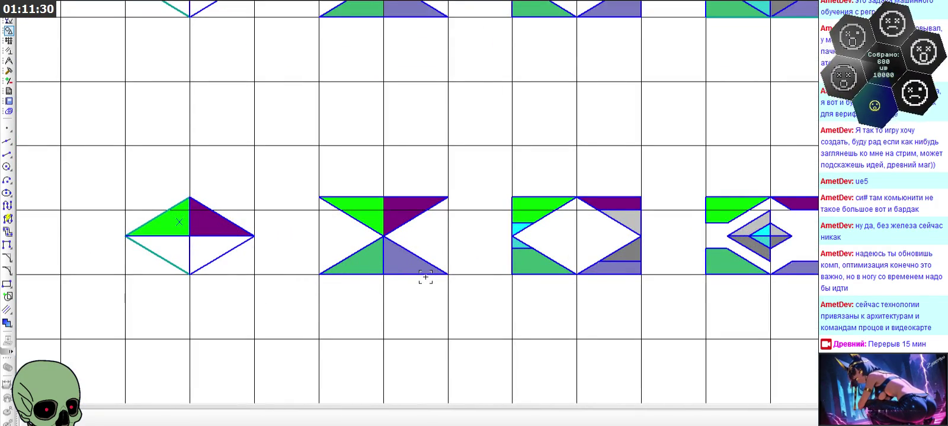
scroll(424, 275, "down", 2)
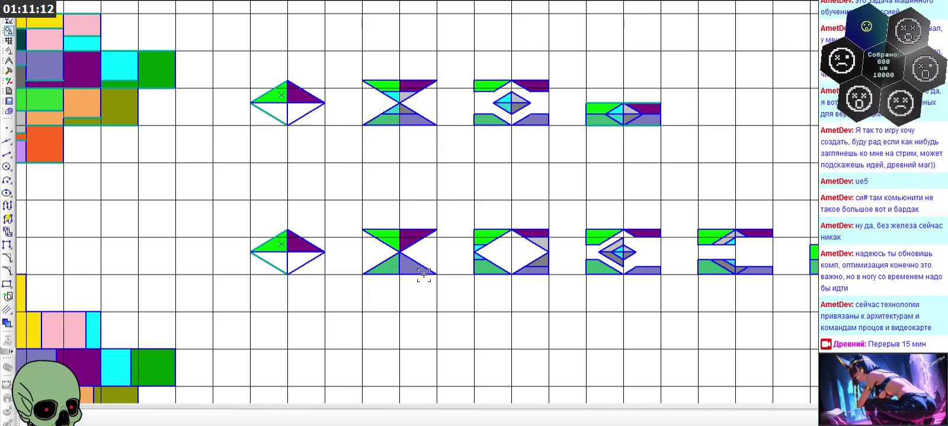
scroll(525, 270, "up", 2)
scroll(604, 275, "down", 1)
scroll(363, 231, "up", 2)
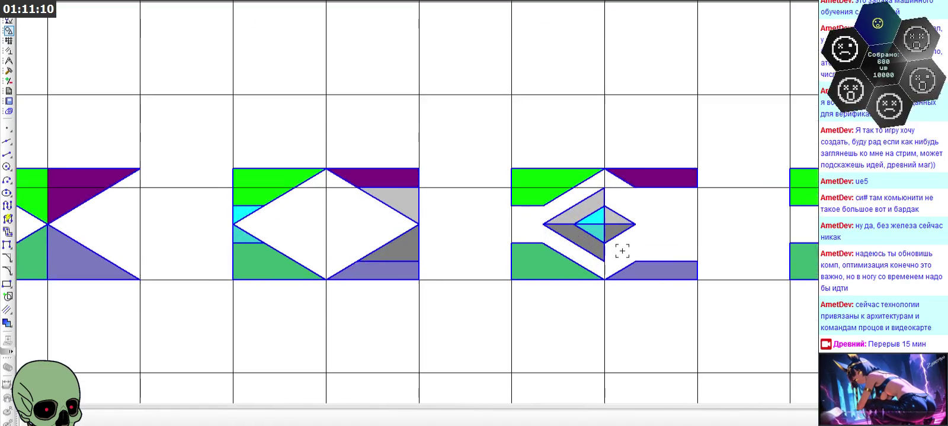
scroll(636, 228, "up", 3)
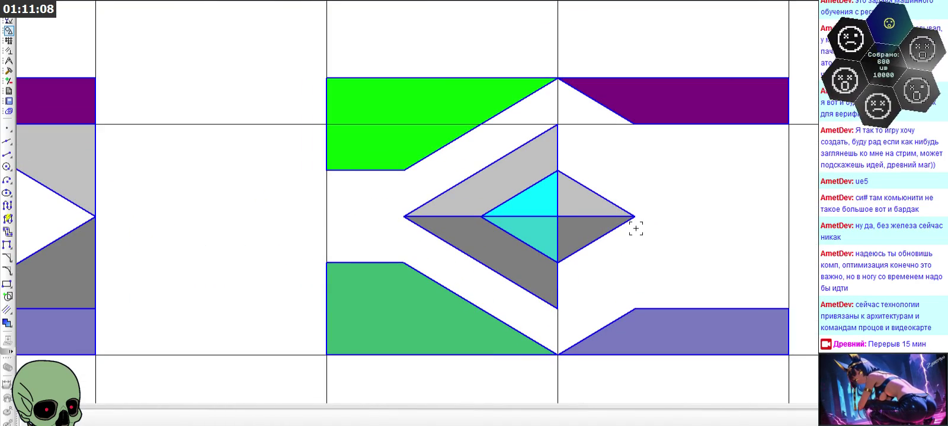
scroll(635, 229, "down", 2)
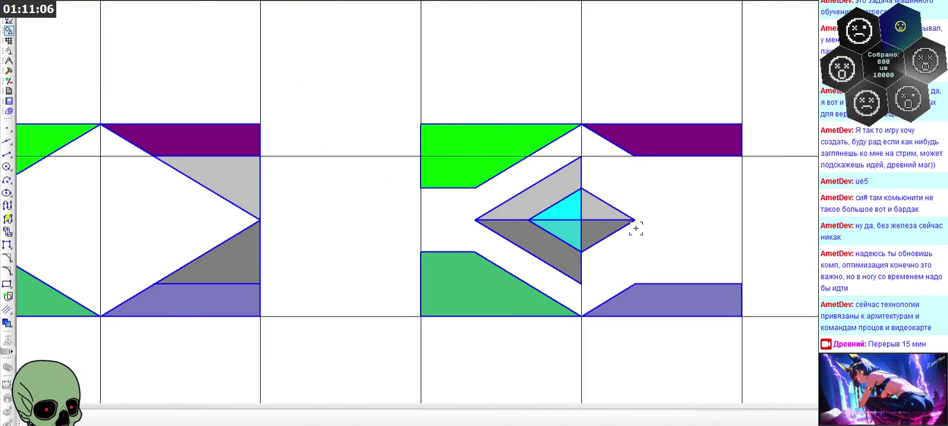
scroll(635, 229, "down", 4)
scroll(635, 229, "down", 1)
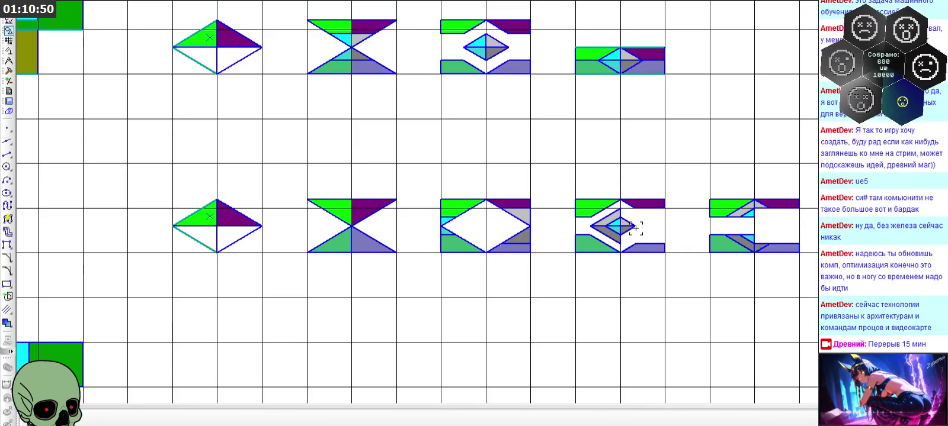
scroll(636, 228, "up", 3)
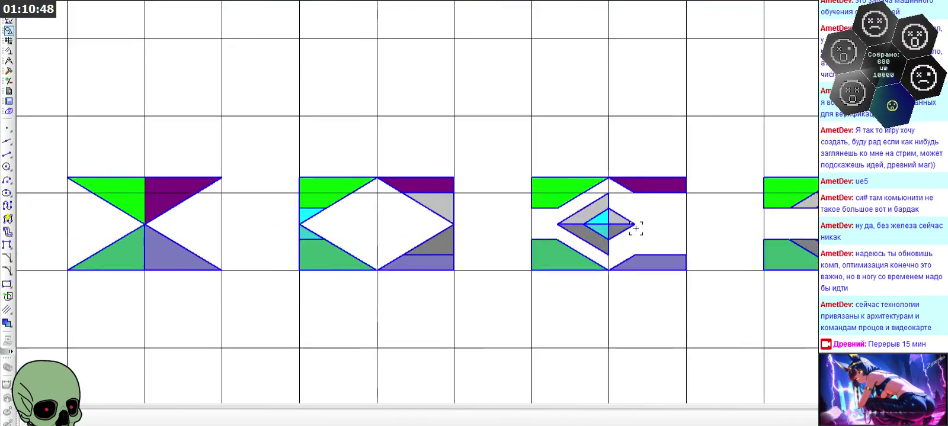
scroll(635, 228, "down", 3)
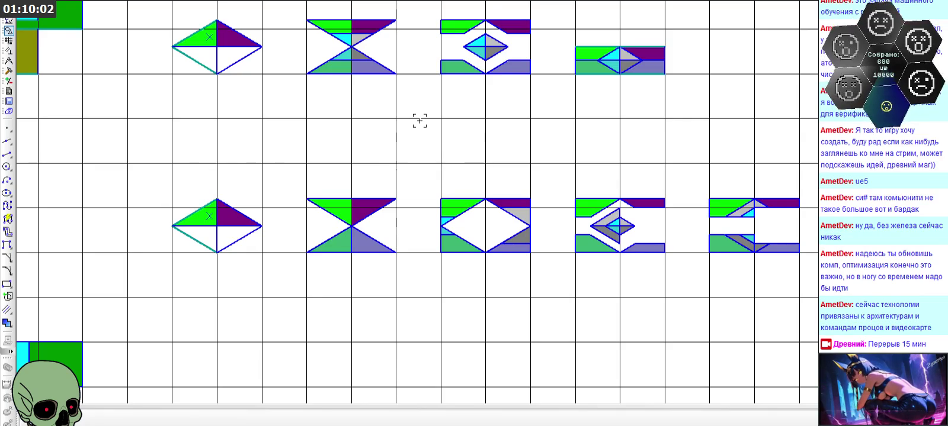
scroll(405, 171, "down", 1)
Fill the first diamond's lower-left triangle green and choose periwinkle for its lower-right triangle
scroll(410, 190, "down", 1)
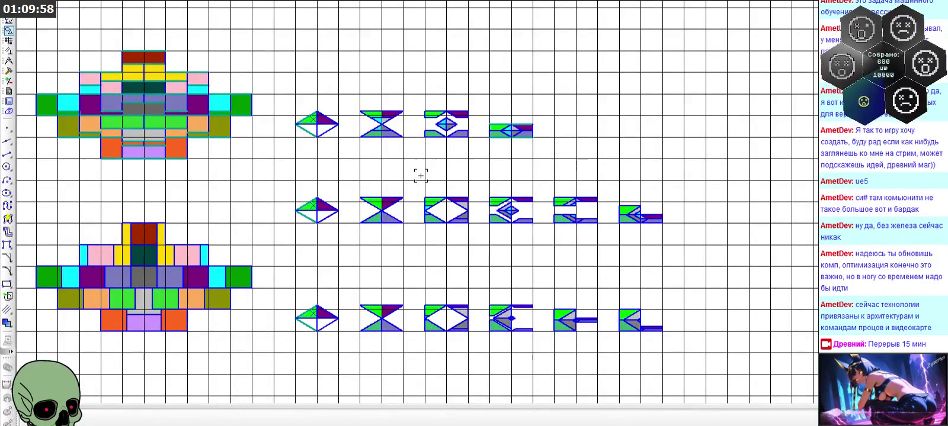
scroll(416, 170, "down", 1)
scroll(415, 178, "down", 1)
scroll(400, 138, "up", 3)
scroll(379, 122, "up", 1)
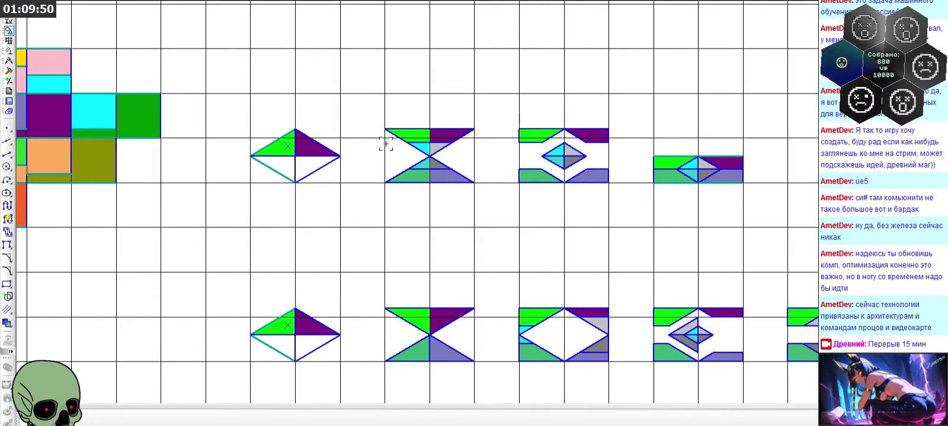
scroll(366, 106, "down", 1)
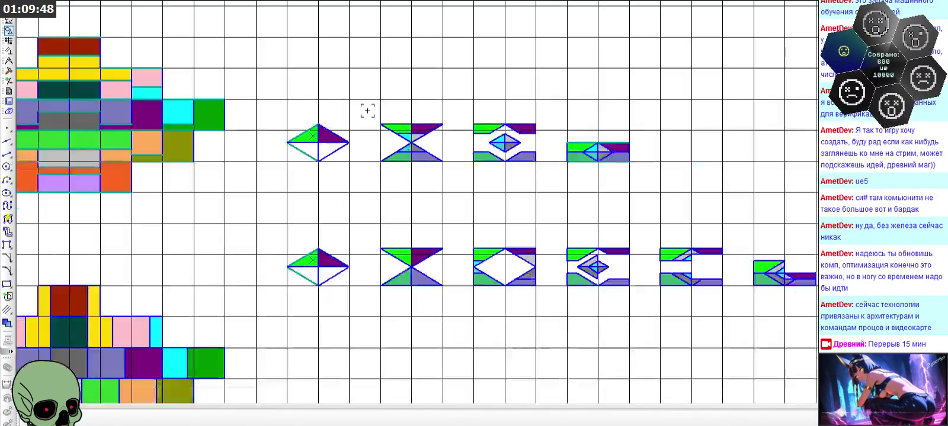
scroll(228, 167, "up", 3)
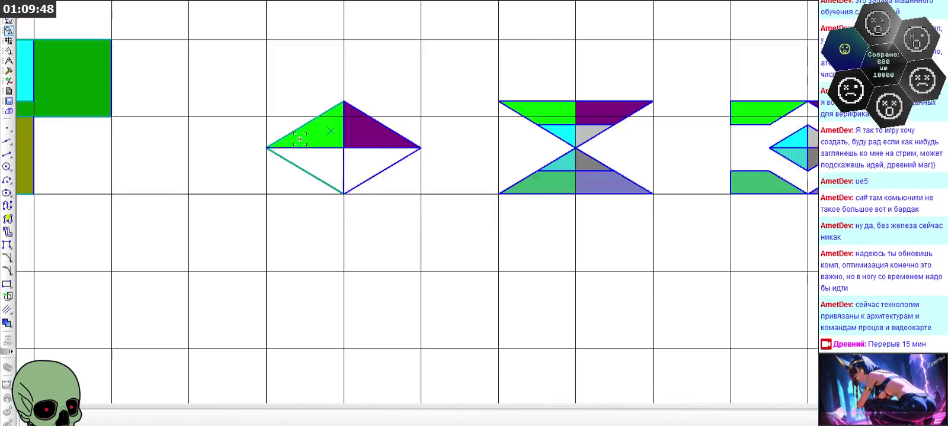
left_click(7, 323)
scroll(334, 42, "down", 4)
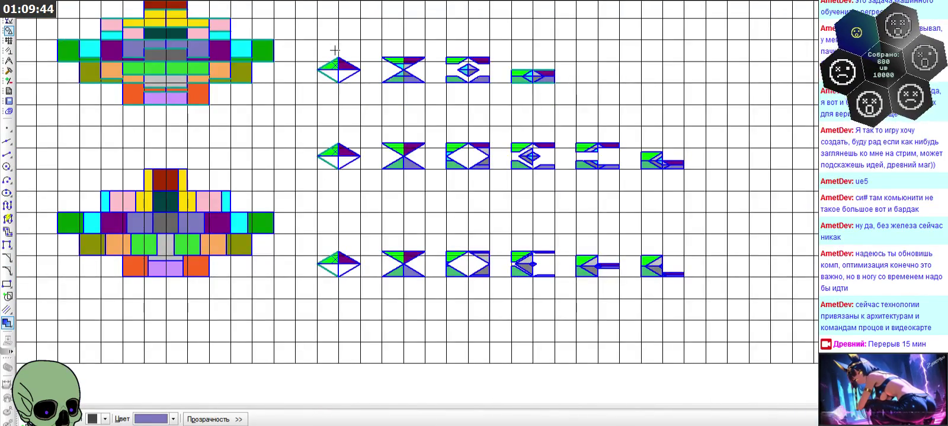
scroll(336, 38, "up", 5)
left_click(173, 419)
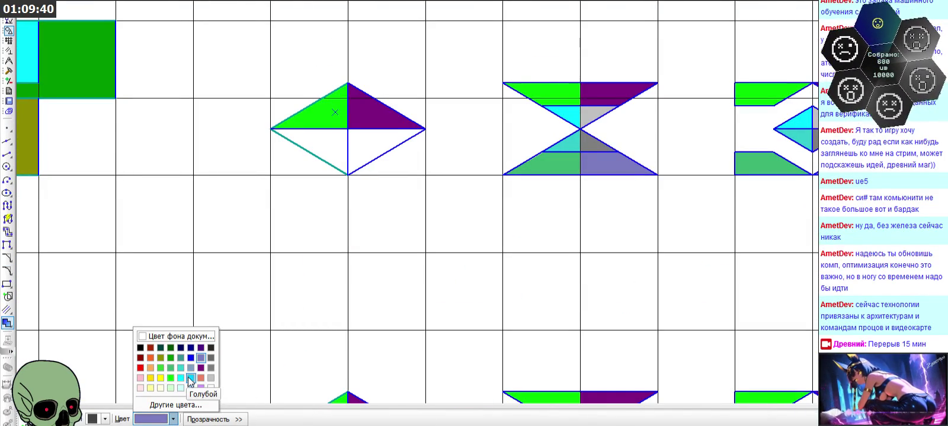
left_click(171, 368)
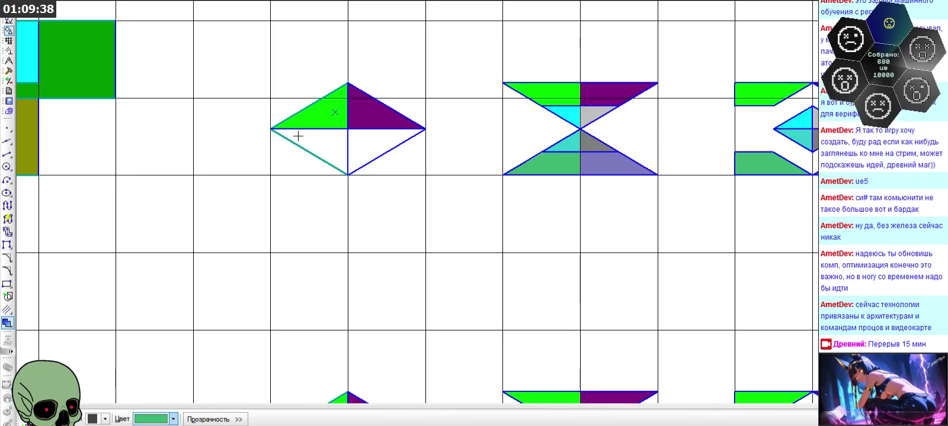
left_click(311, 143)
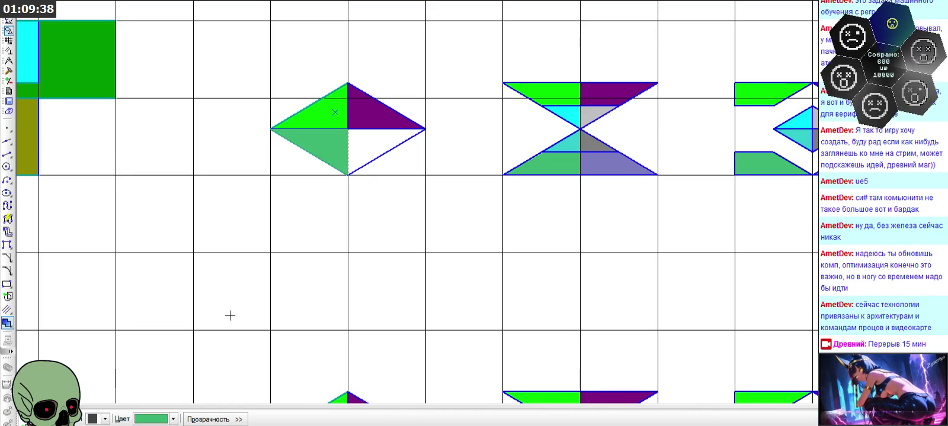
left_click(168, 419)
left_click(201, 358)
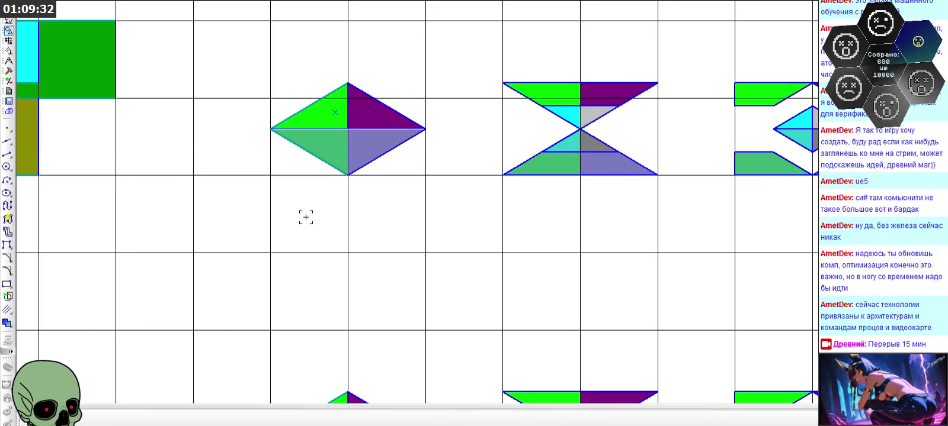
scroll(341, 139, "down", 5)
Select the coloured diamond, delete the next row's plain diamond, and cancel a misplaced paste
left_click_drag(316, 119, 407, 178)
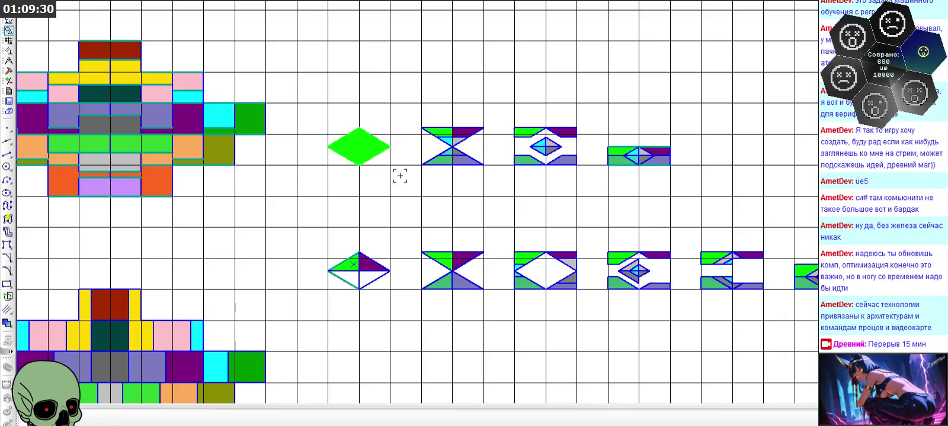
scroll(335, 280, "up", 3)
left_click_drag(295, 209, 443, 311)
key("Delete")
key("ctrl+v")
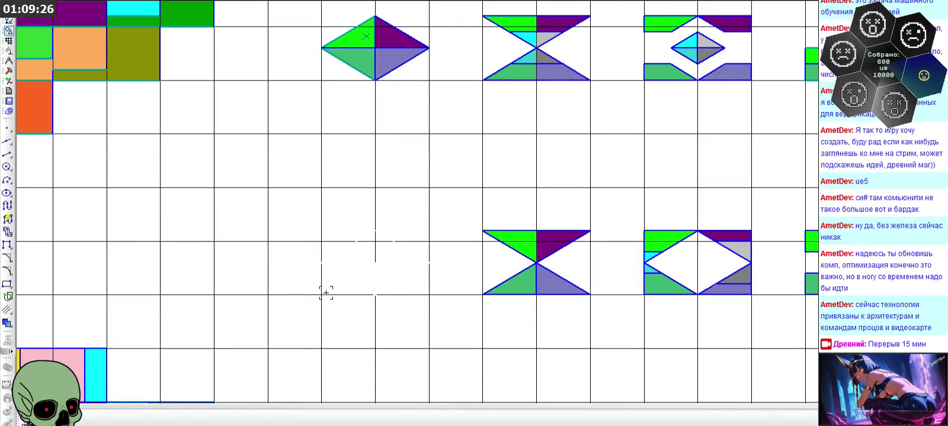
scroll(341, 128, "down", 4)
scroll(329, 172, "up", 4)
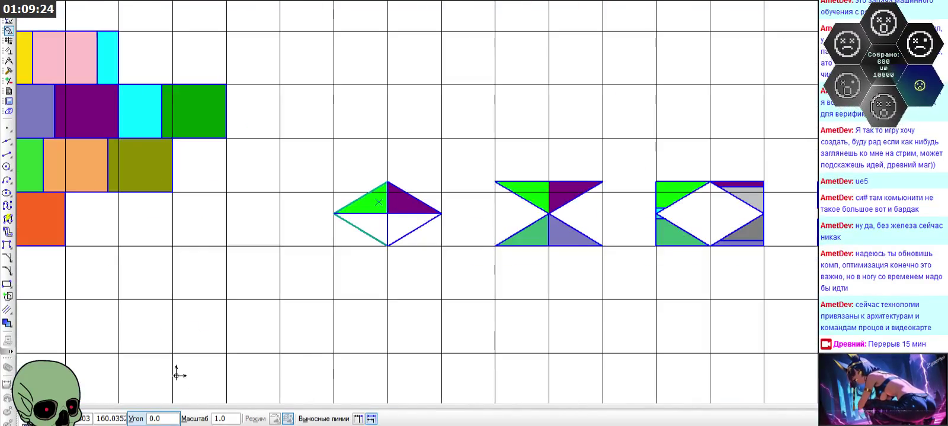
key("Escape")
Replace the remaining plain diamond with a pasted copy of the coloured diamond
left_click_drag(307, 160, 460, 268)
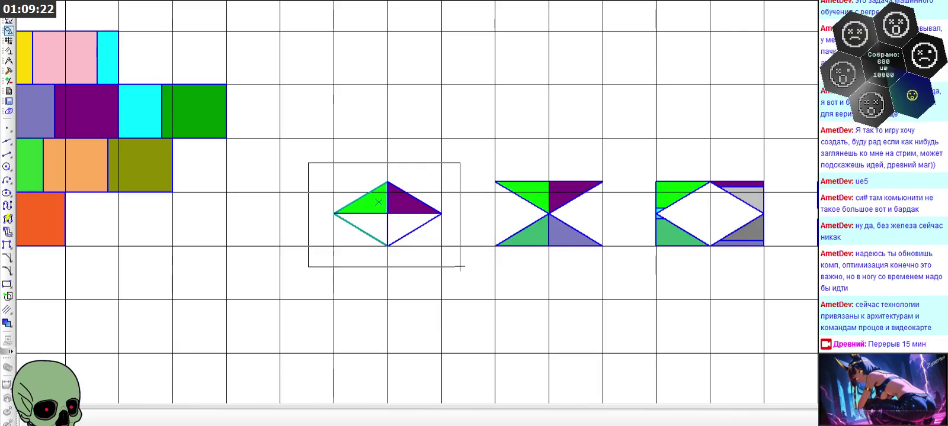
key("Delete")
key("ctrl+v")
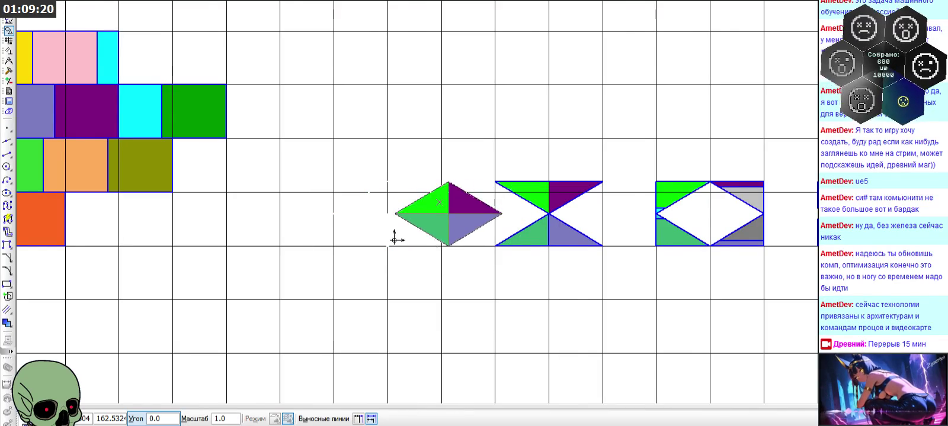
scroll(384, 250, "down", 3)
left_click(354, 247)
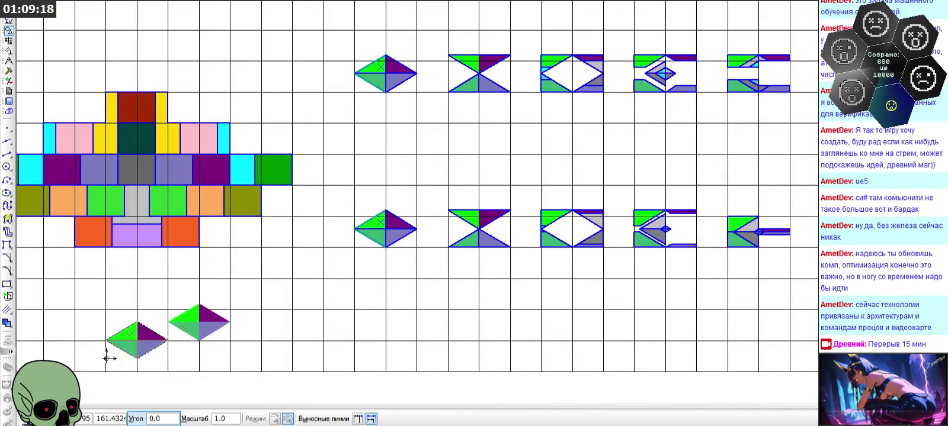
key("Escape")
scroll(354, 200, "down", 1)
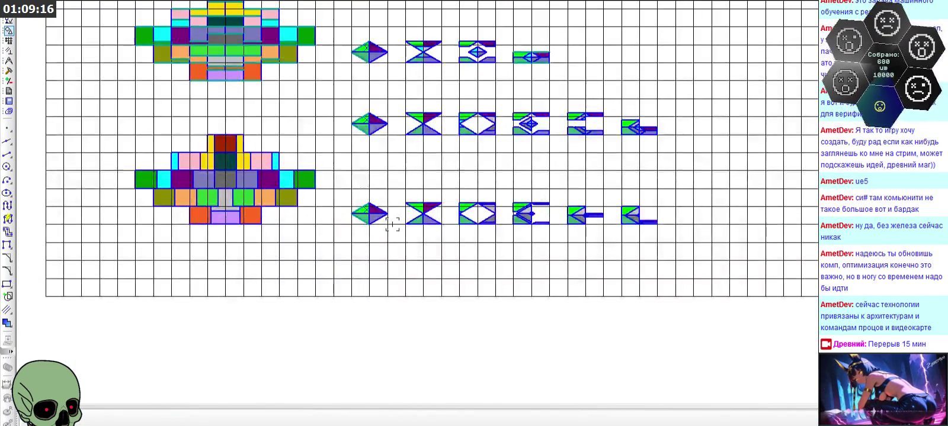
scroll(359, 205, "down", 1)
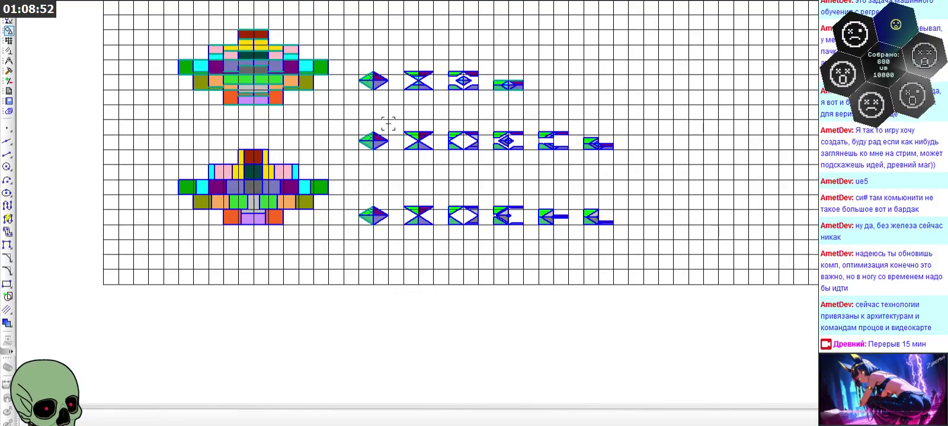
Paste copies of the coloured diamond and hourglass glyphs as a new row above the top row
scroll(418, 114, "up", 1)
scroll(408, 58, "up", 3)
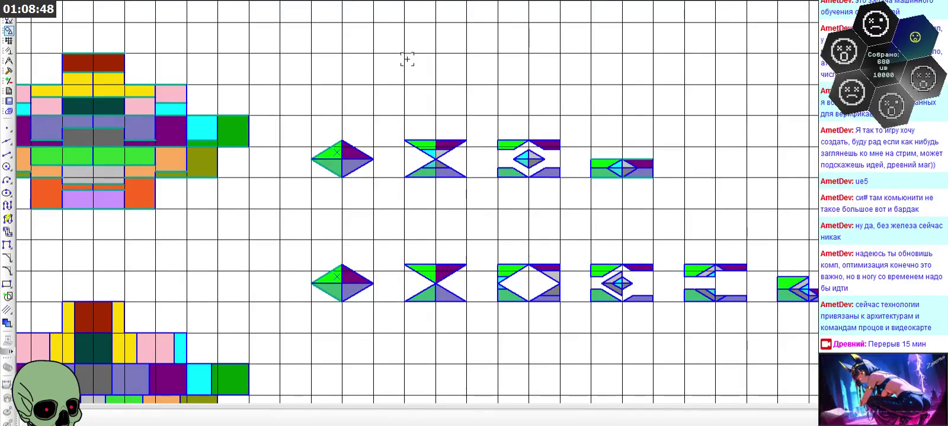
scroll(422, 270, "up", 1)
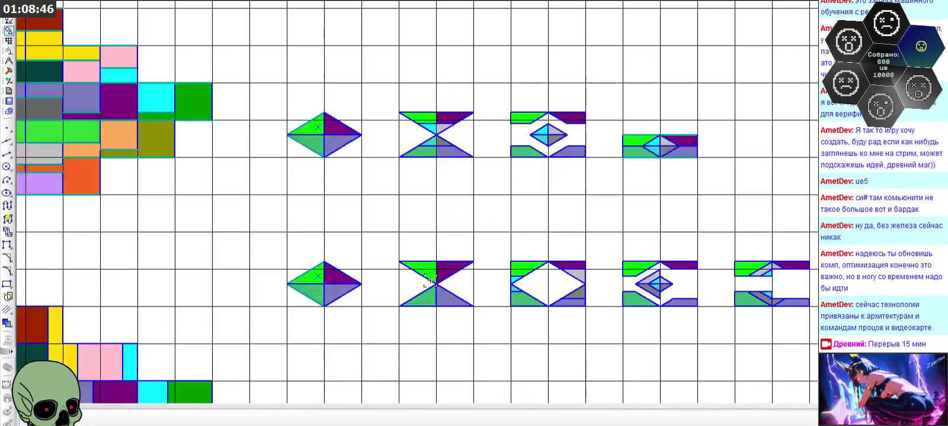
left_click_drag(269, 246, 492, 320)
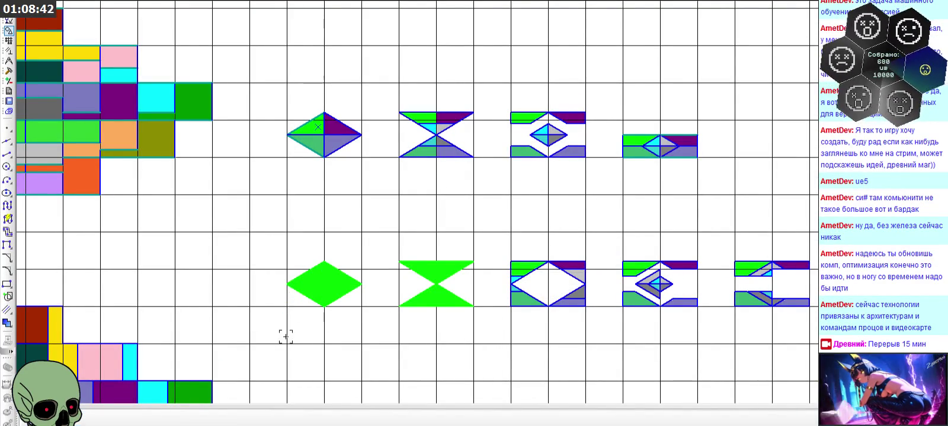
scroll(291, 341, "down", 2)
key("ctrl+v")
left_click(290, 113)
key("Escape")
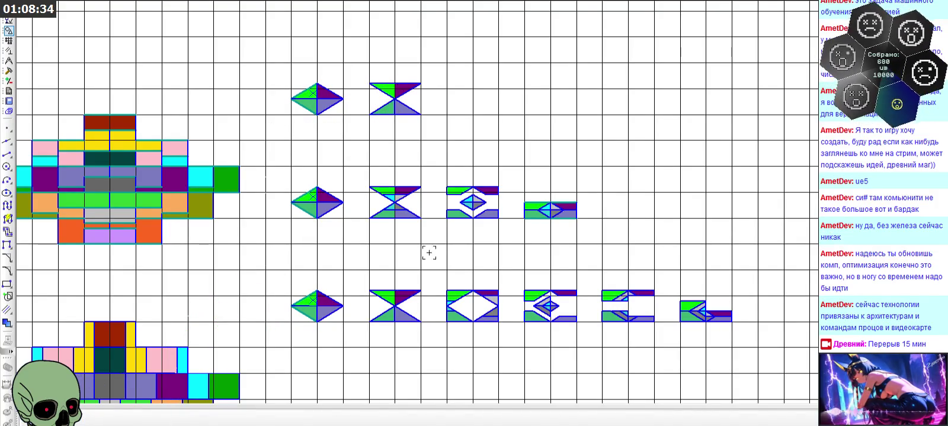
Select the white-diamond glyph's horizontal edges bounding the cyan, turquoise, green and gray strips
scroll(391, 77, "up", 1)
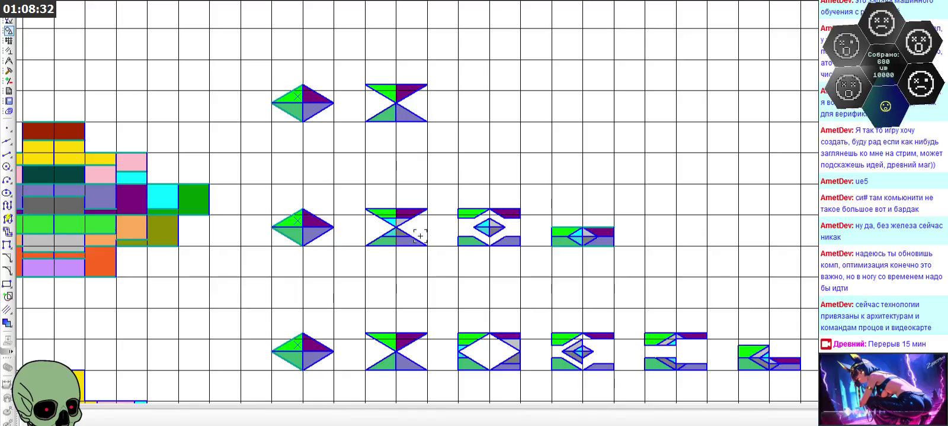
scroll(474, 337, "up", 4)
scroll(493, 338, "down", 4)
scroll(476, 194, "up", 6)
scroll(510, 245, "up", 3)
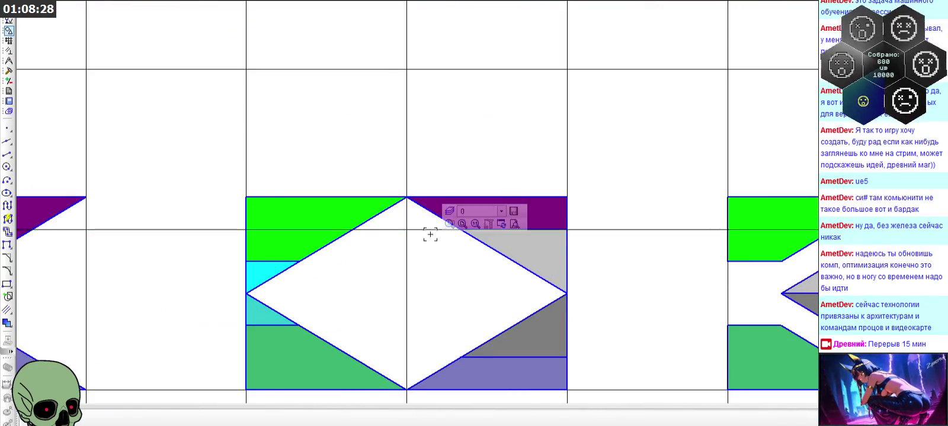
scroll(359, 268, "down", 2)
scroll(343, 255, "up", 3)
left_click(305, 208)
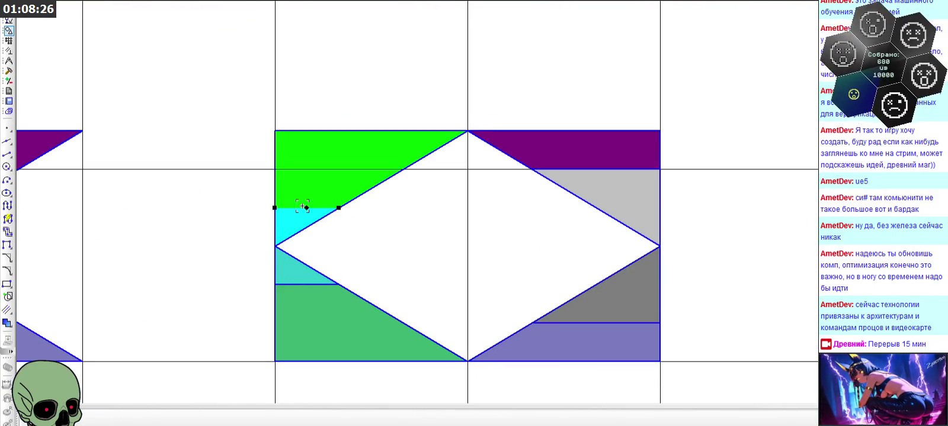
left_click(293, 284, "shift")
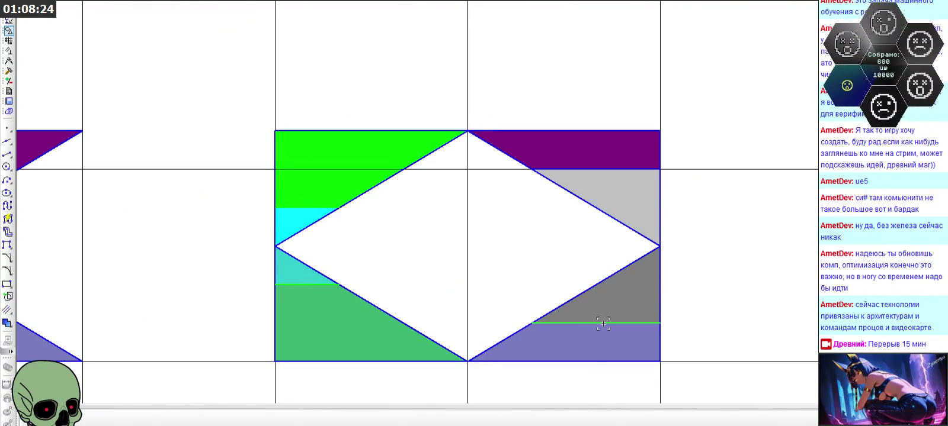
left_click(338, 281)
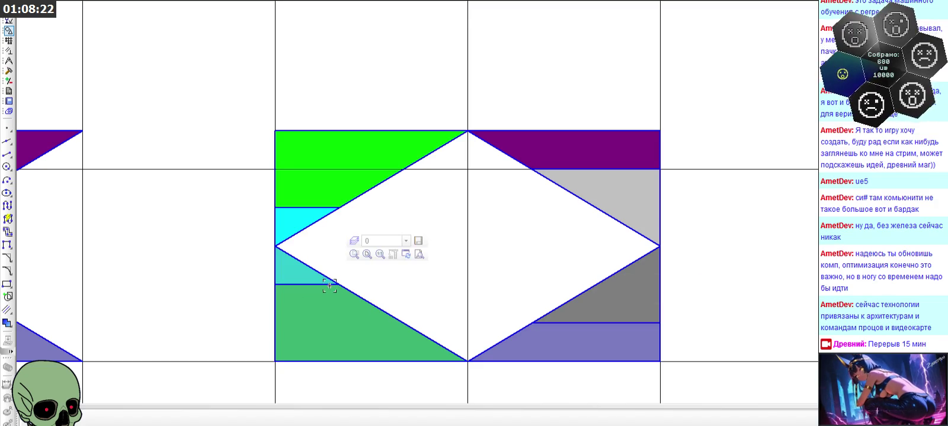
left_click(309, 285)
left_click(548, 323, "shift")
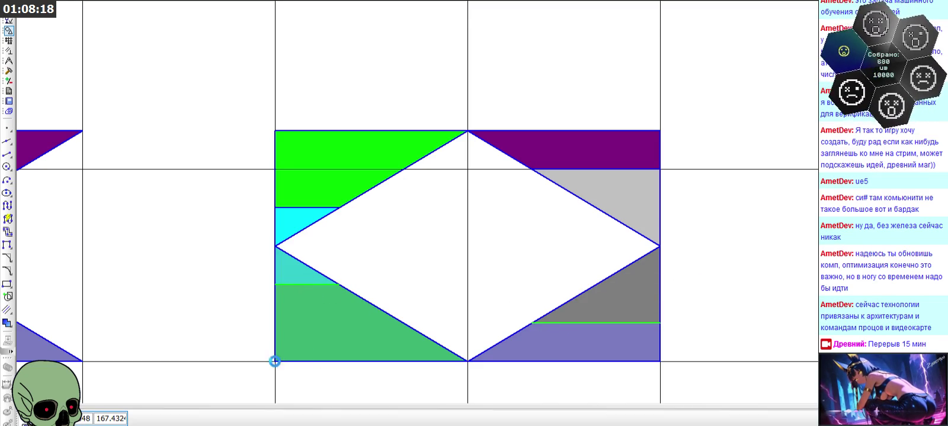
scroll(526, 328, "down", 5)
scroll(444, 57, "up", 3)
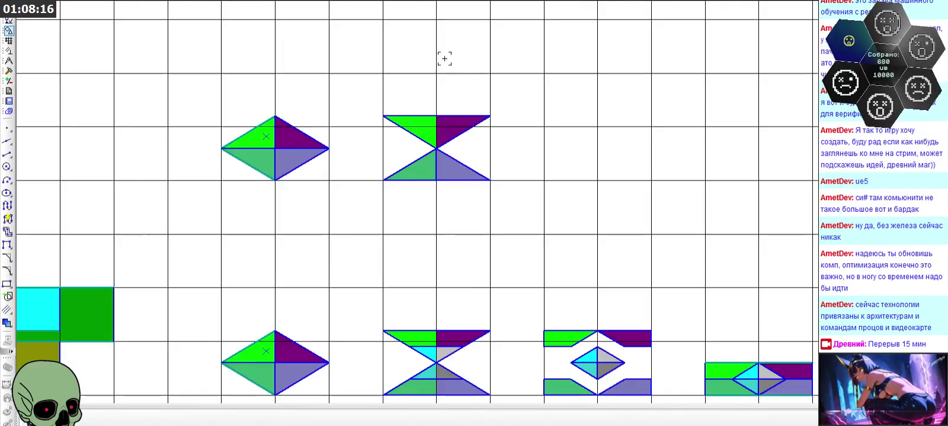
scroll(516, 154, "up", 2)
Paste a copy of the selected lines beside the top hourglass
left_click(567, 200)
key("ctrl+v")
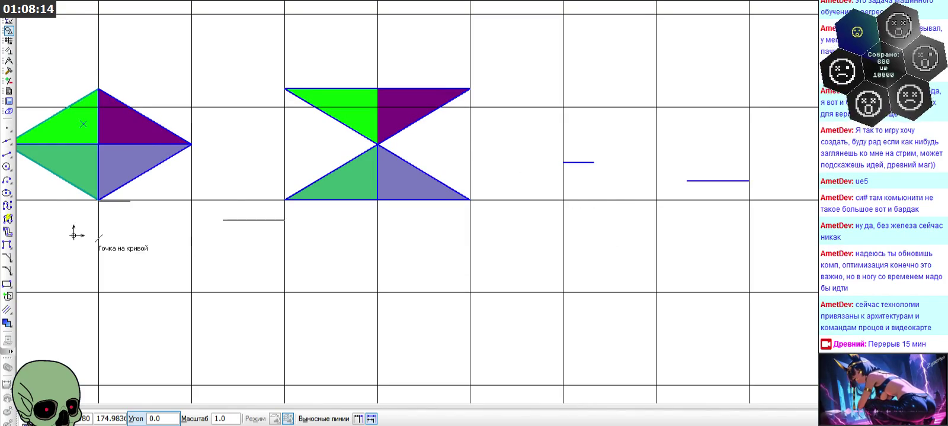
left_click(7, 141)
scroll(533, 169, "up", 2)
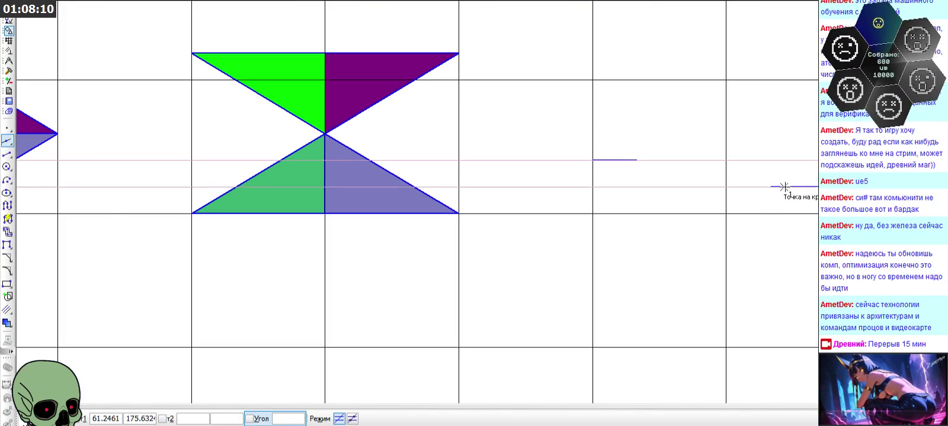
Draw horizontal segments from the green triangle's edge through the centre line to the lavender edge
left_click(8, 154)
scroll(167, 169, "up", 1)
left_click(364, 153)
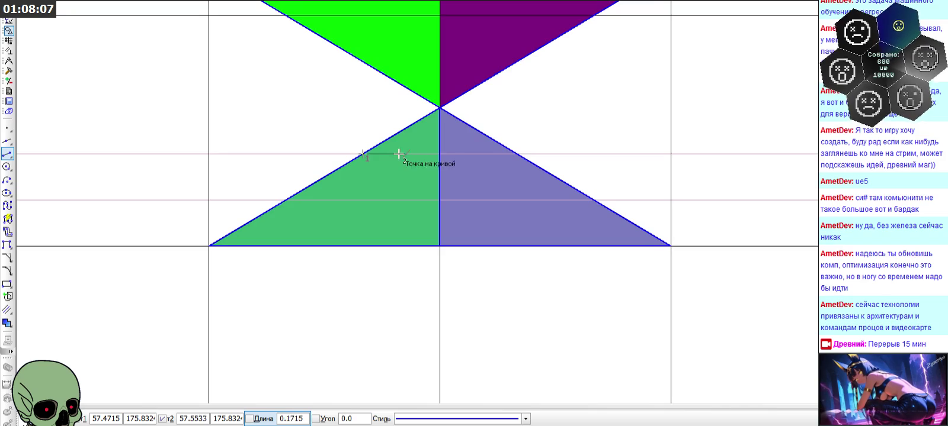
left_click(439, 154)
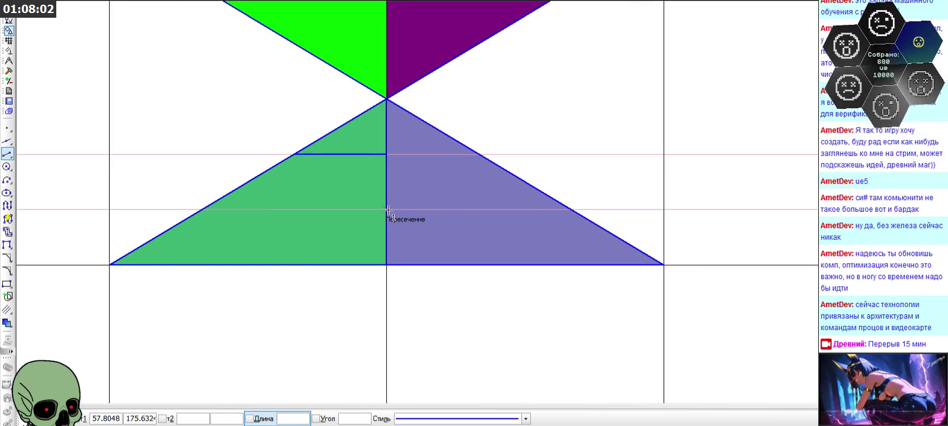
left_click(386, 210)
left_click(572, 209)
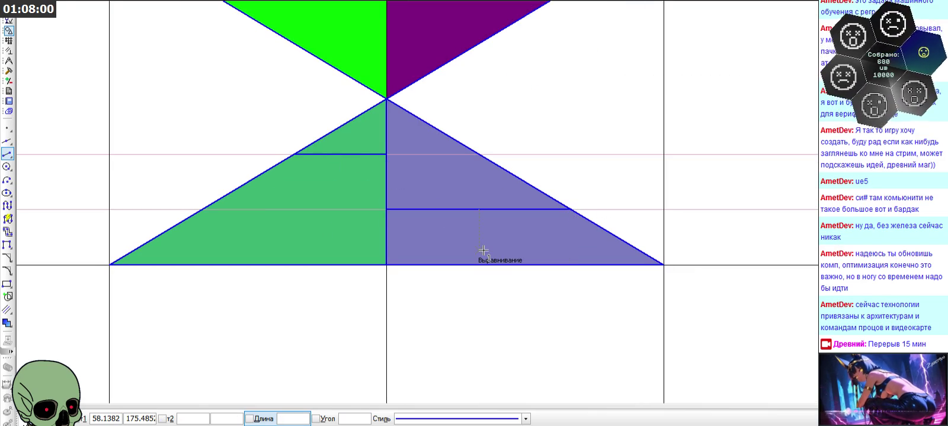
left_click(389, 152)
left_click(487, 155)
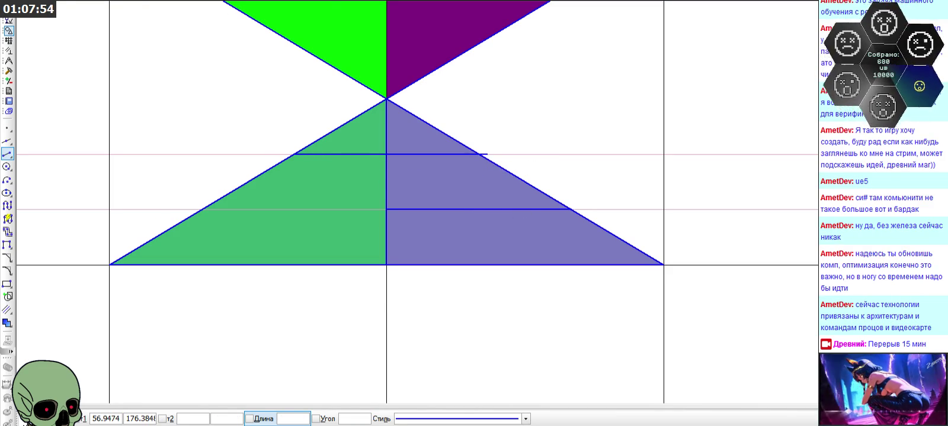
scroll(391, 156, "up", 2)
left_click(370, 157)
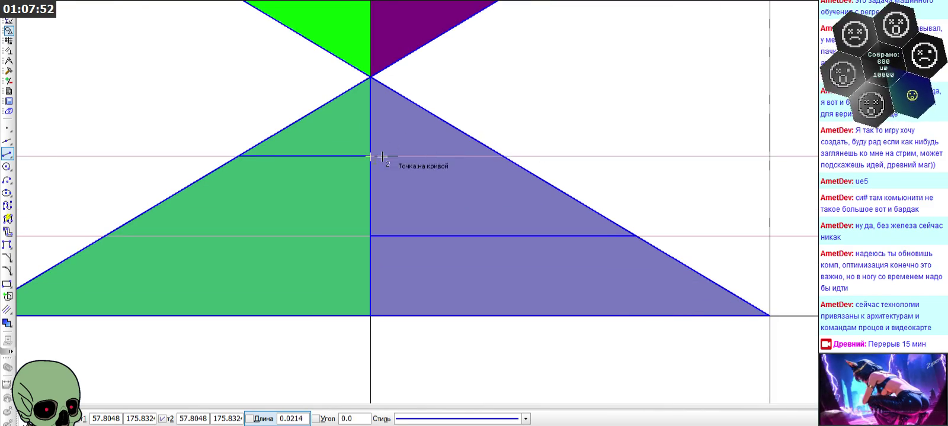
End the upper lavender line on the triangle's slanted edge and zoom around to check it
left_click(503, 155)
scroll(404, 117, "down", 2)
scroll(404, 116, "down", 1)
scroll(404, 114, "down", 3)
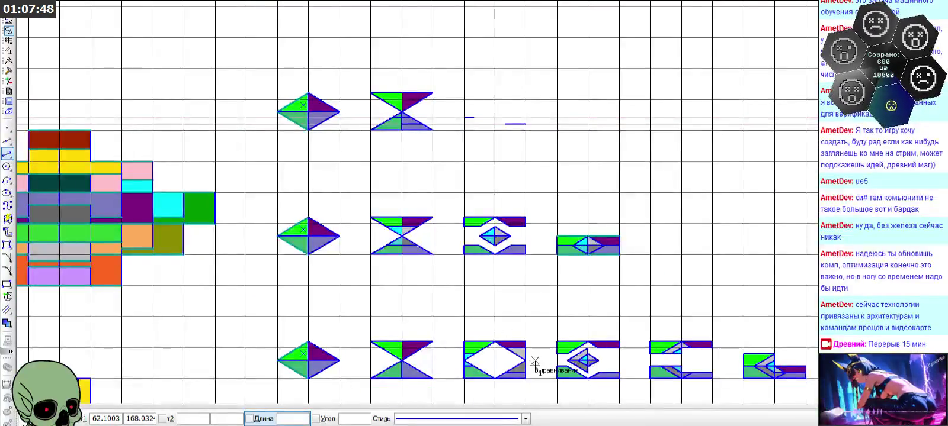
scroll(530, 376, "up", 4)
scroll(413, 152, "down", 3)
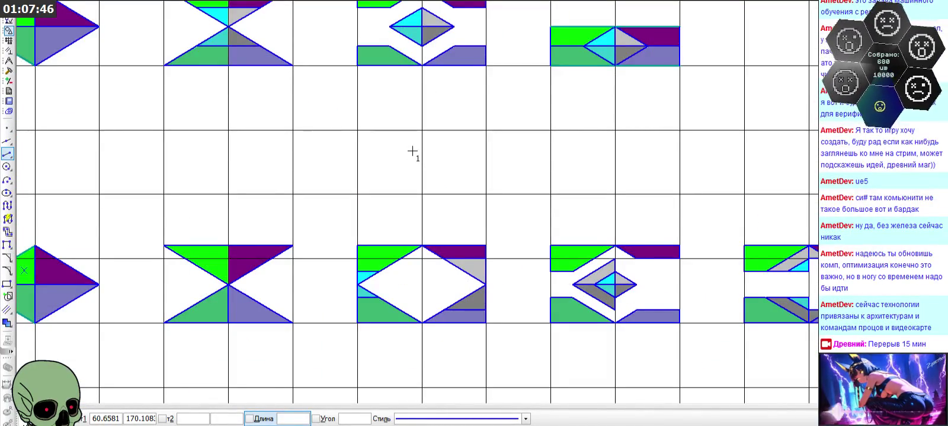
scroll(412, 152, "up", 1)
scroll(412, 151, "down", 1)
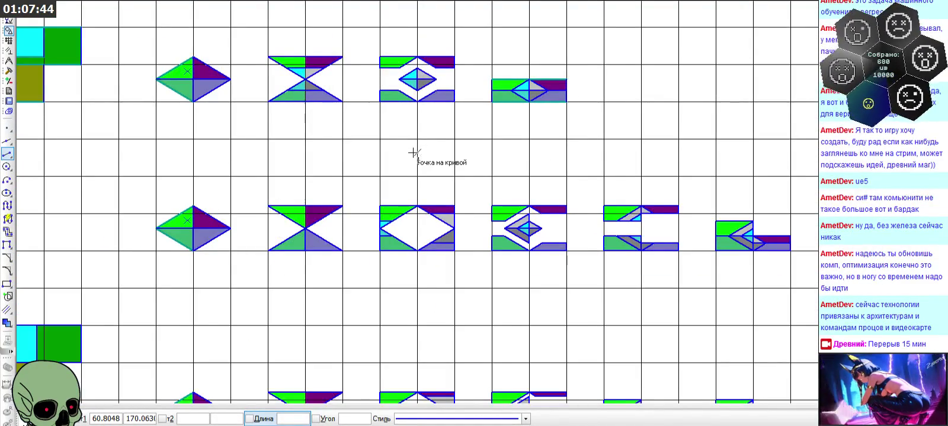
scroll(414, 153, "down", 1)
scroll(414, 155, "down", 1)
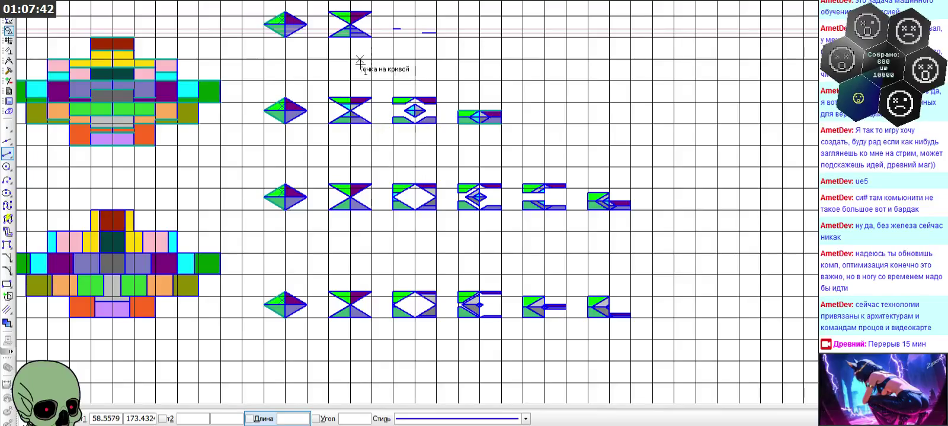
scroll(346, 23, "up", 2)
scroll(346, 22, "up", 3)
scroll(347, 14, "up", 1)
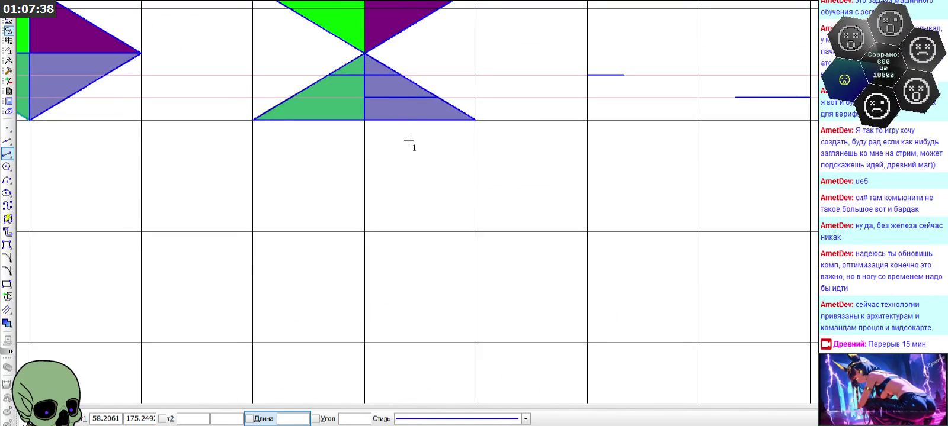
scroll(408, 141, "down", 2)
scroll(382, 76, "up", 2)
scroll(384, 72, "up", 2)
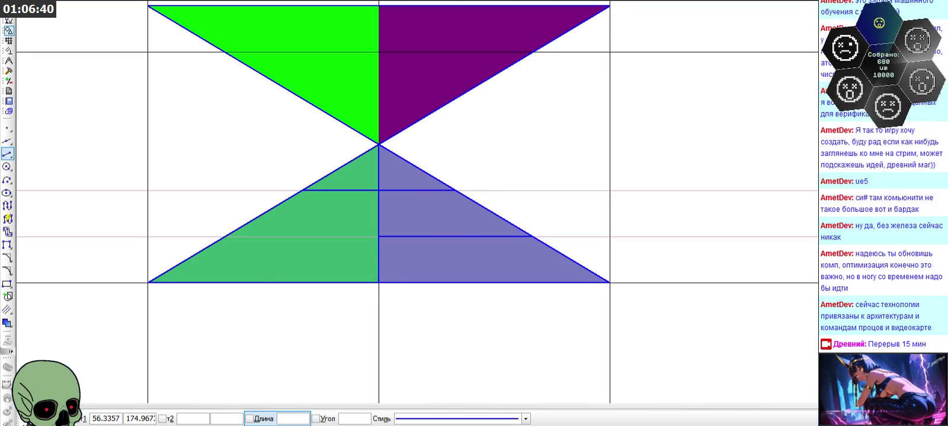
scroll(340, 240, "down", 1)
scroll(333, 242, "down", 3)
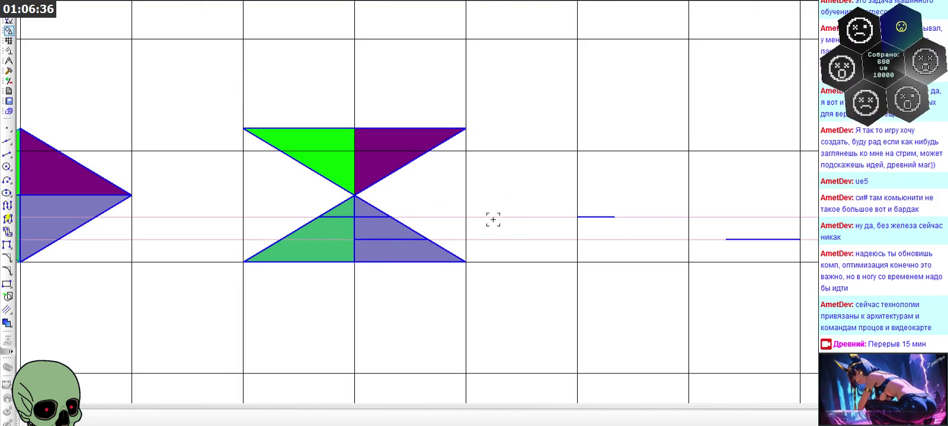
scroll(505, 228, "down", 3)
scroll(441, 160, "down", 3)
scroll(482, 332, "up", 3)
scroll(386, 120, "down", 3)
scroll(417, 203, "up", 1)
scroll(417, 278, "up", 3)
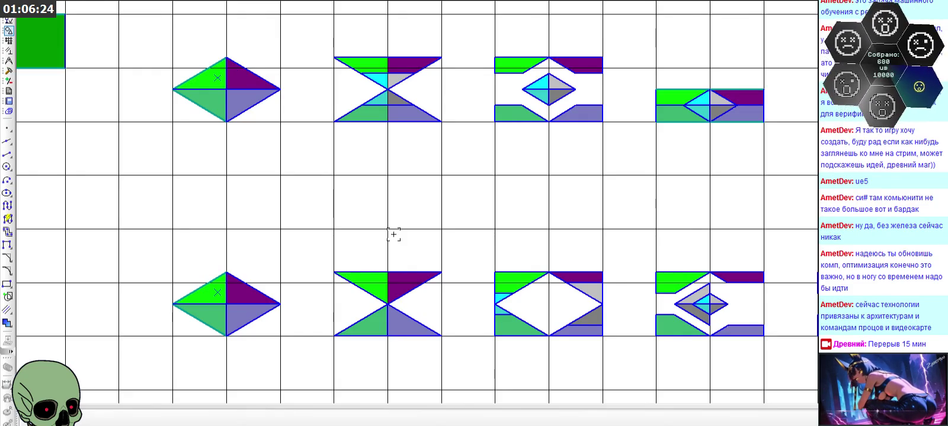
scroll(391, 232, "down", 1)
scroll(620, 337, "up", 2)
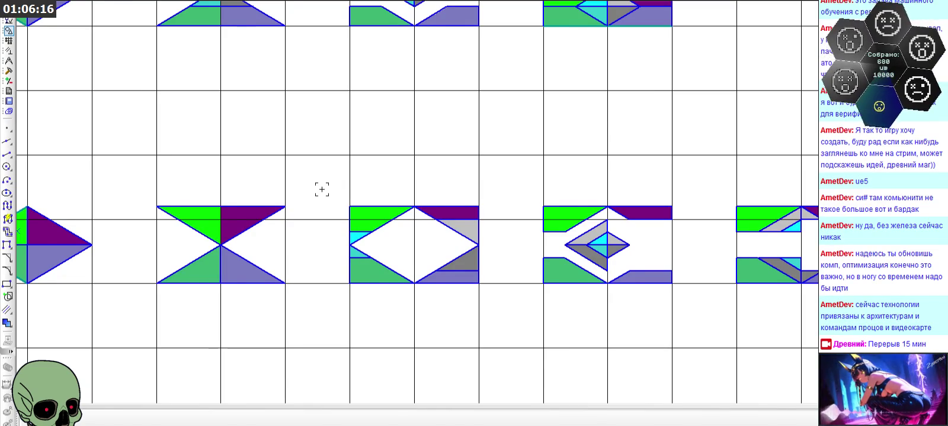
scroll(322, 189, "down", 1)
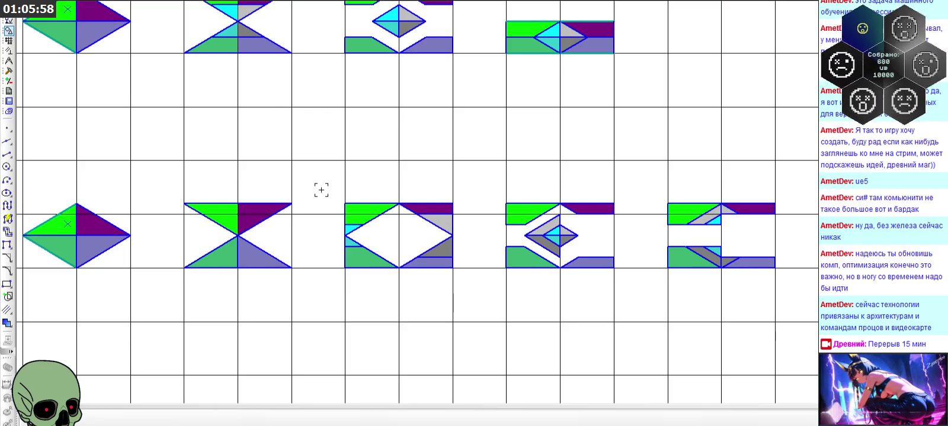
scroll(321, 190, "down", 3)
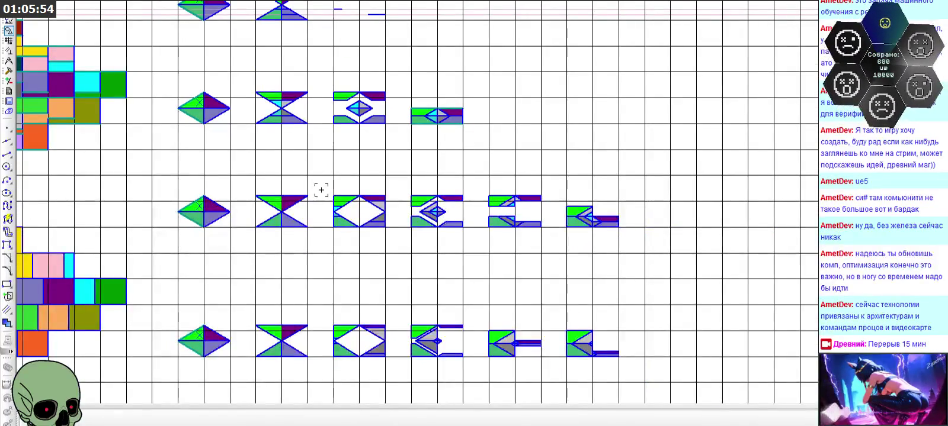
scroll(321, 190, "down", 2)
scroll(396, 284, "down", 2)
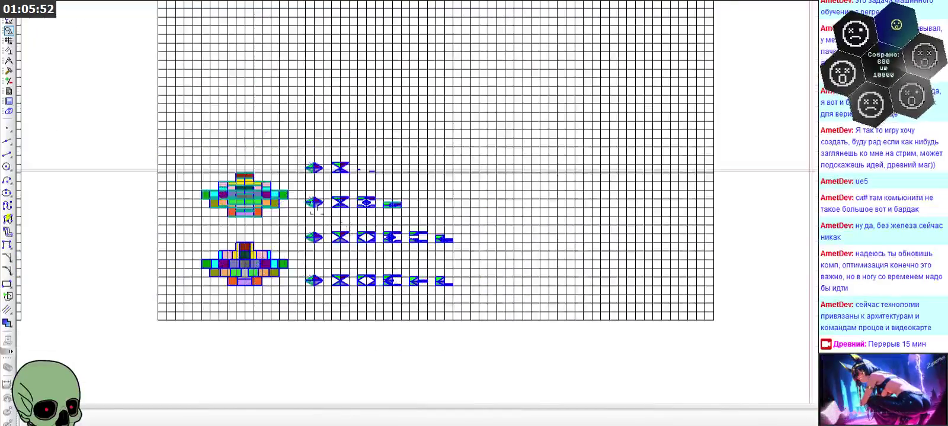
scroll(312, 155, "up", 2)
scroll(338, 182, "up", 2)
scroll(406, 186, "up", 3)
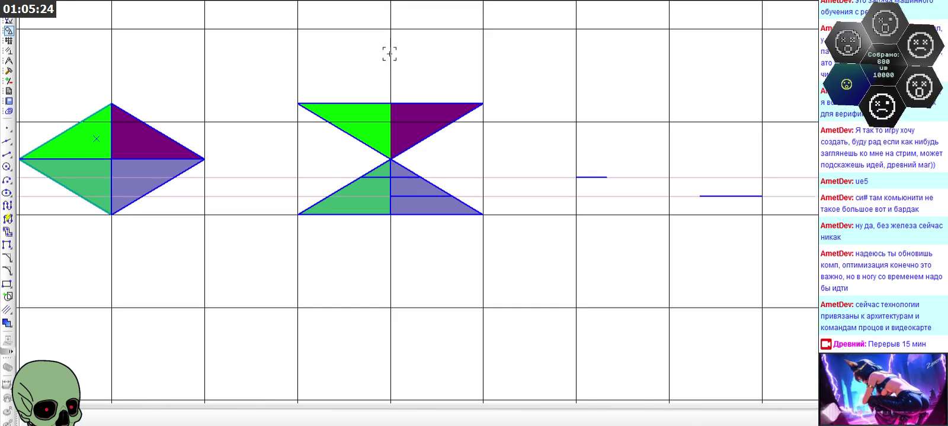
scroll(388, 59, "down", 3)
scroll(388, 65, "down", 1)
scroll(501, 323, "up", 1)
scroll(367, 247, "up", 1)
scroll(526, 273, "up", 1)
scroll(472, 260, "up", 1)
scroll(472, 259, "up", 1)
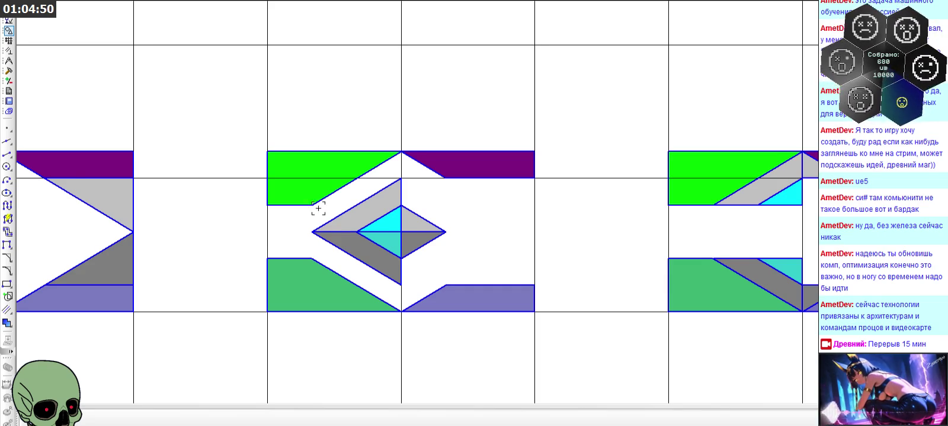
scroll(580, 226, "down", 3)
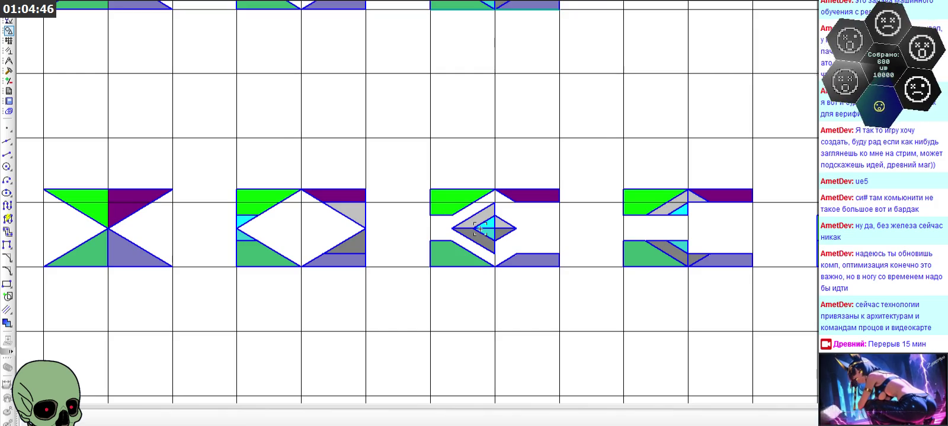
scroll(479, 229, "up", 3)
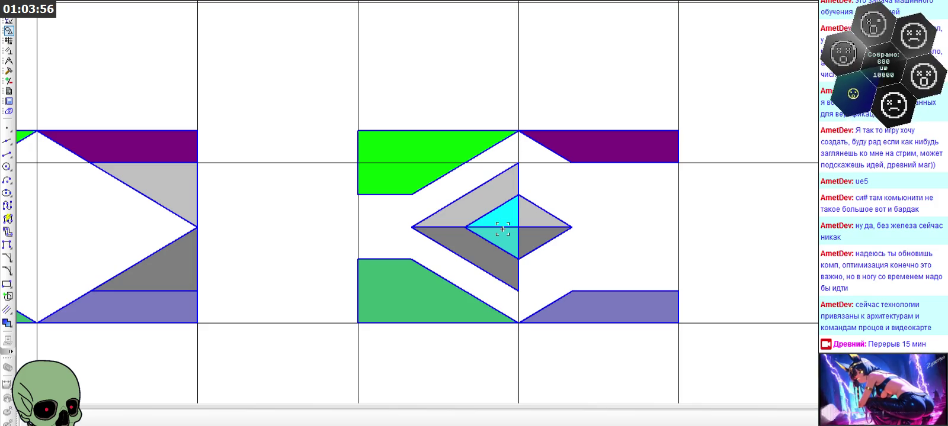
scroll(502, 229, "down", 4)
scroll(497, 218, "down", 2)
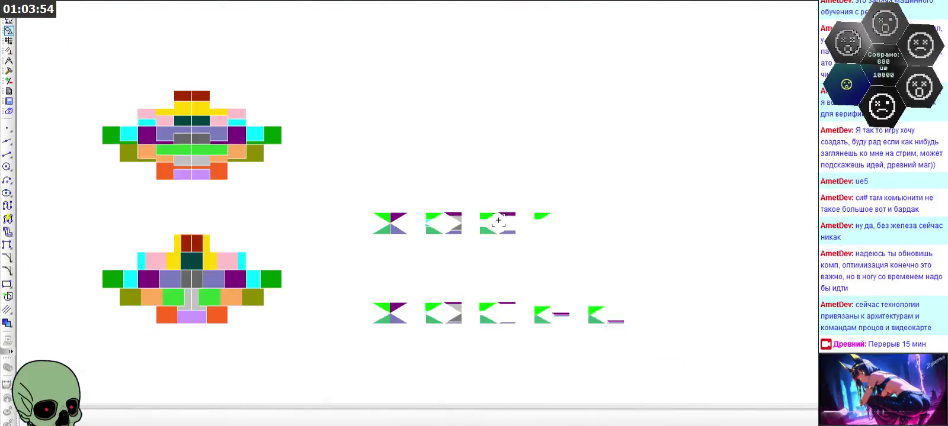
scroll(381, 131, "up", 3)
scroll(381, 131, "down", 3)
scroll(373, 107, "up", 1)
scroll(398, 51, "up", 4)
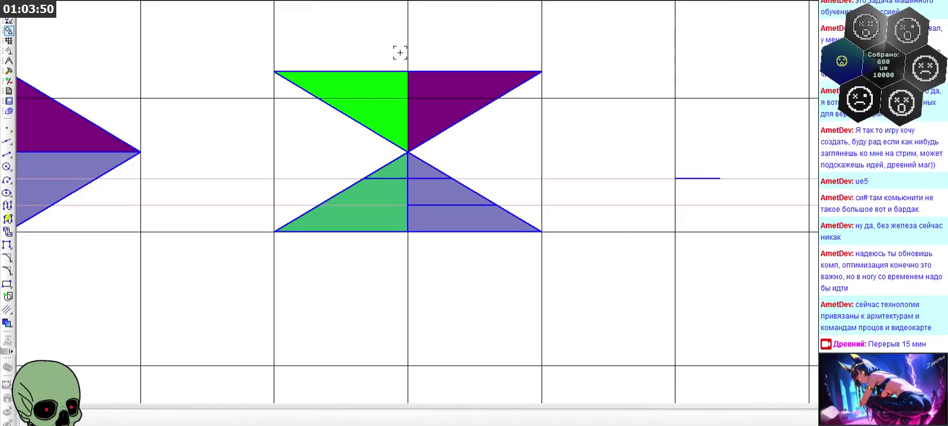
scroll(399, 53, "down", 1)
scroll(400, 52, "down", 1)
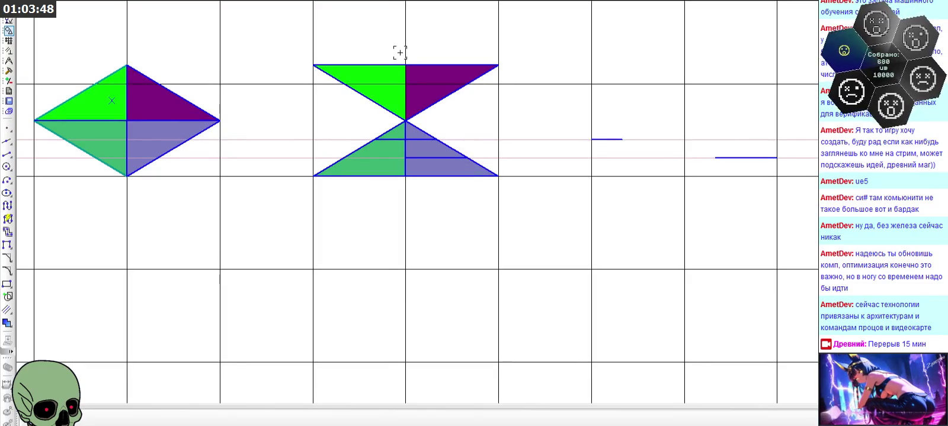
scroll(424, 142, "up", 1)
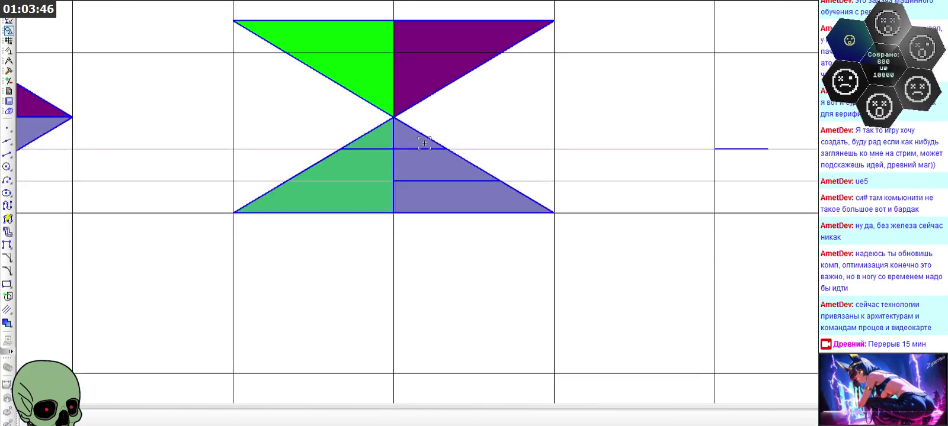
left_click(419, 149)
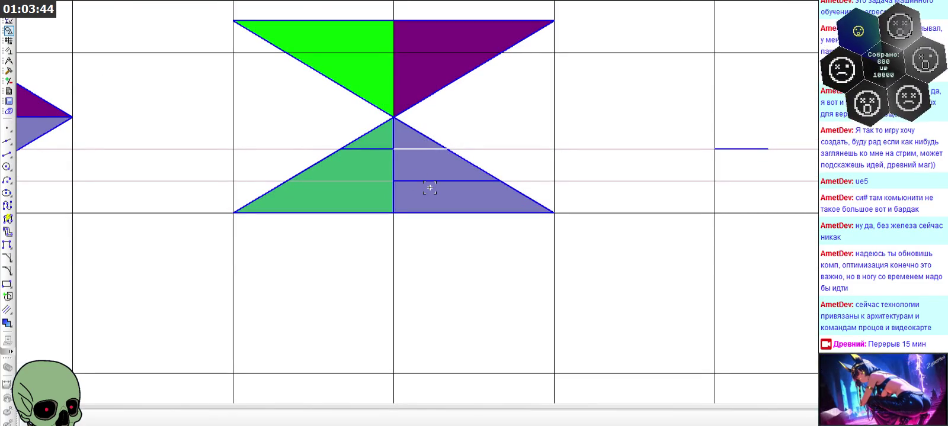
Mirror the lower triangle's horizontal dividers into the upper half about the hourglass centre point
scroll(456, 184, "down", 1)
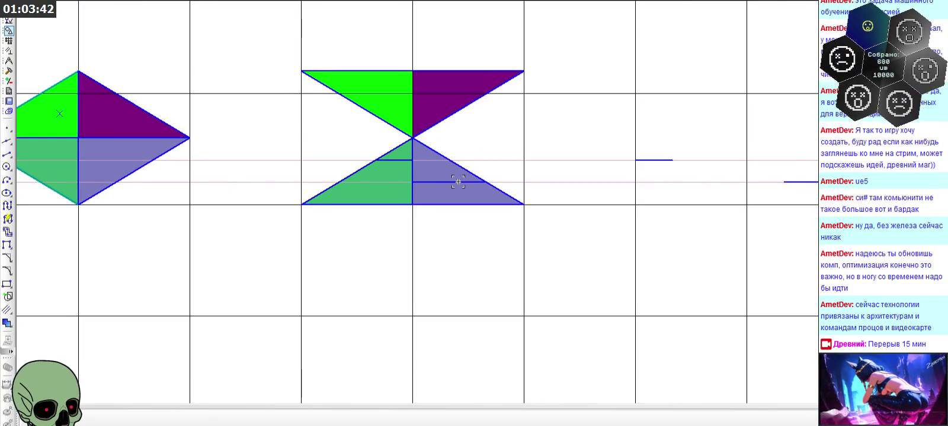
scroll(433, 113, "up", 1)
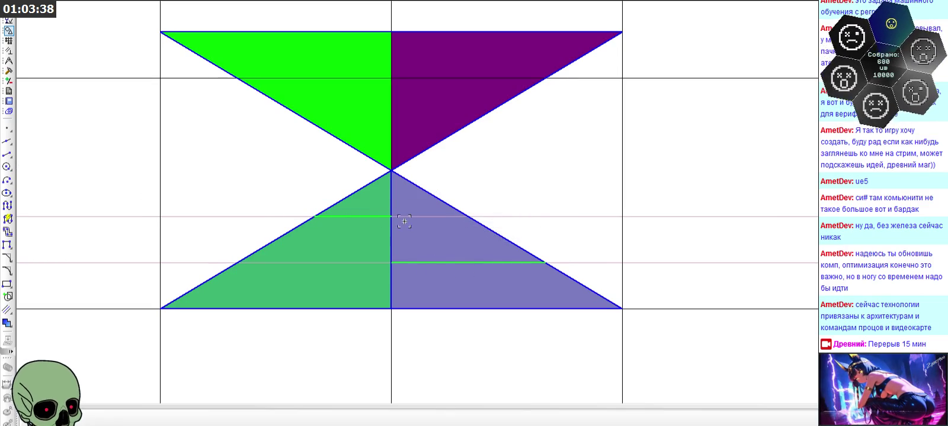
left_click(433, 262)
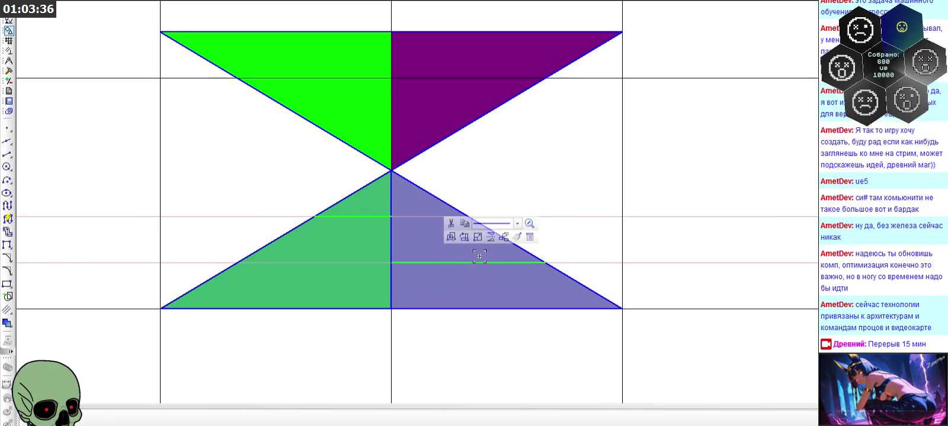
left_click(493, 239)
left_click(391, 170)
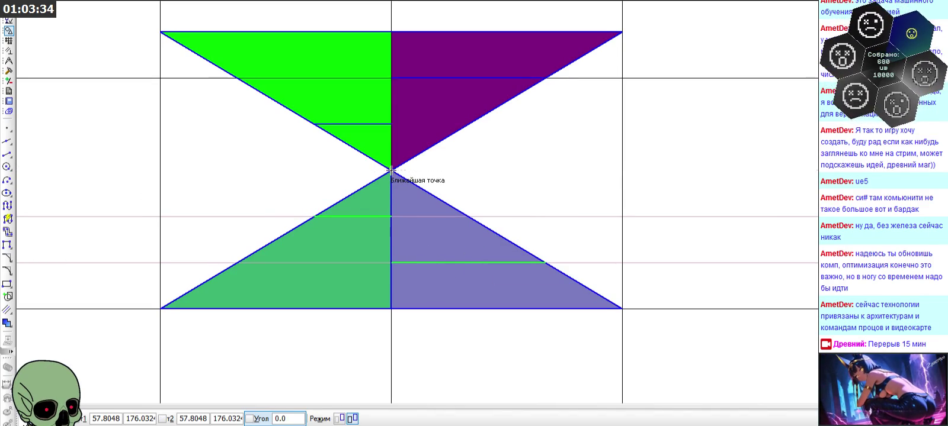
scroll(424, 240, "down", 3)
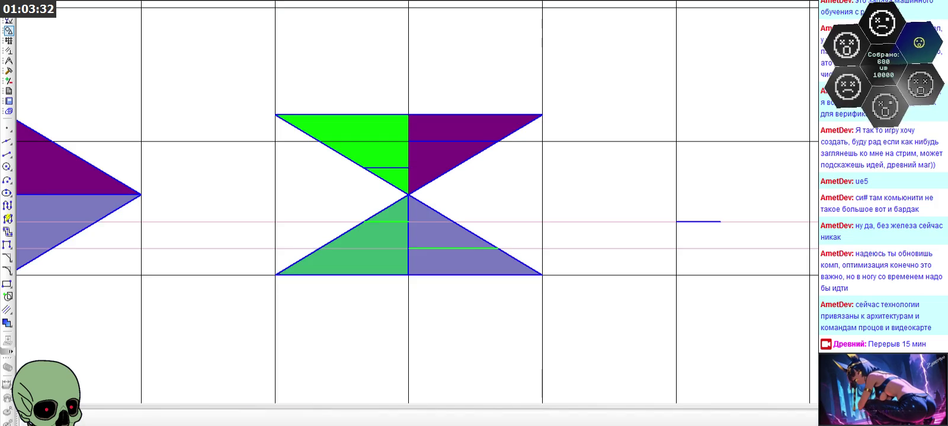
scroll(443, 165, "down", 2)
left_click(441, 189)
scroll(432, 181, "up", 2)
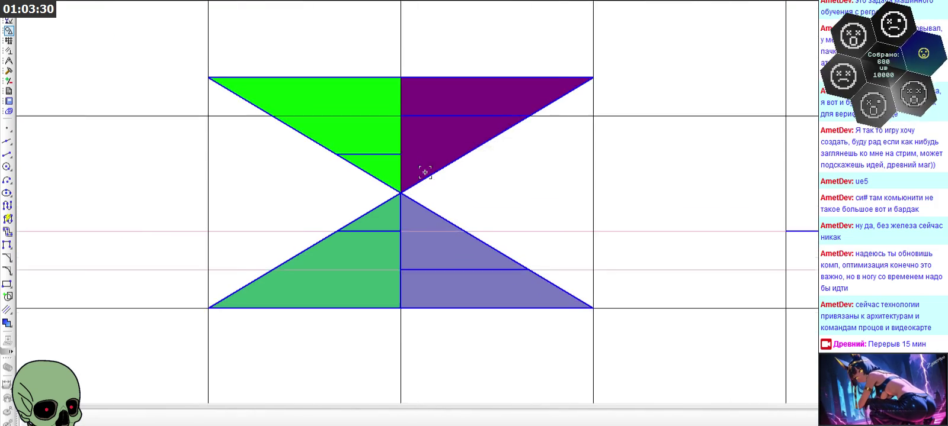
scroll(423, 175, "up", 2)
Delete all the colour fills from the top hourglass
key("Delete")
left_click(375, 227)
key("Delete")
scroll(480, 220, "down", 1)
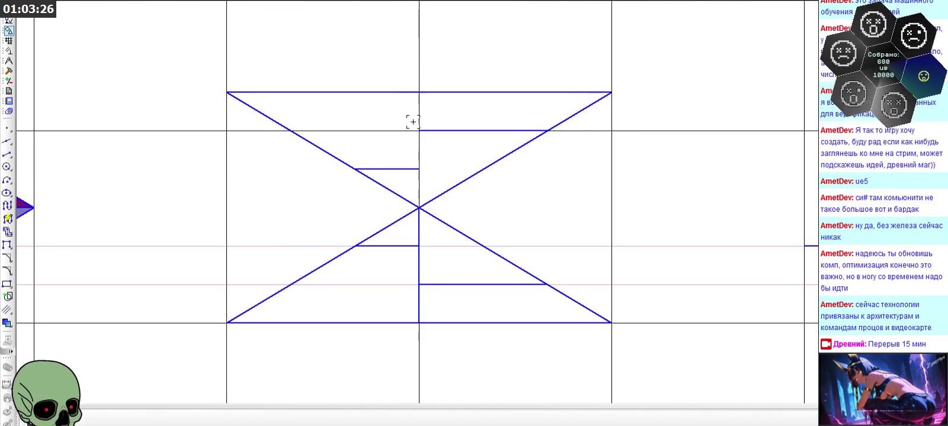
Fill the top-left and next left bands bright green
scroll(408, 120, "up", 2)
left_click(7, 323)
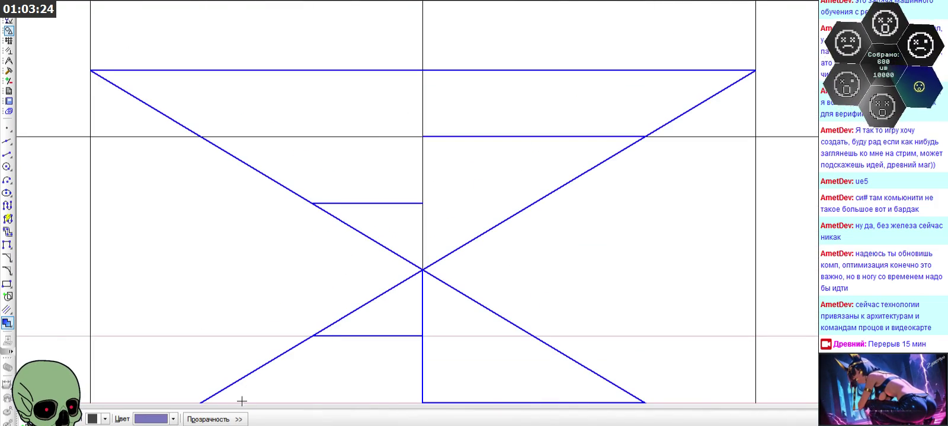
left_click(171, 418)
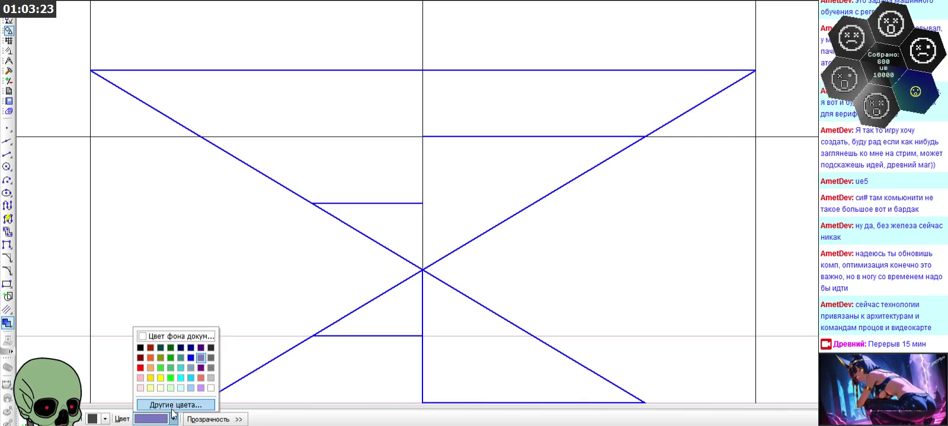
left_click(169, 376)
left_click(277, 108)
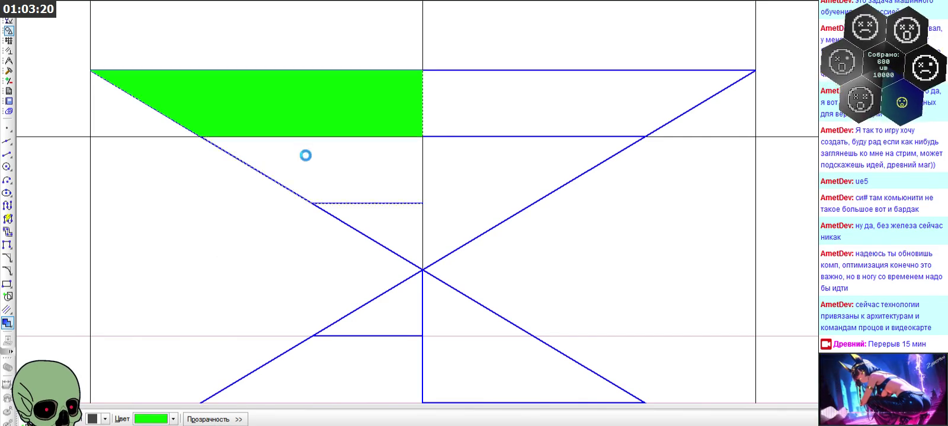
left_click(245, 155)
left_click(18, 418)
Fill the small triangle above the centre cyan
left_click(173, 419)
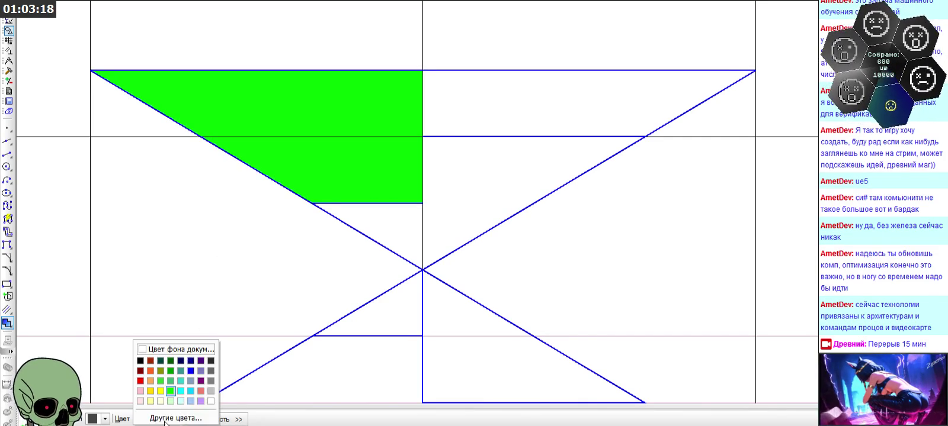
left_click(180, 378)
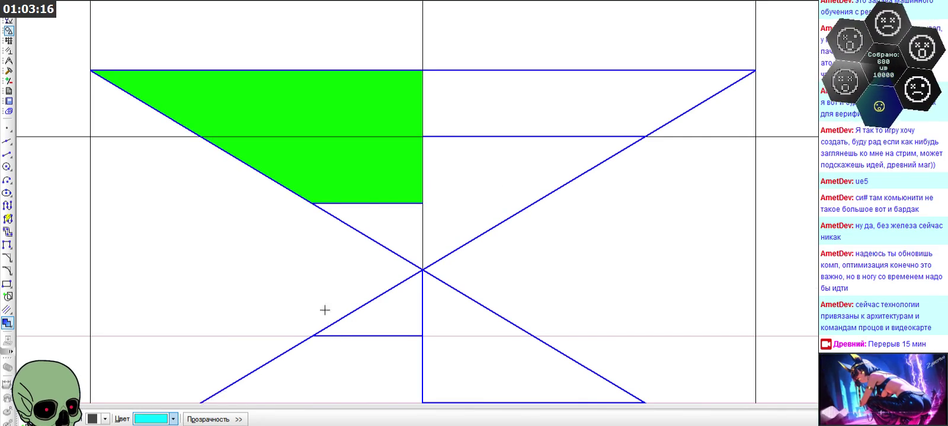
scroll(502, 173, "down", 3)
scroll(502, 172, "down", 2)
scroll(450, 178, "down", 2)
scroll(438, 159, "up", 3)
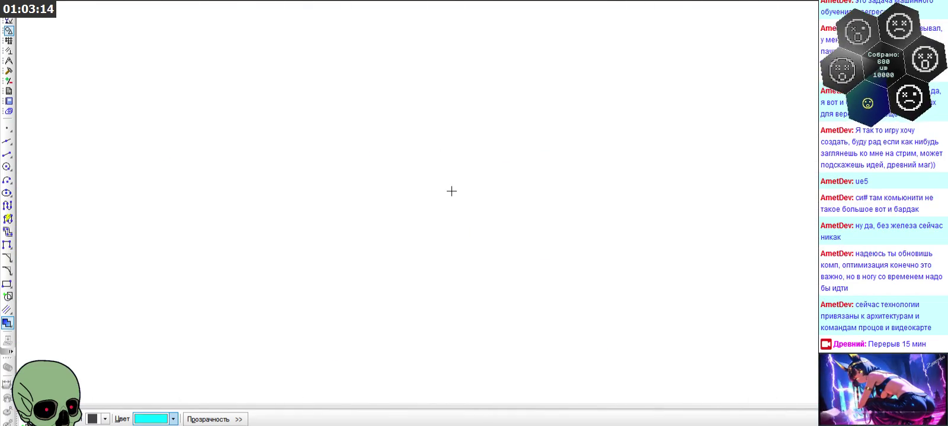
left_click(449, 165)
scroll(498, 142, "up", 3)
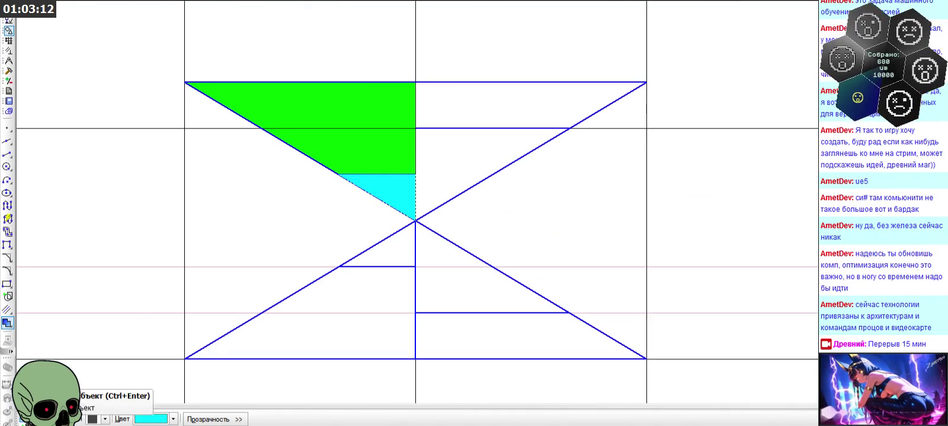
Fill the upper-right triangle Серый 25% grey and the top-right band purple
left_click(158, 422)
left_click(214, 385)
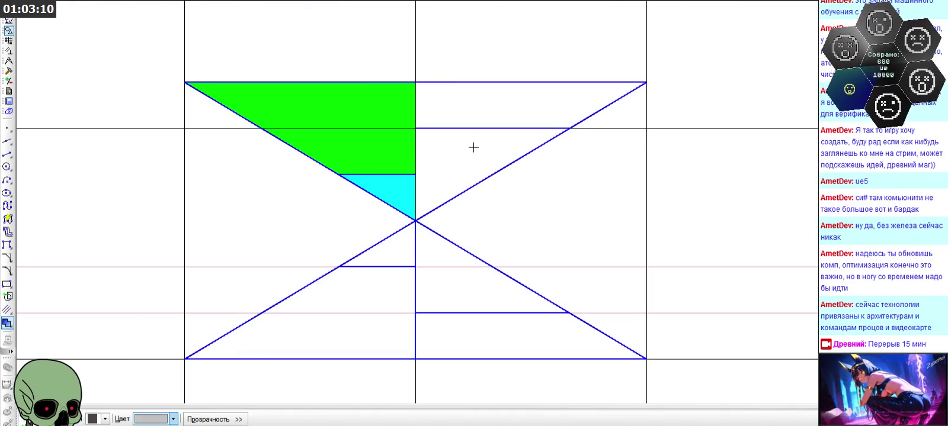
left_click(474, 149)
left_click(60, 420)
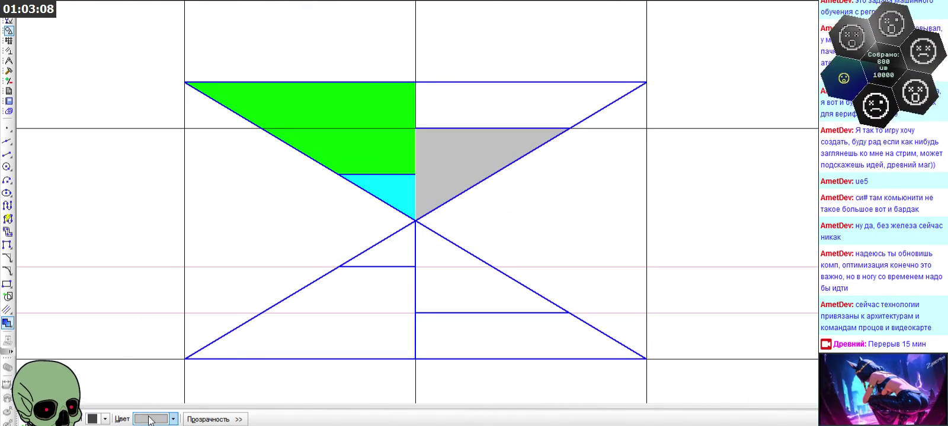
left_click(158, 419)
left_click(201, 367)
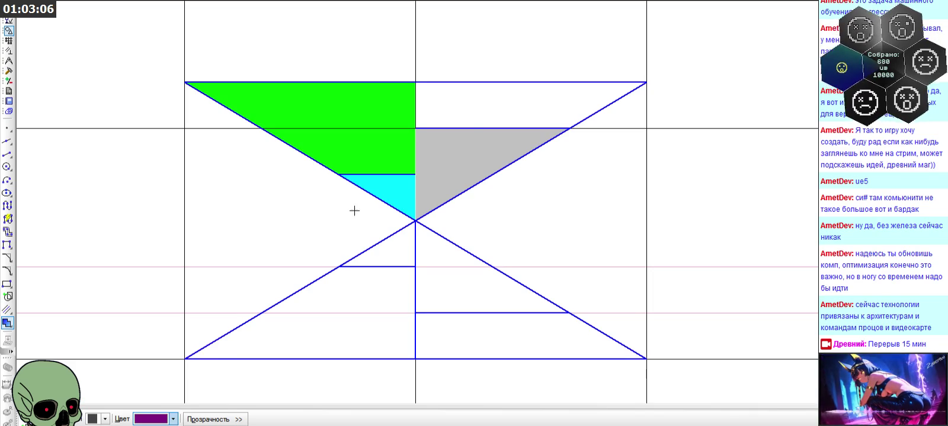
left_click(476, 109)
left_click(70, 420)
scroll(320, 115, "down", 4)
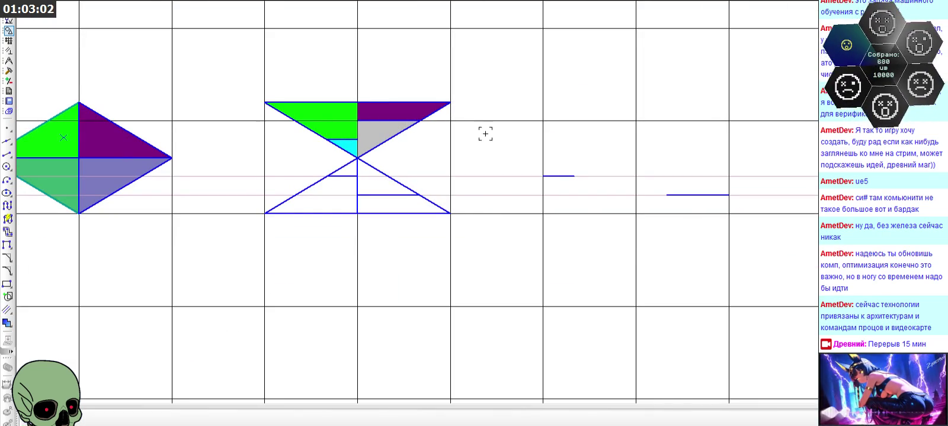
Delete the two horizontal construction lines and the stray short segment beside the hourglass
left_click(494, 176)
key("Delete")
left_click(499, 195)
key("Delete")
left_click(558, 176)
key("Delete")
scroll(377, 170, "up", 2)
scroll(377, 180, "down", 2)
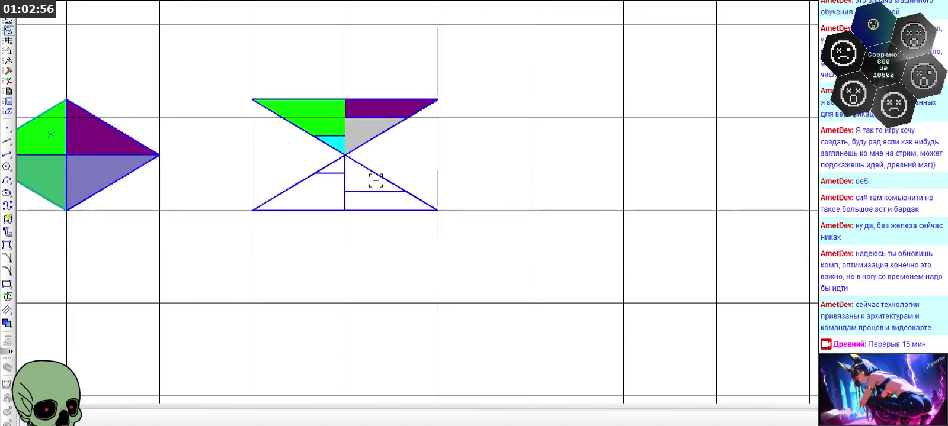
scroll(369, 90, "down", 4)
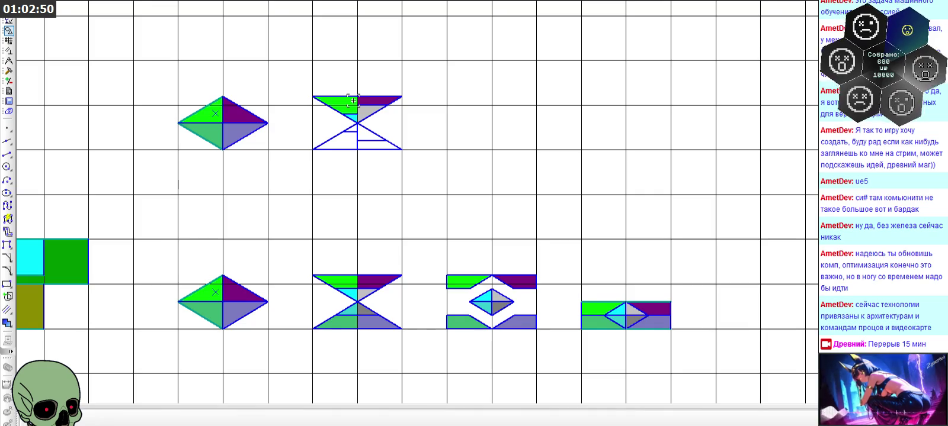
scroll(353, 100, "down", 2)
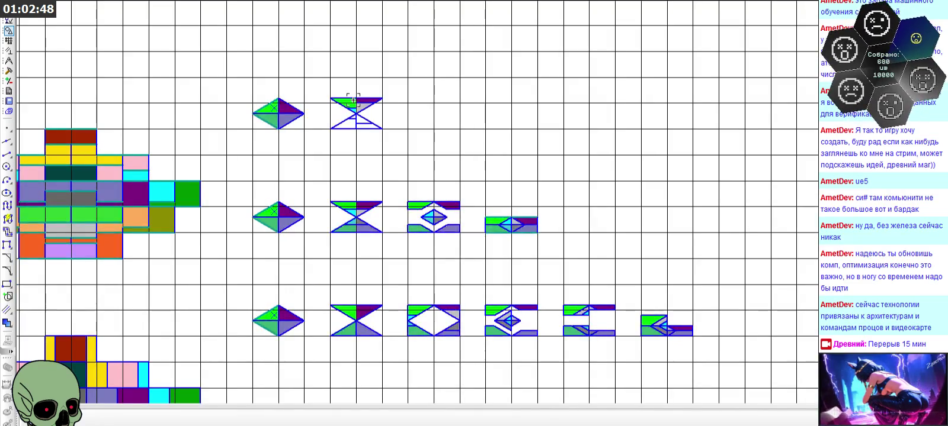
scroll(353, 101, "up", 3)
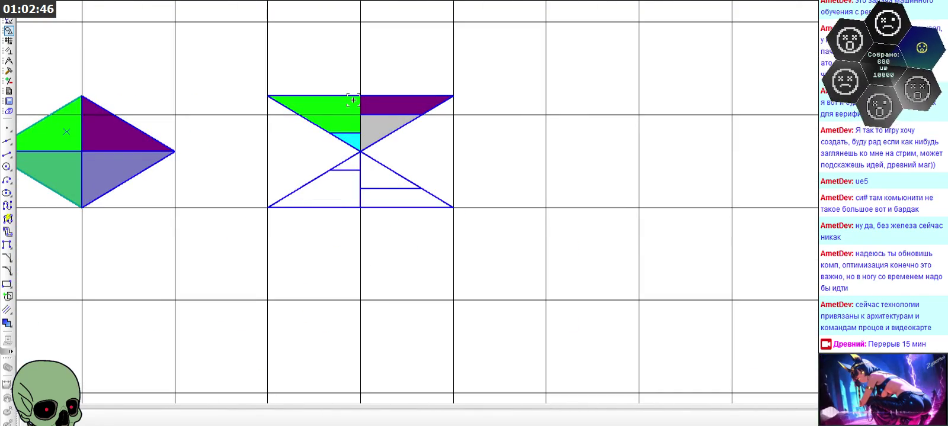
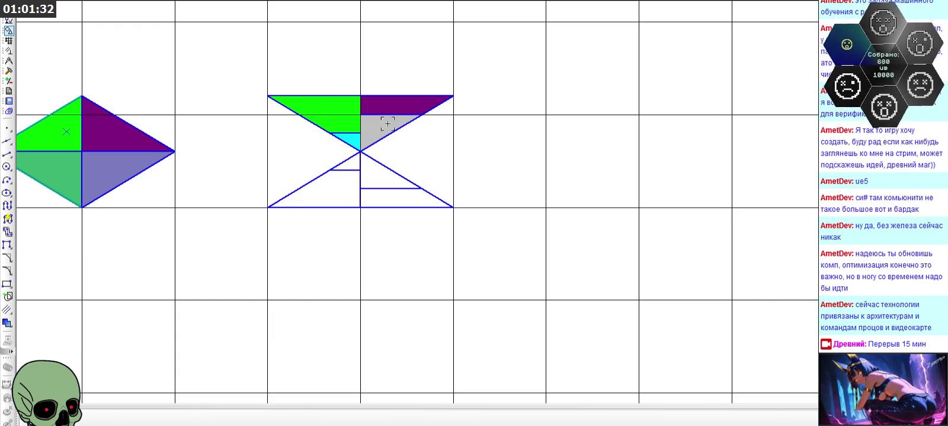
Select the hourglass's top edge and green region, then cancel a stray line segment
scroll(399, 109, "down", 3)
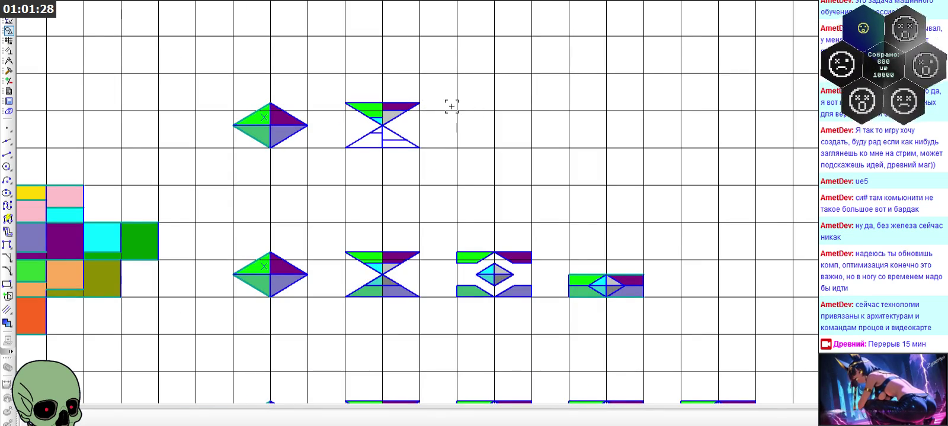
scroll(419, 105, "up", 3)
left_click(281, 105)
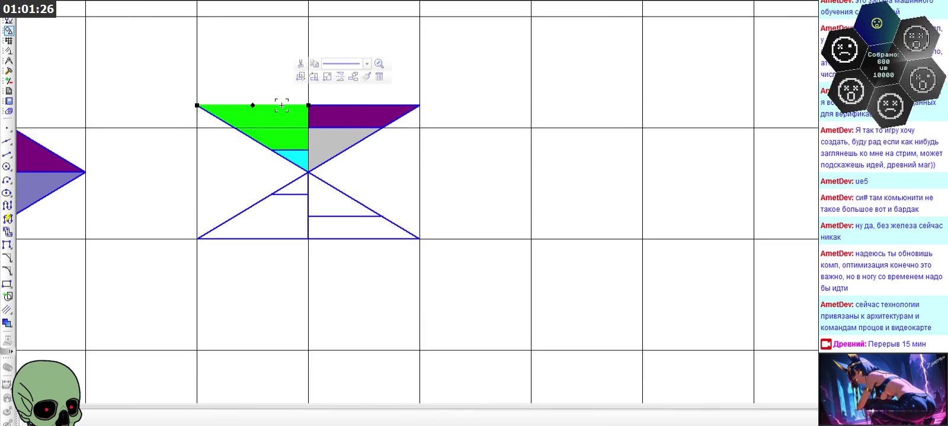
left_click(256, 143)
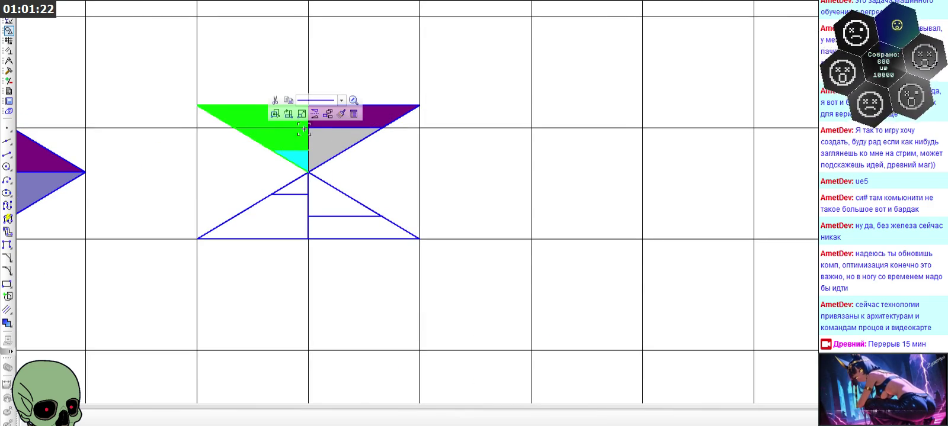
left_click(315, 113)
left_click(532, 114)
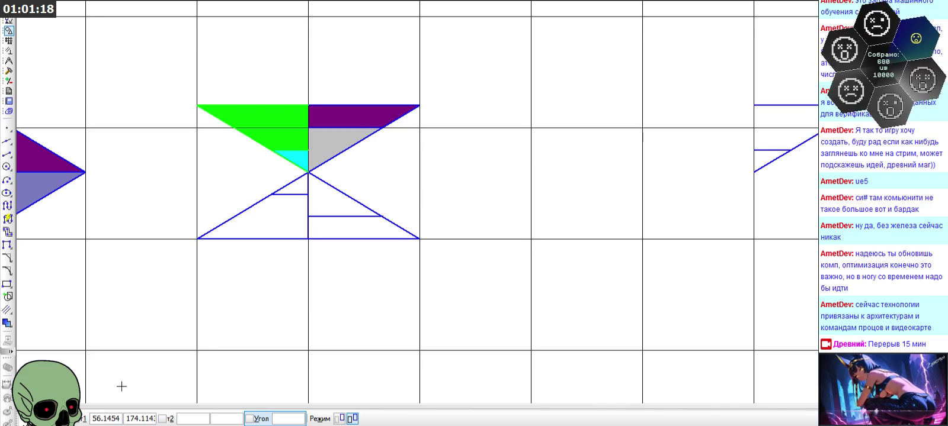
left_click(84, 418)
Move the partial triangle outline on the right to sit one cell right of the hourglass
scroll(549, 202, "down", 1)
left_click_drag(702, 105, 815, 186)
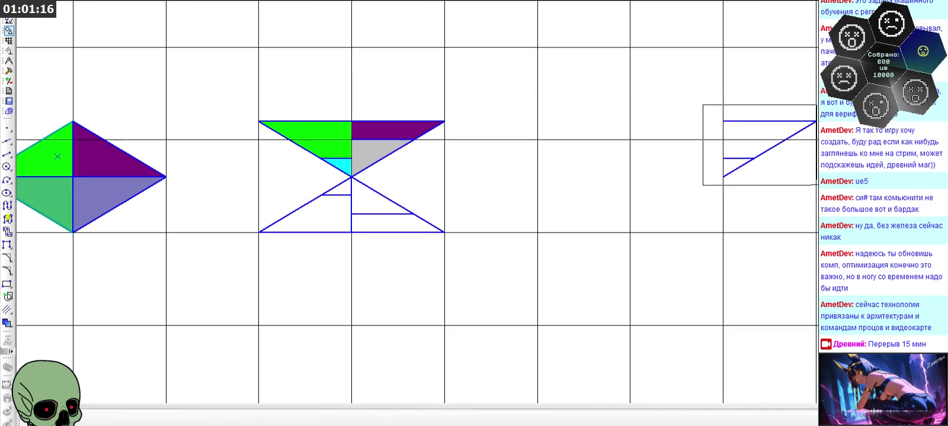
left_click(724, 226)
left_click(537, 233)
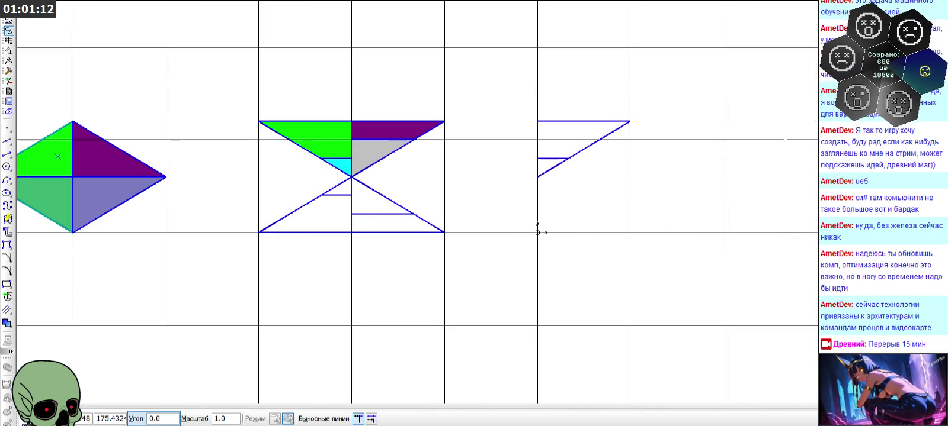
Trim the diagonal below the short line off the moved outline
key("Escape")
scroll(578, 190, "up", 3)
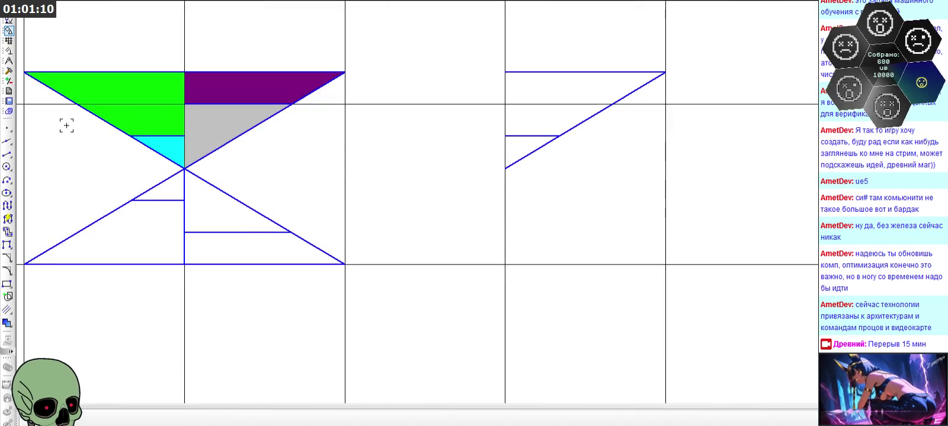
left_click(9, 71)
left_click(9, 206)
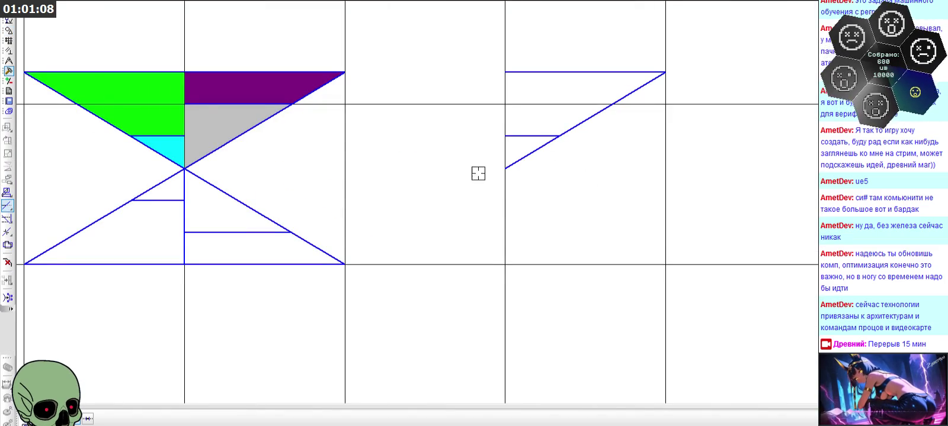
left_click(518, 161)
scroll(524, 90, "down", 4)
key("Escape")
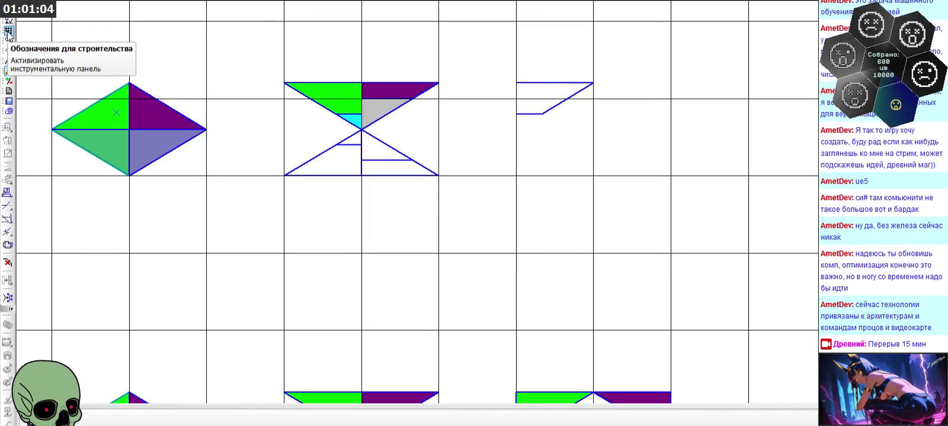
Close the outline with a vertical segment on its left side
left_click(9, 40)
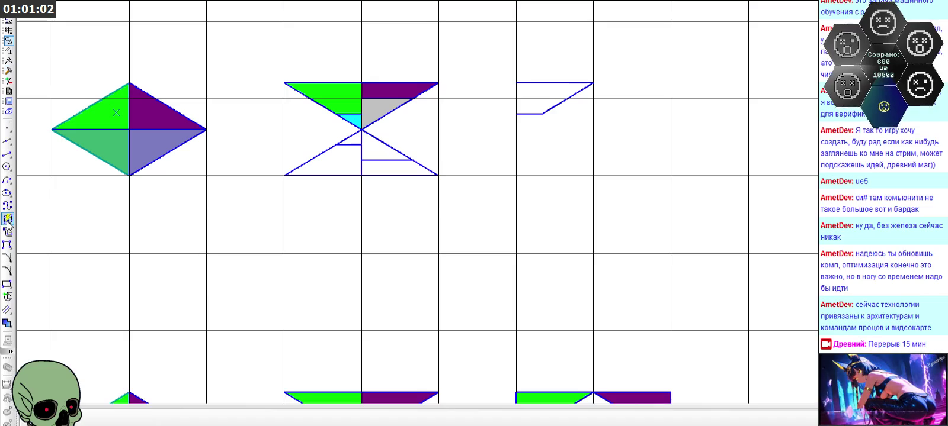
left_click(7, 154)
scroll(412, 101, "up", 3)
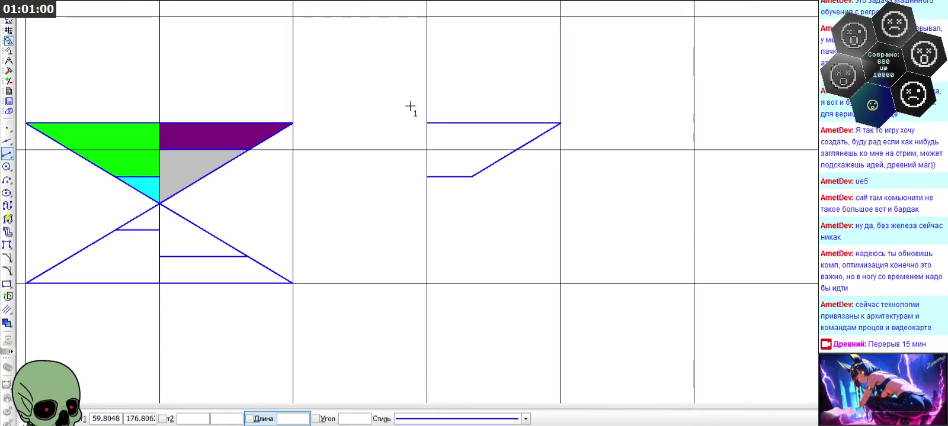
left_click(426, 123)
left_click(425, 166)
scroll(567, 120, "down", 2)
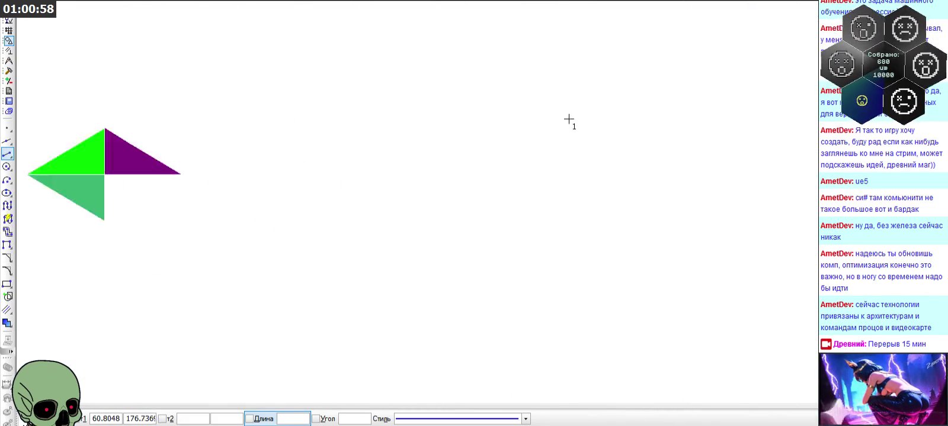
key("Escape")
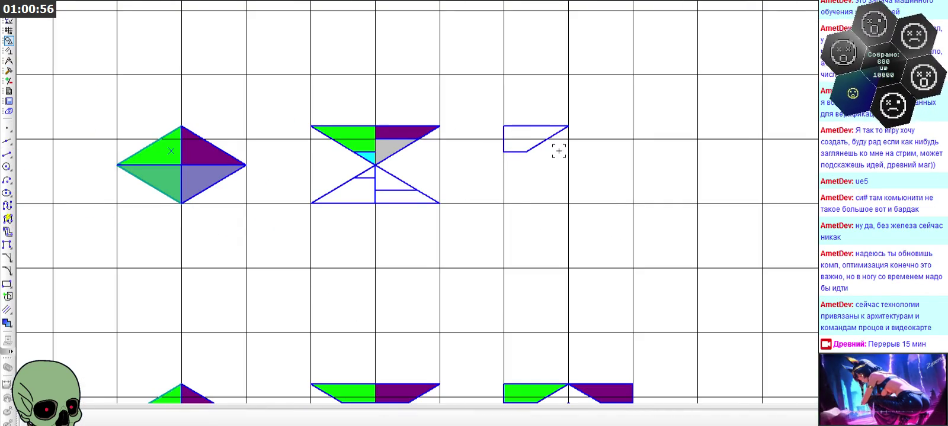
scroll(575, 129, "up", 2)
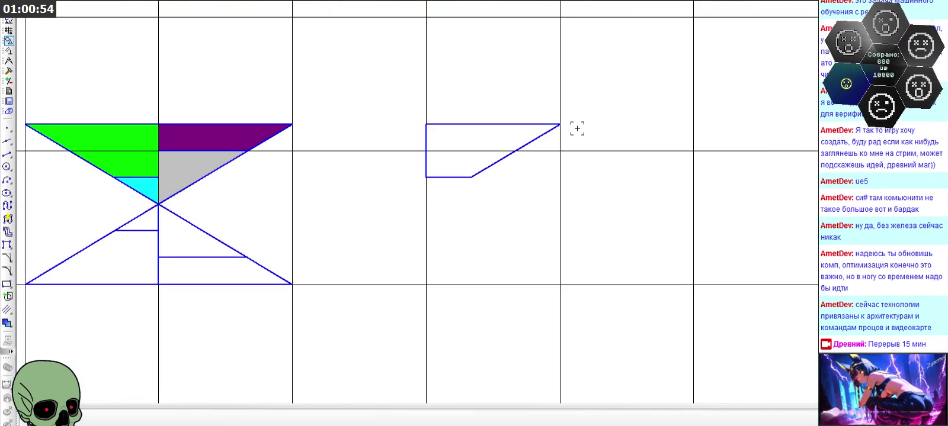
scroll(576, 128, "down", 1)
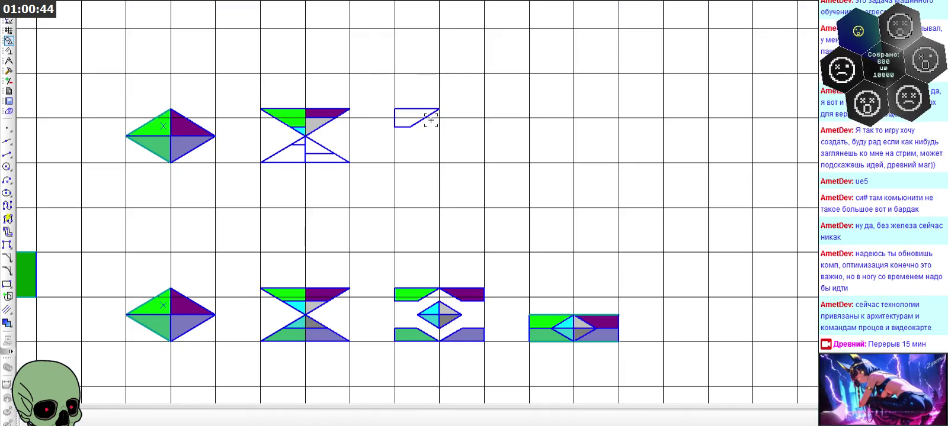
scroll(345, 117, "up", 3)
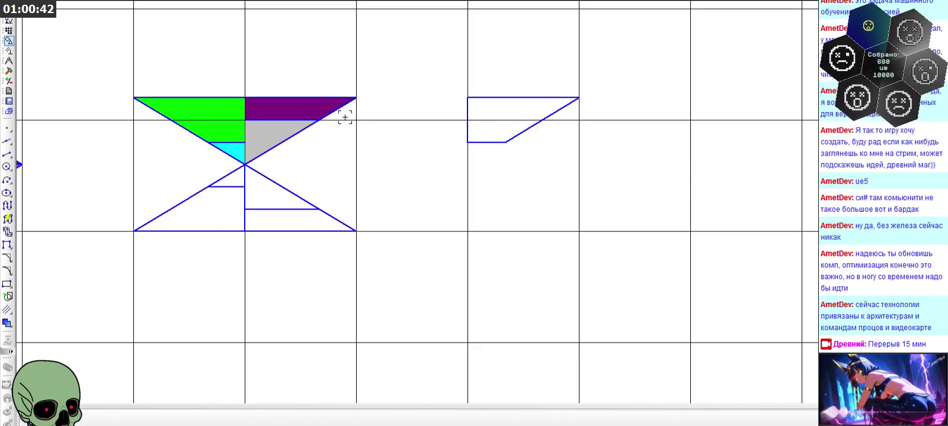
left_click(7, 141)
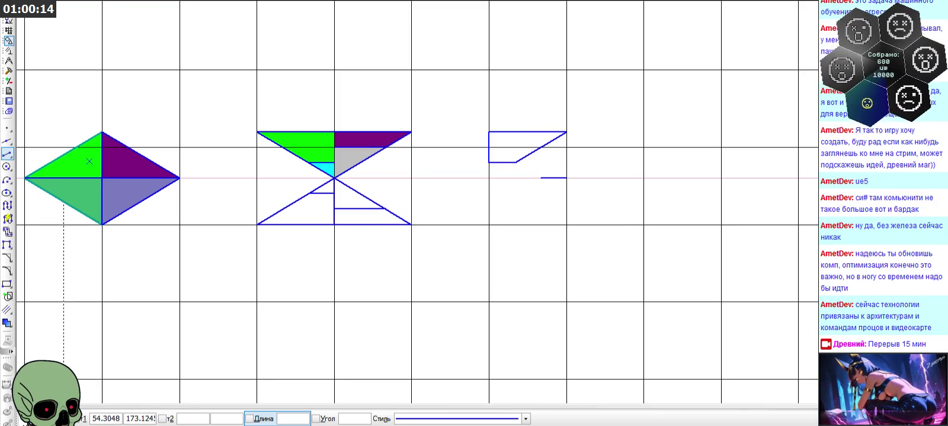
Add a construction line parallel to the hourglass's slanted edge through the short line's end
key("Escape")
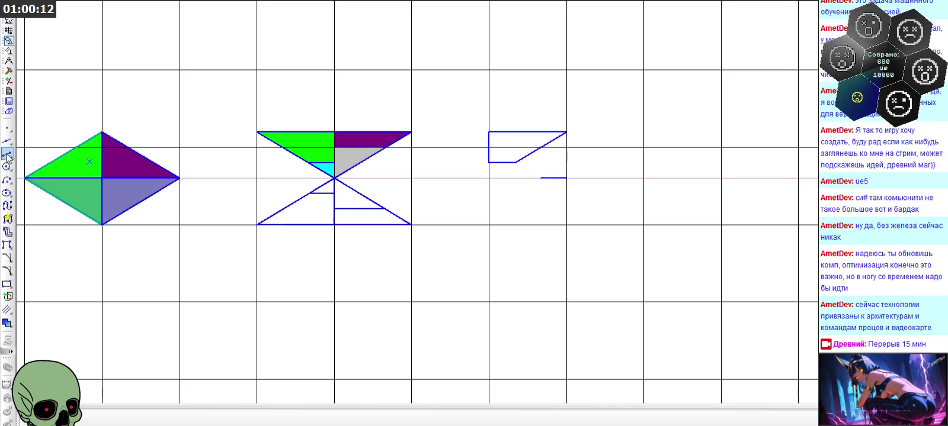
left_click_drag(7, 141, 28, 147)
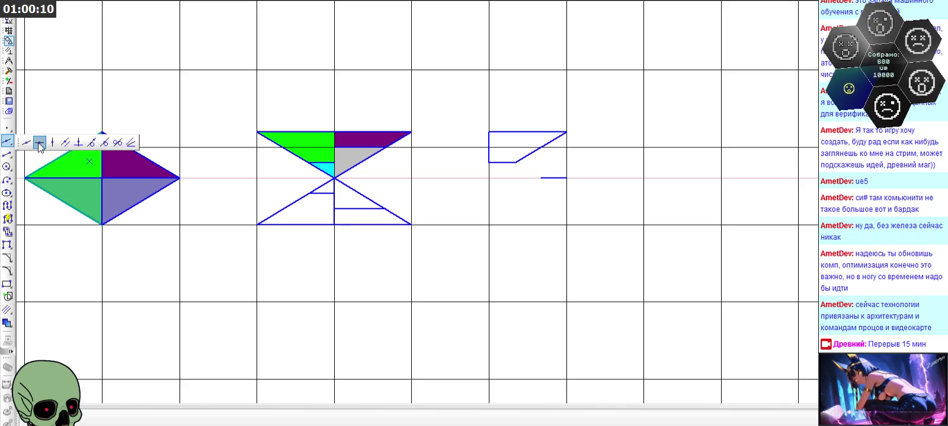
left_click(27, 144)
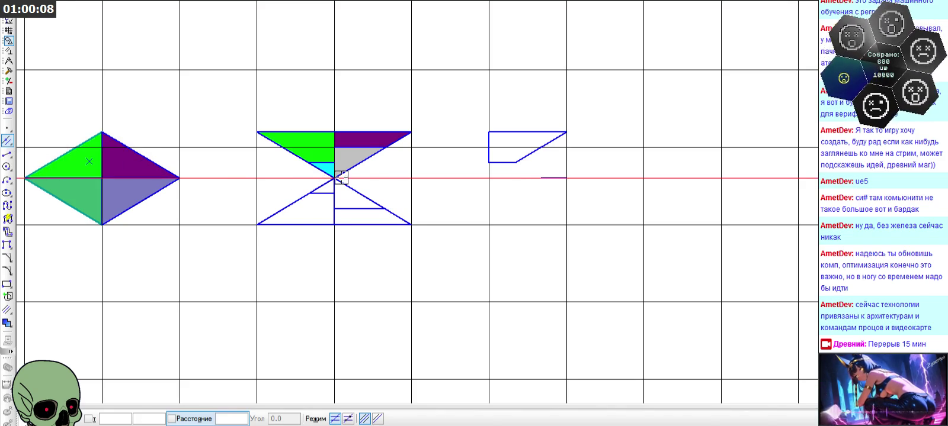
left_click(349, 169)
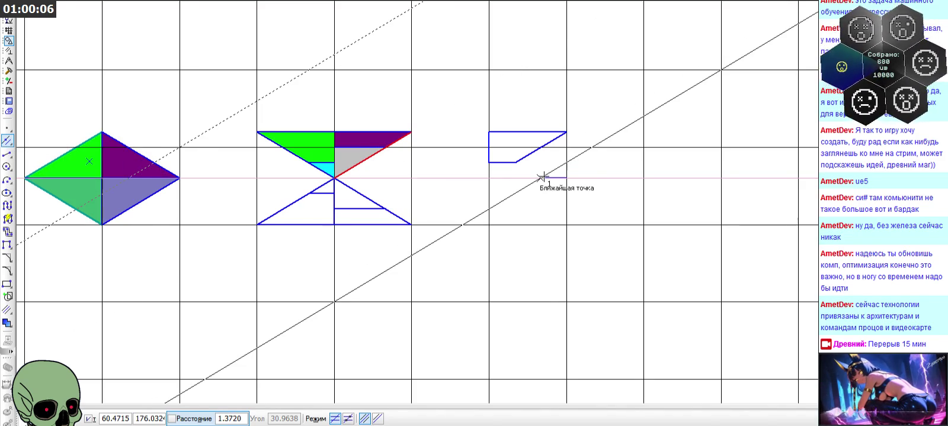
scroll(542, 177, "up", 3)
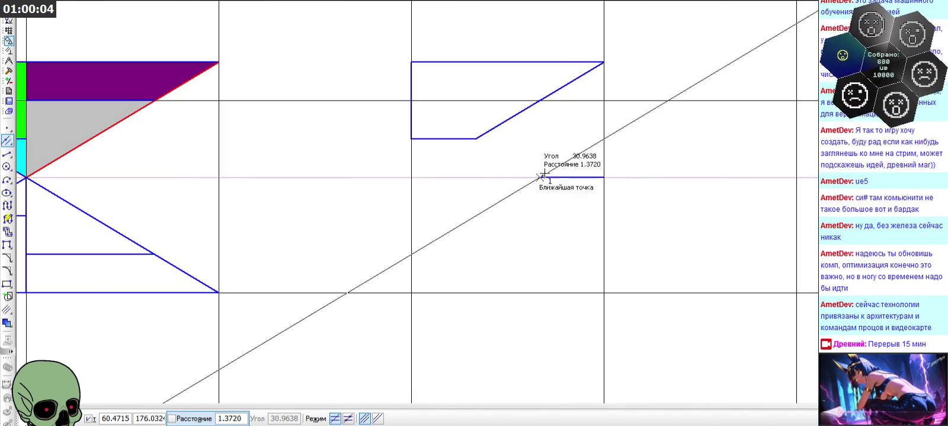
left_click(541, 176)
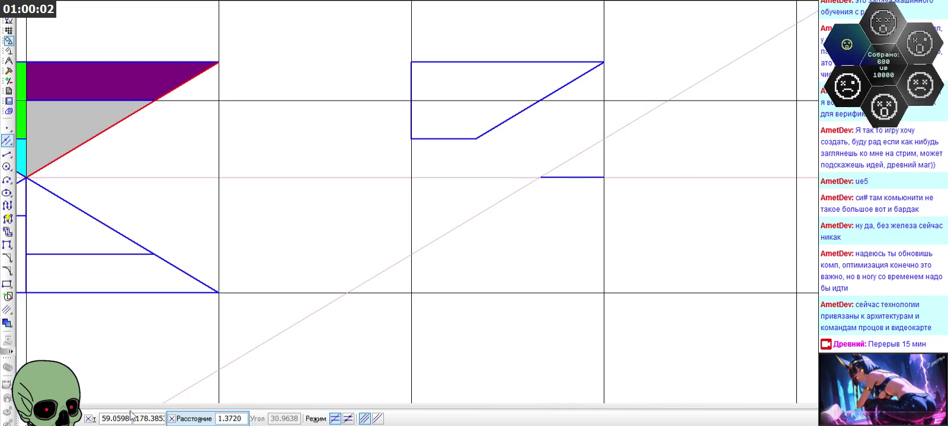
key("Escape")
scroll(286, 262, "down", 1)
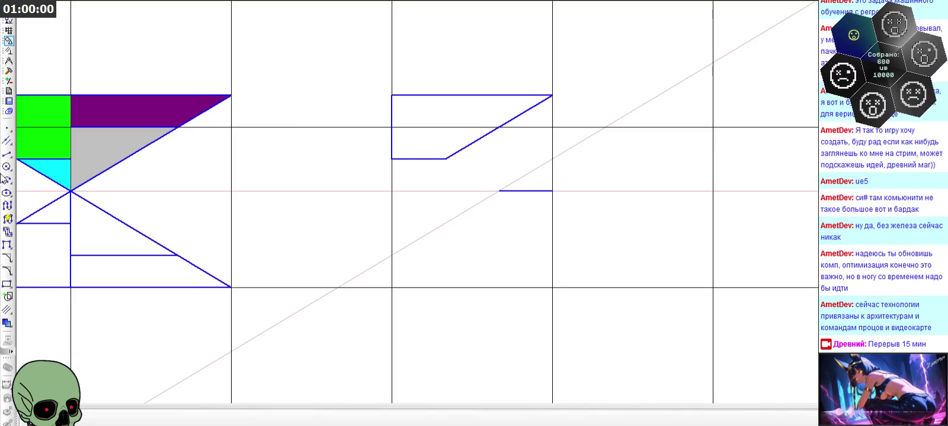
Draw a small triangle with its slanted side along the construction line and a vertical side
left_click(9, 155)
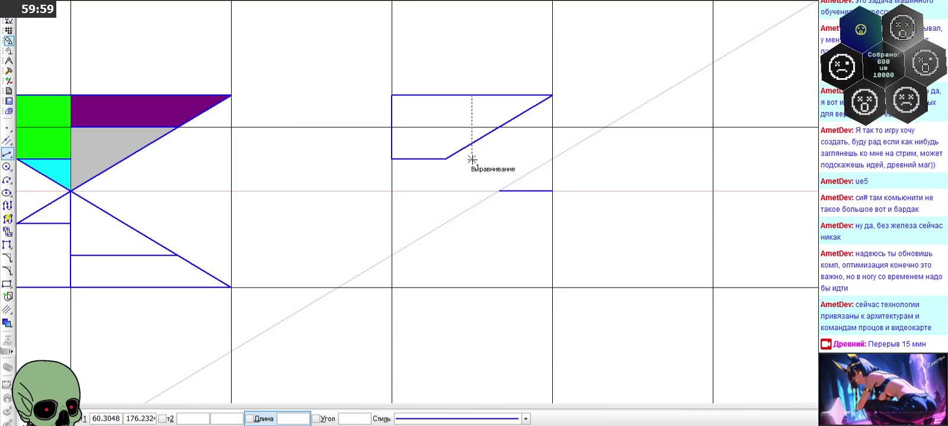
left_click(500, 190)
left_click(552, 160)
scroll(522, 202, "down", 1)
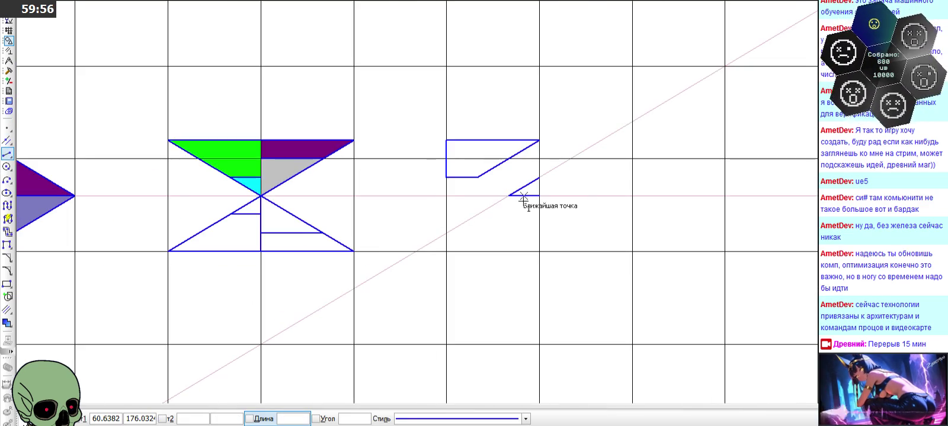
left_click(539, 196)
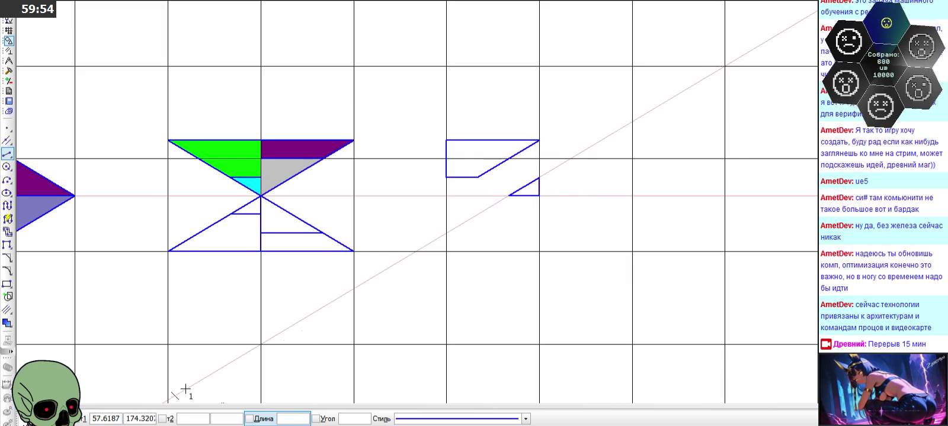
left_click(56, 419)
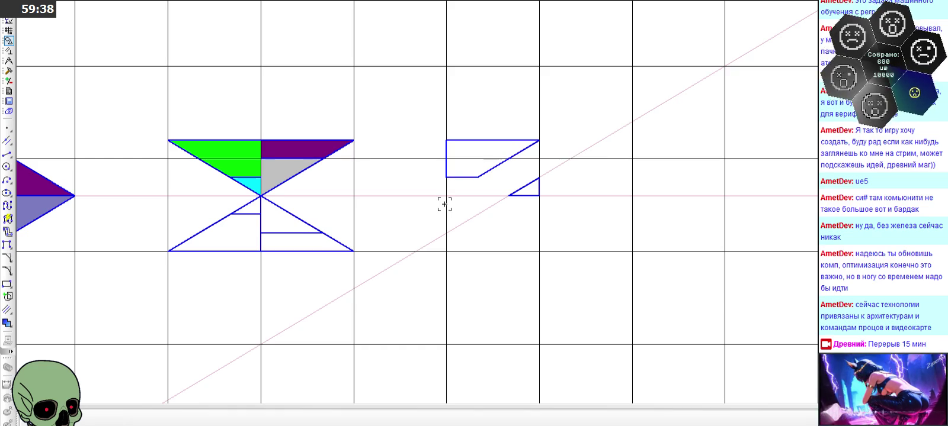
Select the line running along the grey triangle's top edge
left_click(340, 149)
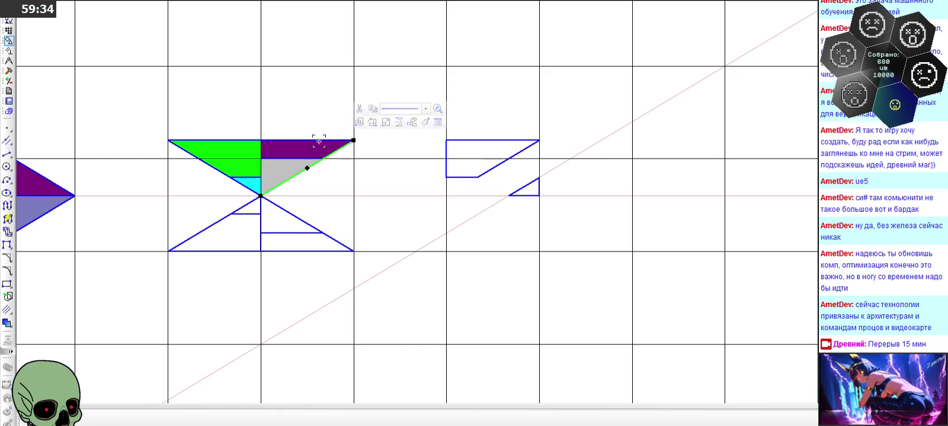
left_click(314, 141)
left_click(298, 158)
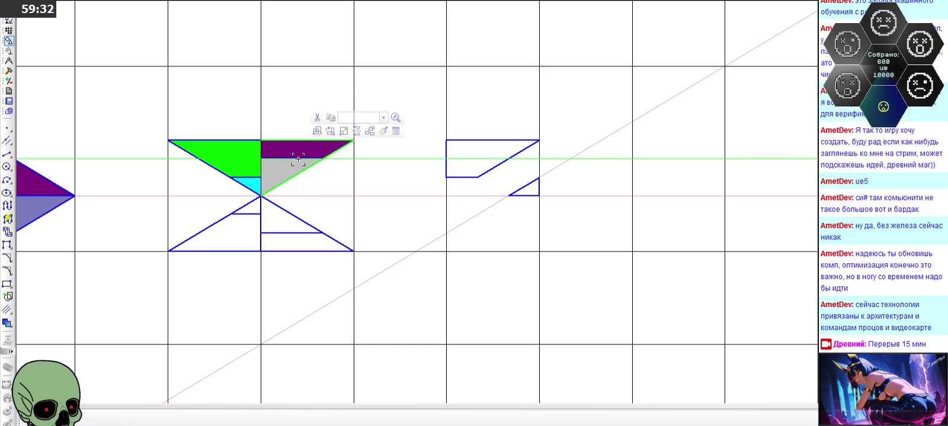
scroll(298, 158, "up", 3)
scroll(299, 163, "up", 1)
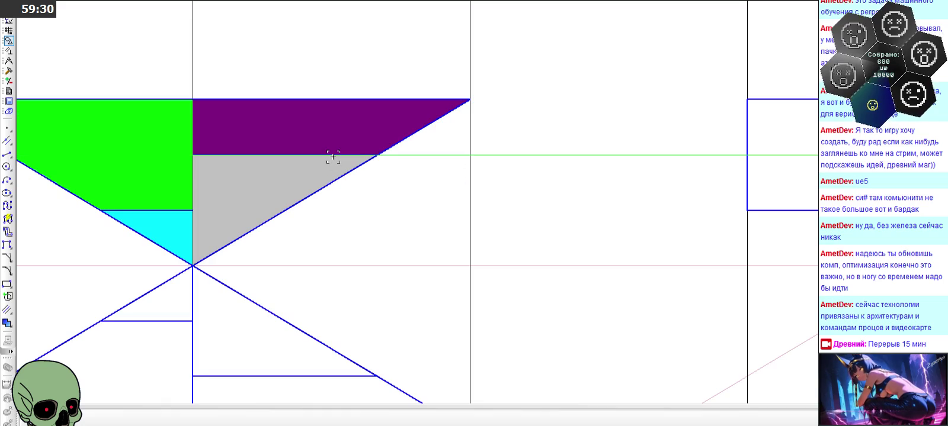
key("Escape")
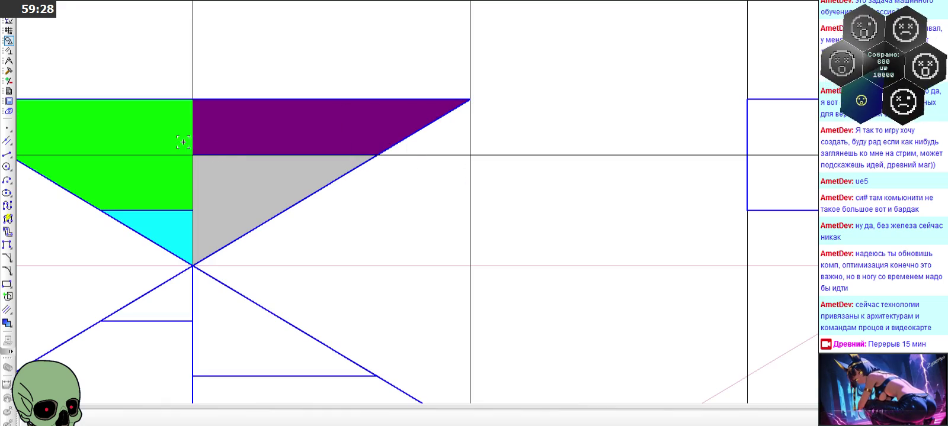
left_click(145, 145)
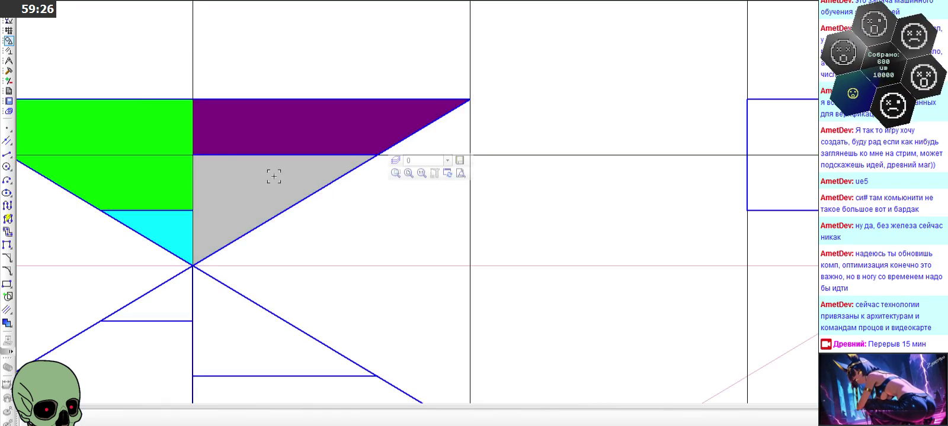
left_click(166, 66)
left_click(343, 165)
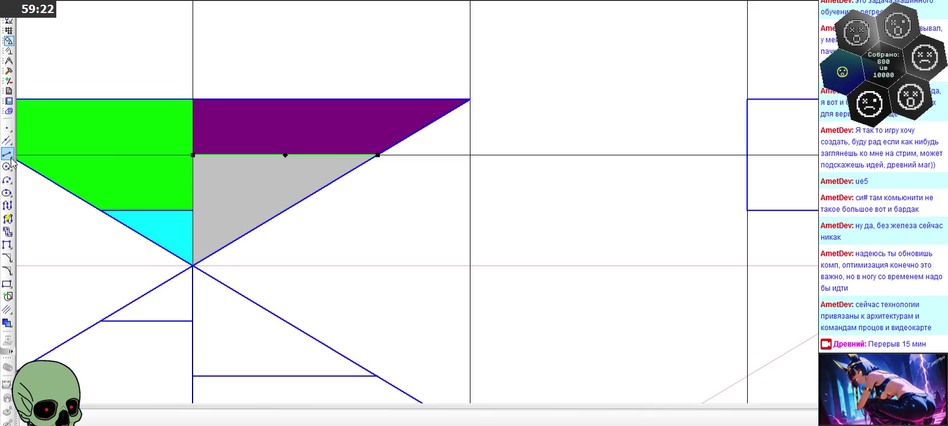
Mirror the selected line about a vertical axis and trim away the unwanted horizontal piece
left_click(9, 71)
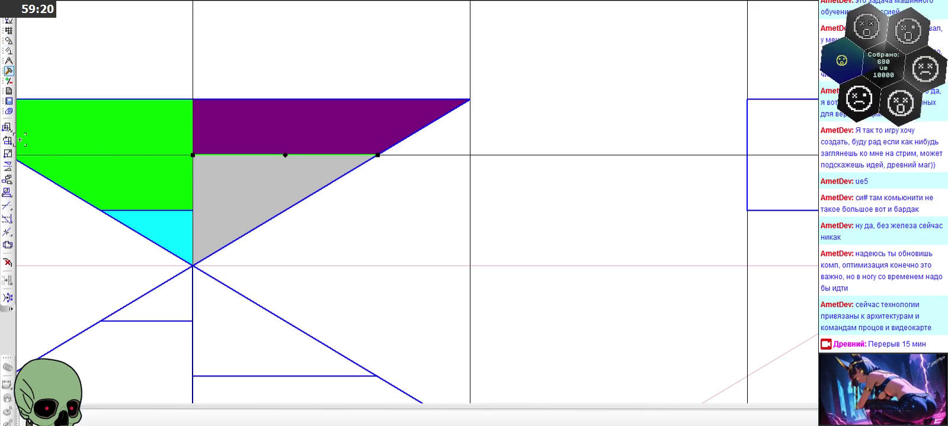
left_click(8, 166)
scroll(282, 125, "down", 3)
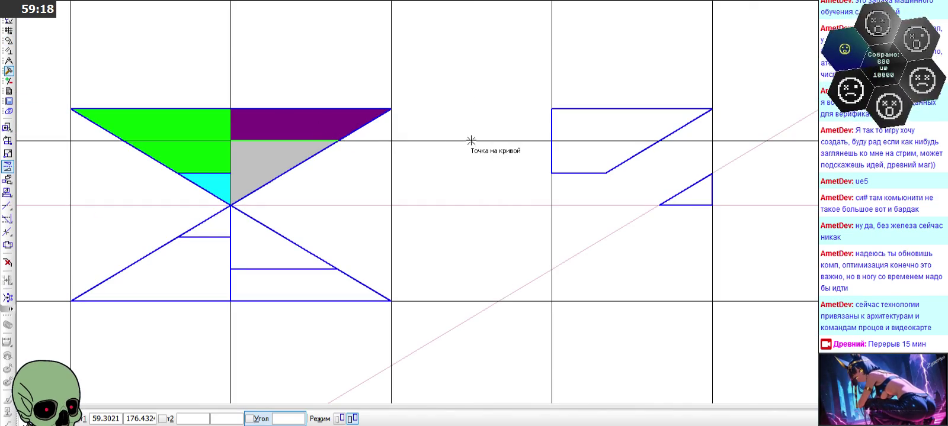
left_click(392, 146)
left_click(390, 153)
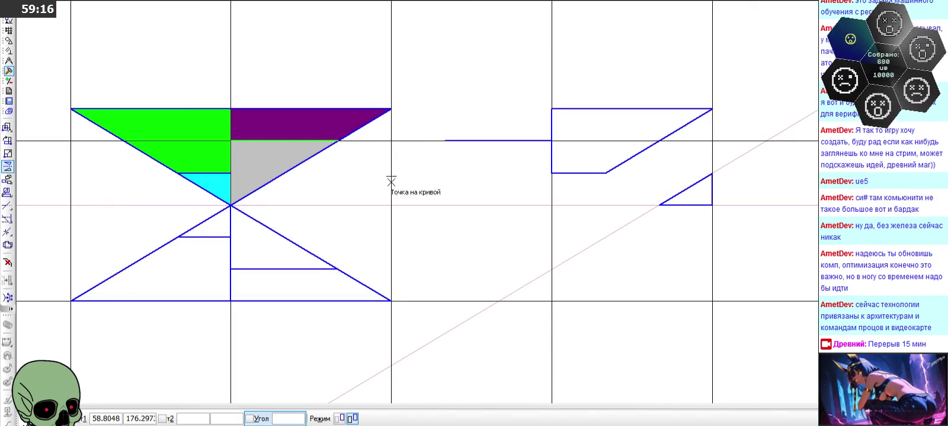
key("Escape")
scroll(383, 196, "down", 2)
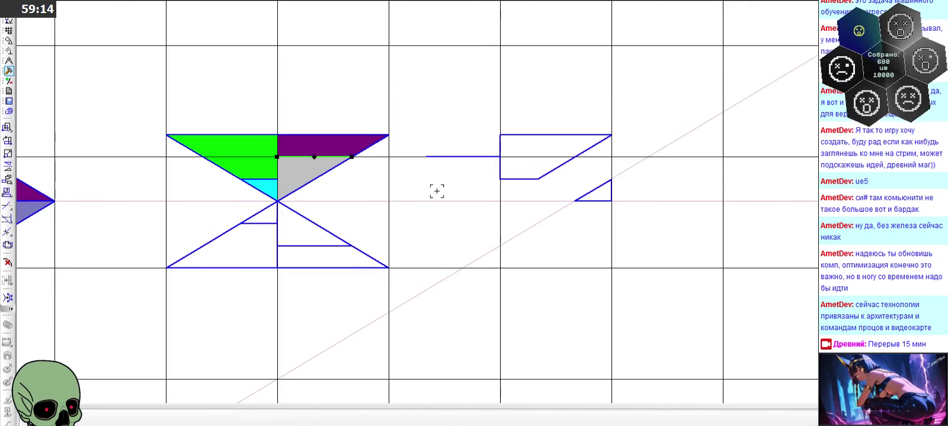
left_click(495, 157)
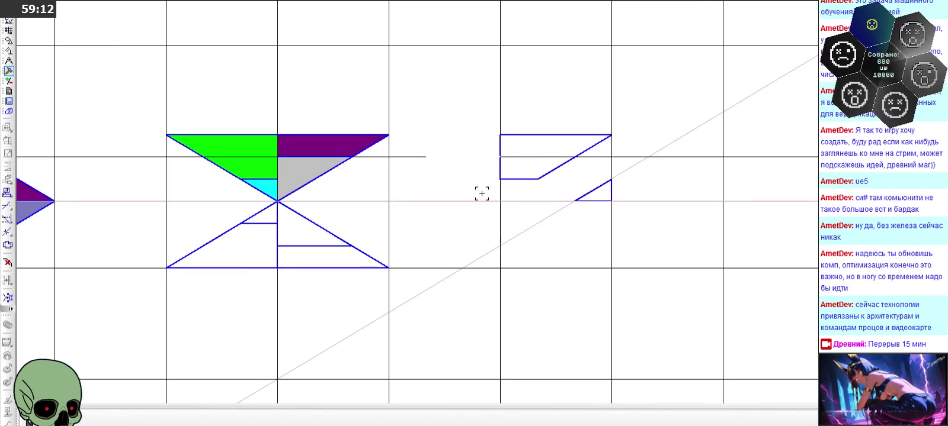
left_click(721, 155)
key("Escape")
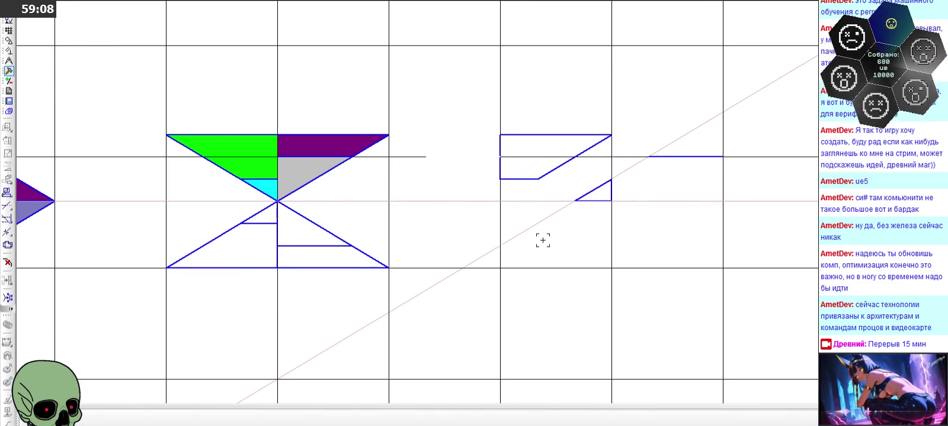
Draw the bar: a line up to the peak, a horizontal top edge, and a vertical right edge
scroll(731, 171, "up", 2)
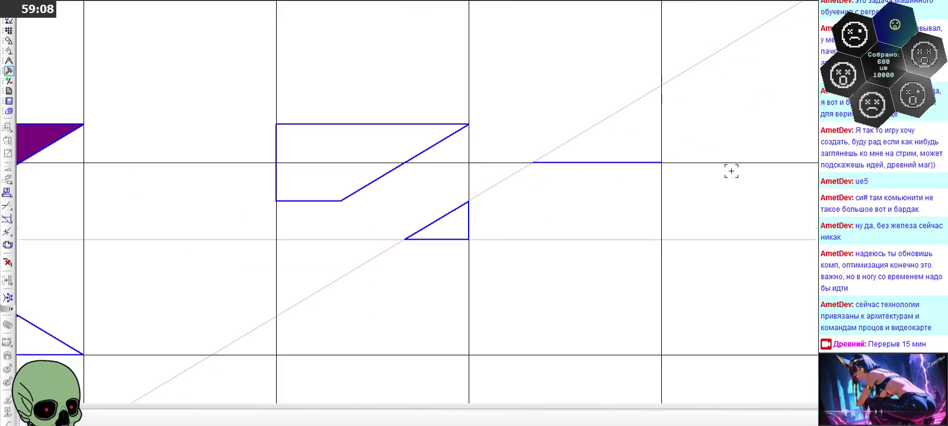
left_click(9, 40)
left_click(7, 154)
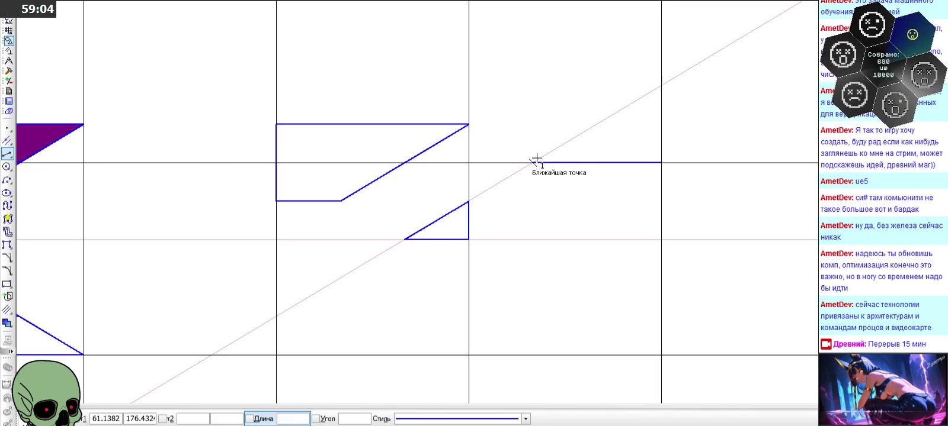
left_click(532, 162)
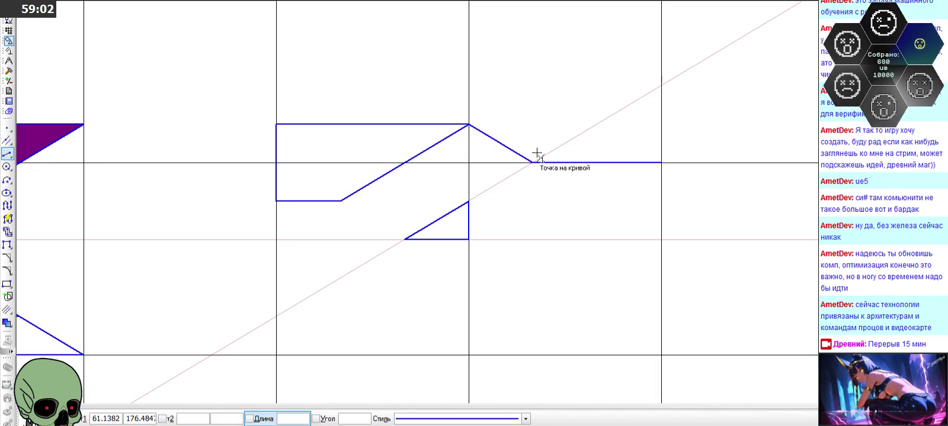
left_click(470, 124)
type("1")
key("Return")
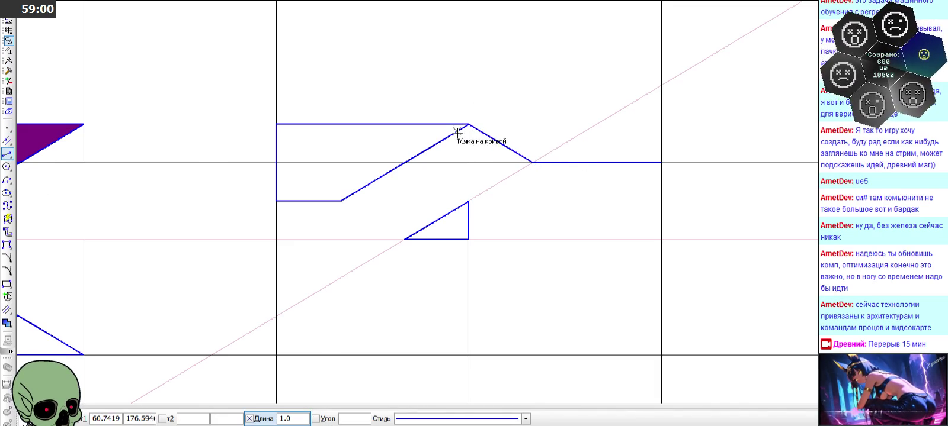
left_click(469, 124)
left_click(599, 131)
left_click(662, 124)
left_click(661, 162)
scroll(681, 120, "down", 2)
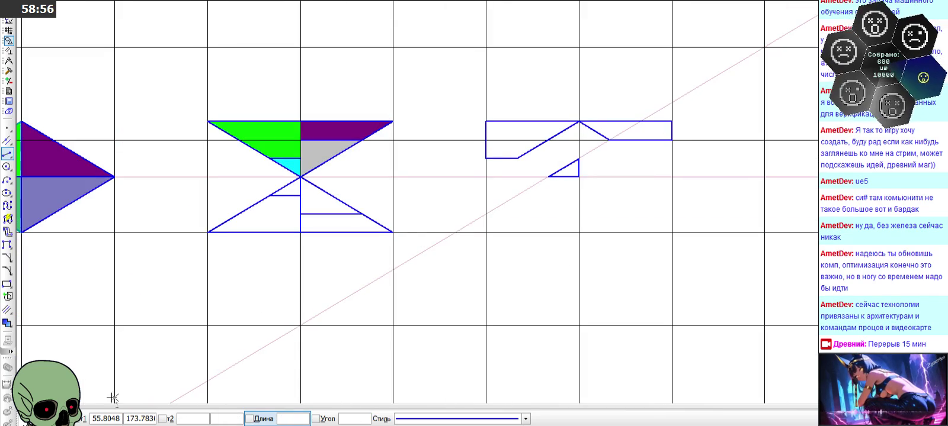
scroll(382, 153, "up", 2)
Copy the horizontal line right of the peak and paste it at the small triangle's base
left_click(294, 161)
left_click(274, 129)
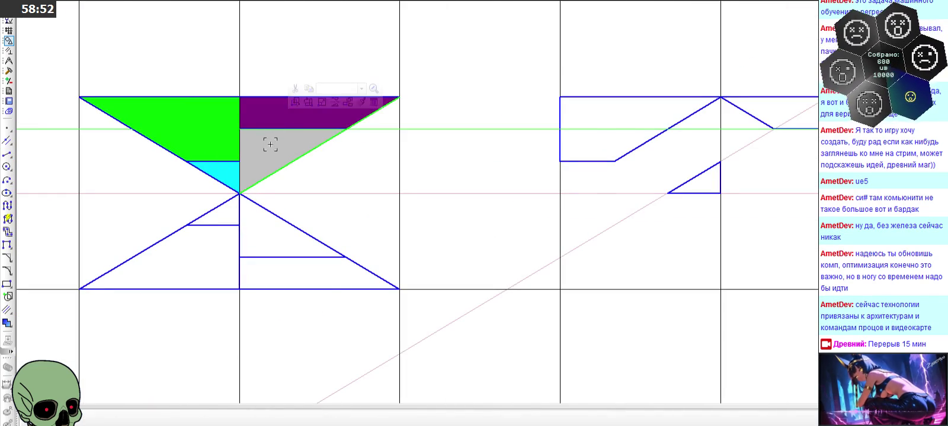
left_click(433, 181)
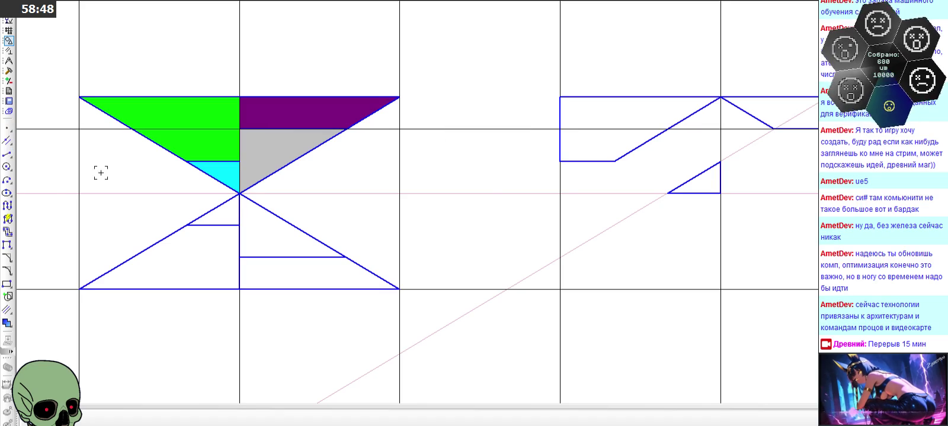
scroll(439, 148, "down", 2)
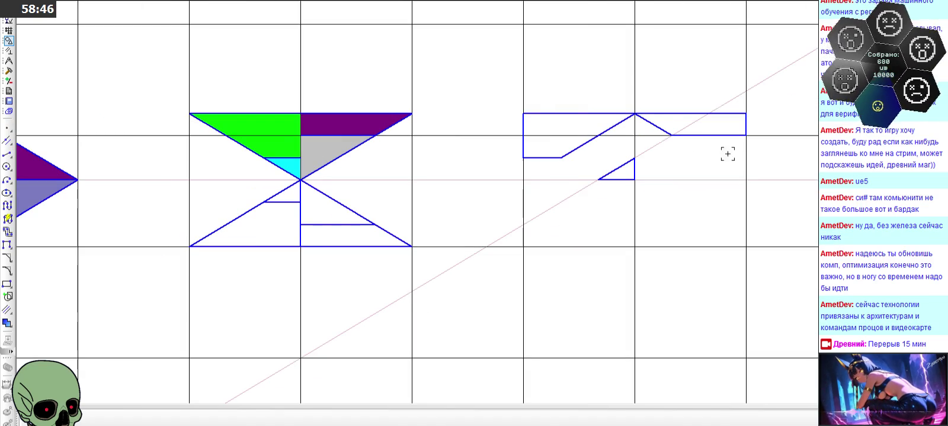
scroll(336, 140, "up", 2)
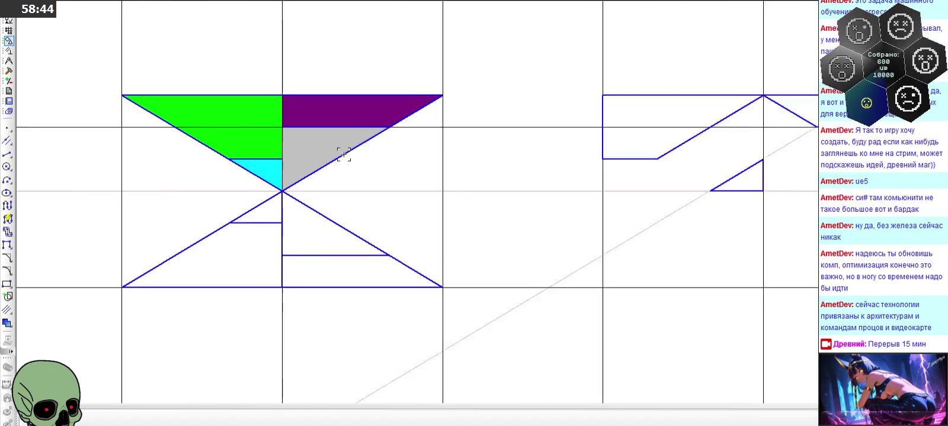
scroll(379, 155, "up", 1)
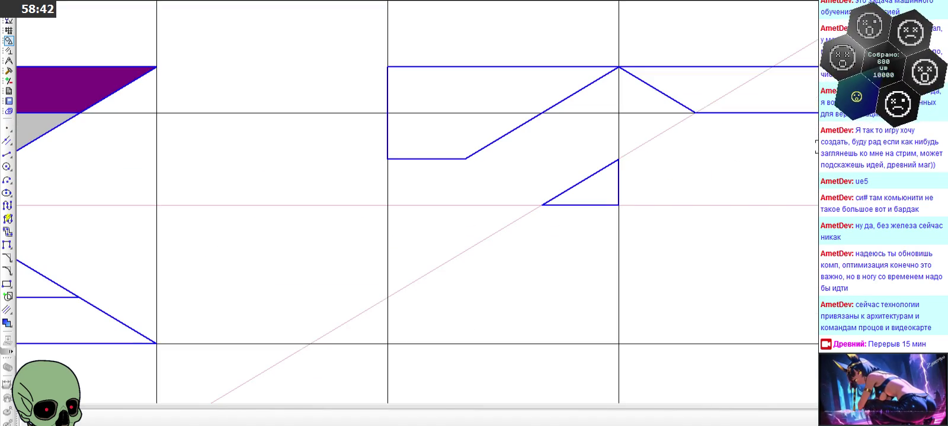
left_click(754, 113)
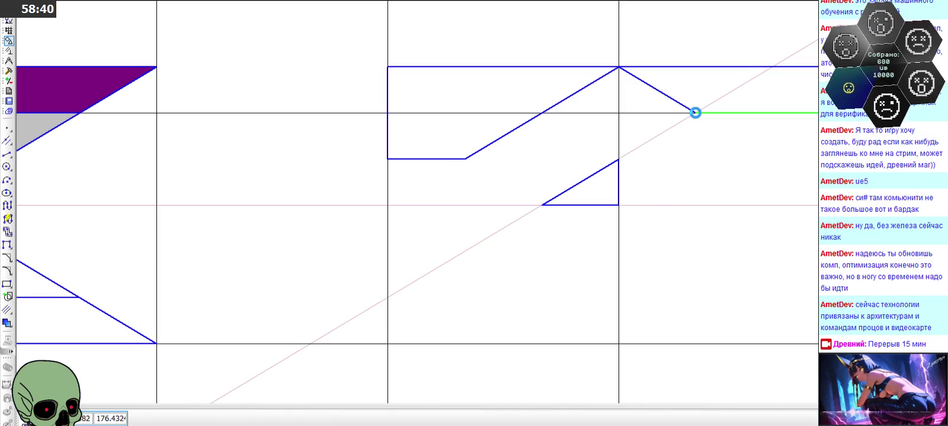
key("ctrl+c")
key("ctrl+v")
left_click(619, 205)
scroll(513, 215, "down", 2)
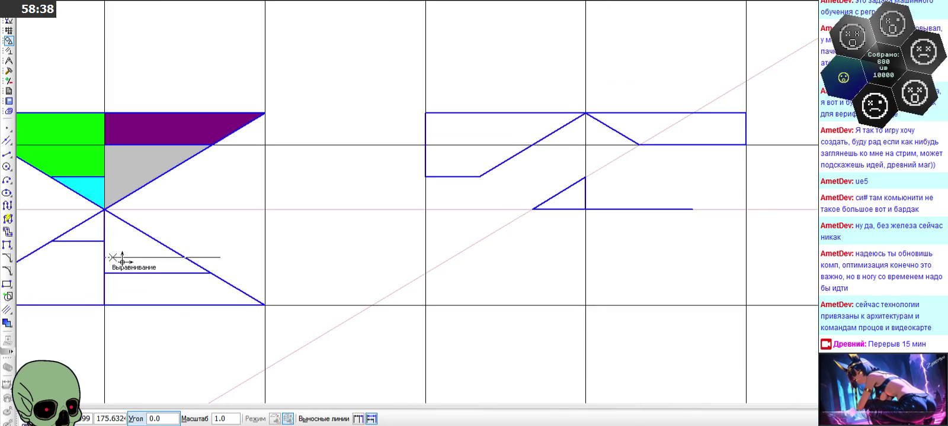
Draw a diagonal from the peak to the new base's end and a vertical line down to the base
left_click(7, 153)
scroll(635, 169, "up", 2)
scroll(634, 170, "up", 1)
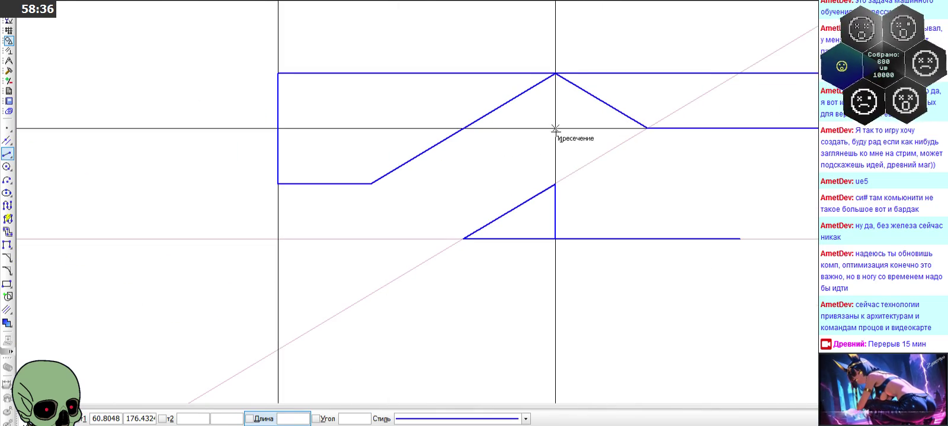
left_click(555, 129)
left_click(739, 238)
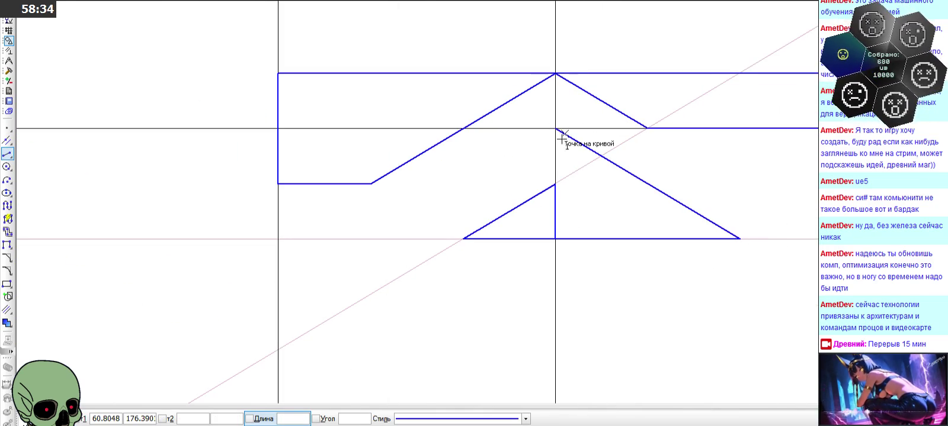
left_click(555, 128)
left_click(555, 184)
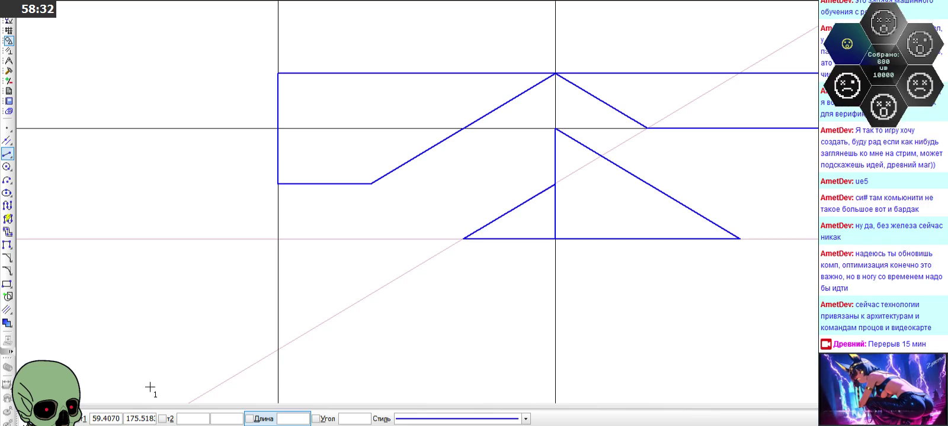
left_click(62, 418)
scroll(476, 264, "down", 1)
scroll(478, 263, "down", 2)
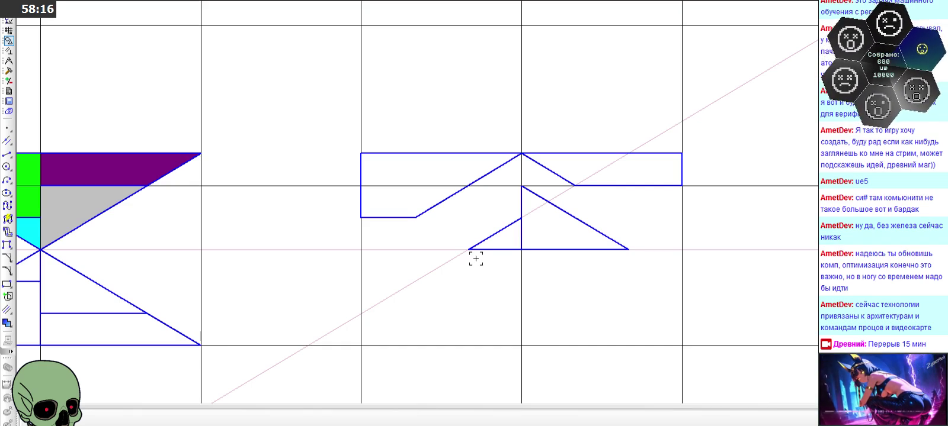
scroll(529, 131, "up", 1)
scroll(531, 131, "down", 5)
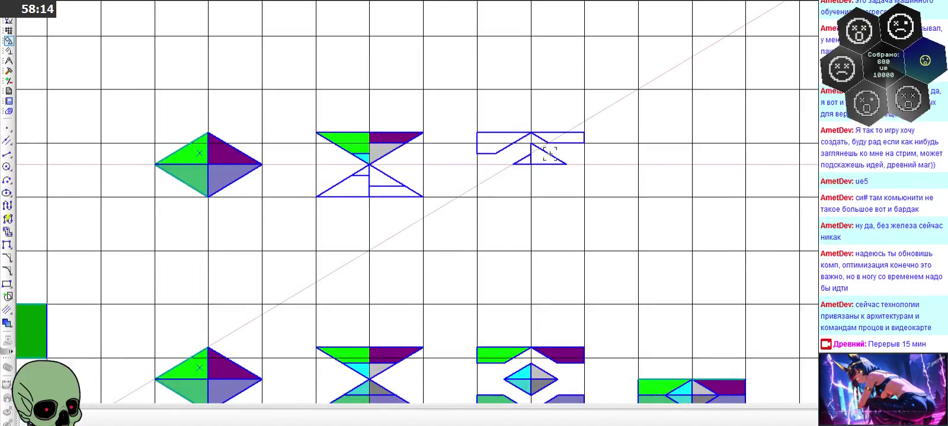
scroll(552, 171, "down", 1)
scroll(551, 173, "down", 1)
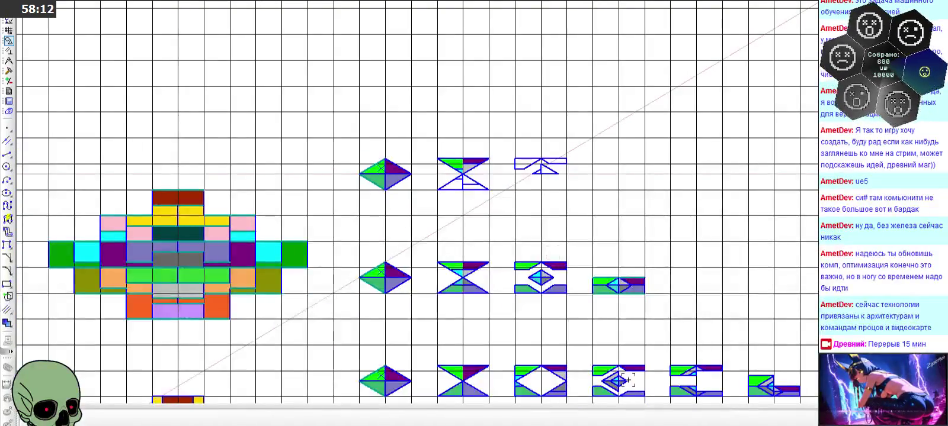
scroll(566, 173, "up", 2)
scroll(567, 201, "up", 2)
scroll(529, 148, "up", 1)
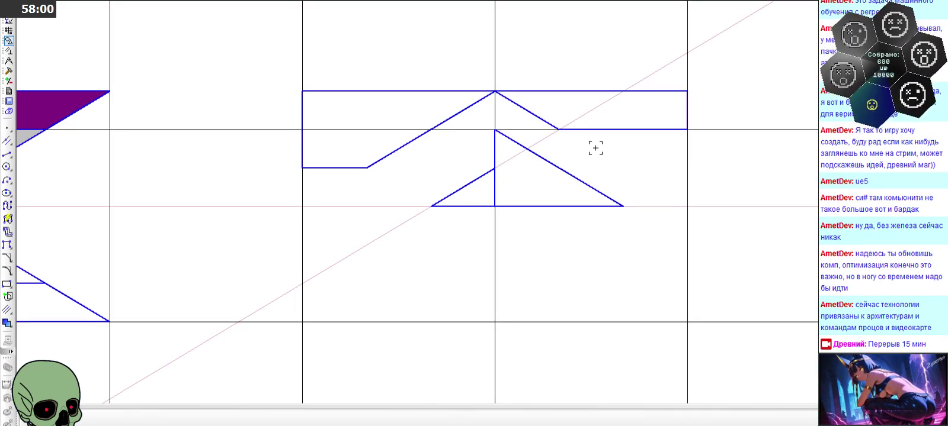
left_click(597, 129)
Place a copy of the line further down, undoing one misplaced copy
left_click(681, 131)
left_click(681, 131)
left_click(686, 207)
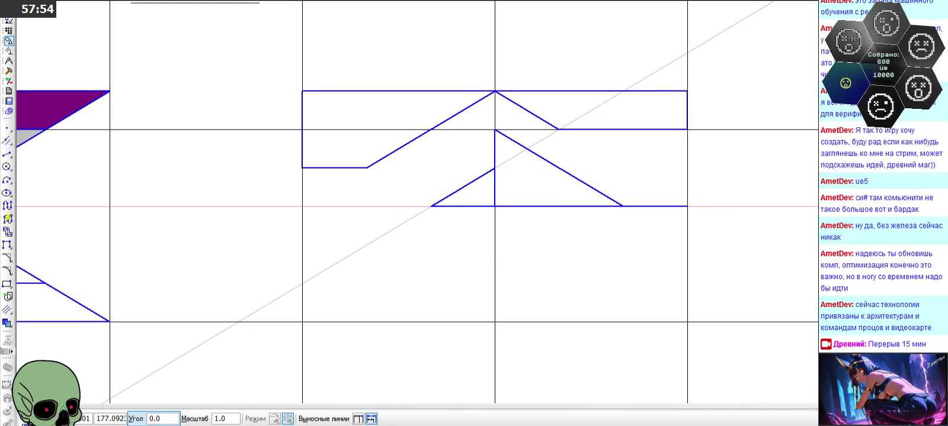
key("ctrl+z")
left_click(688, 258)
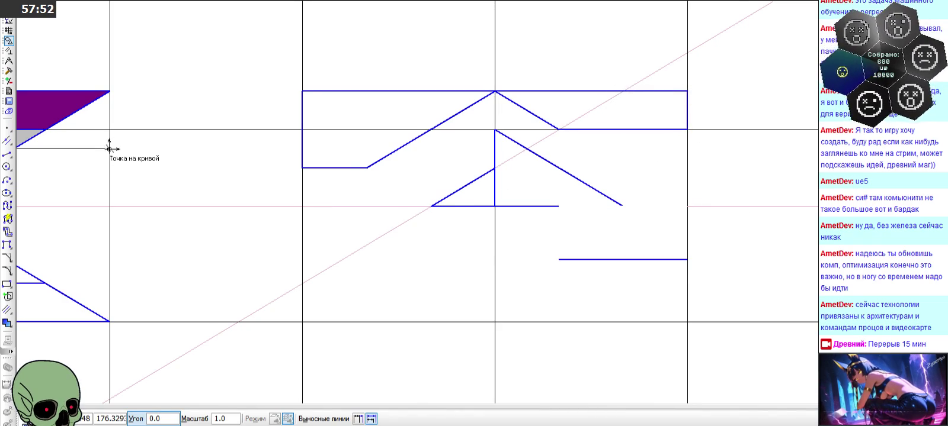
scroll(330, 156, "down", 1)
Add a vertical construction line at the segment's end
left_click_drag(7, 141, 22, 147)
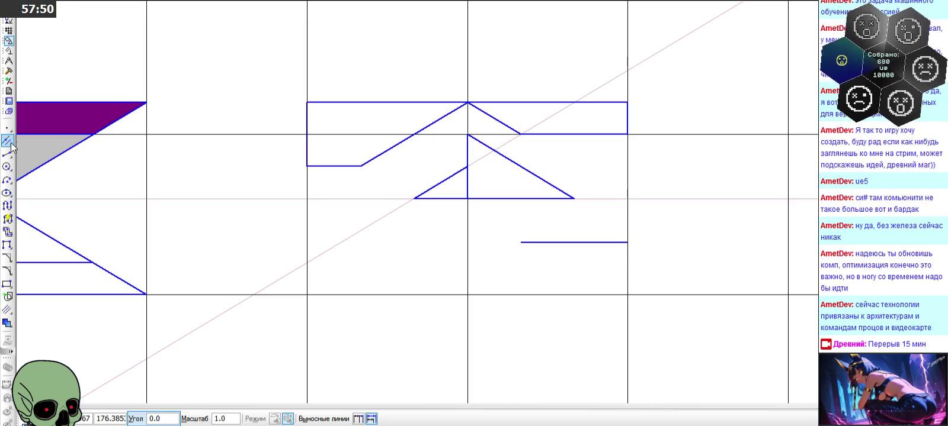
left_click(23, 144)
left_click(520, 243)
left_click(521, 245)
left_click(521, 246)
scroll(535, 152, "up", 1)
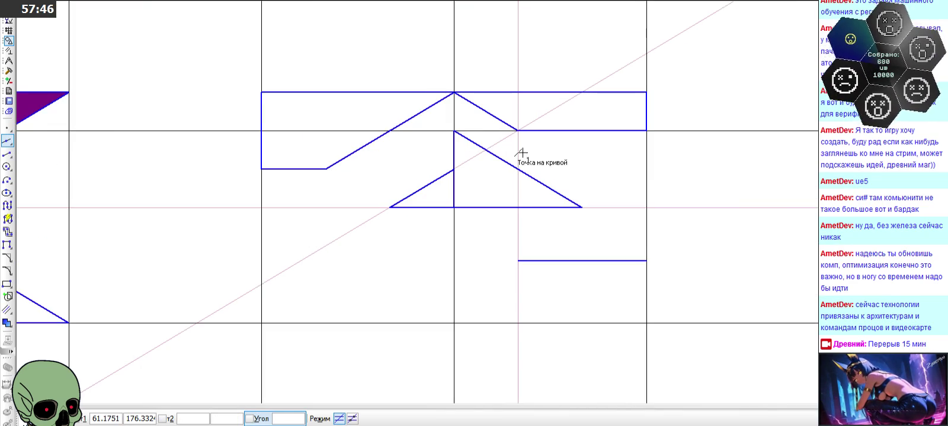
Draw a vertical segment from the lower triangle's base up to its hypotenuse
left_click(8, 153)
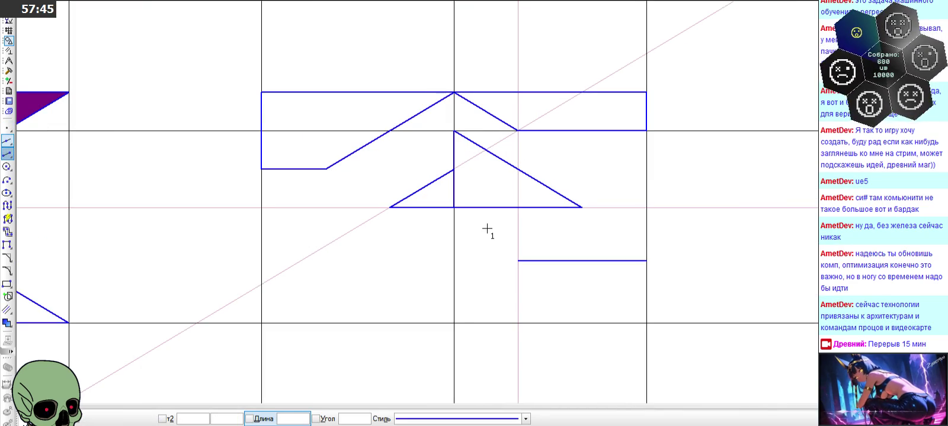
left_click(518, 208)
left_click(517, 170)
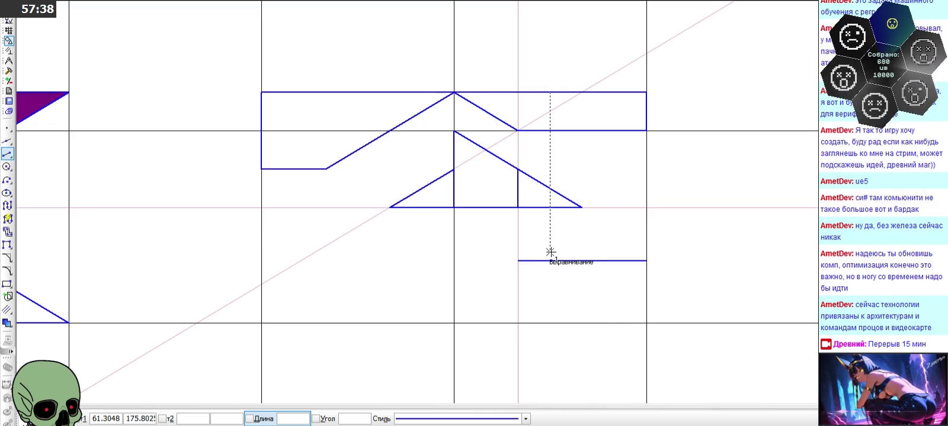
left_click(518, 208)
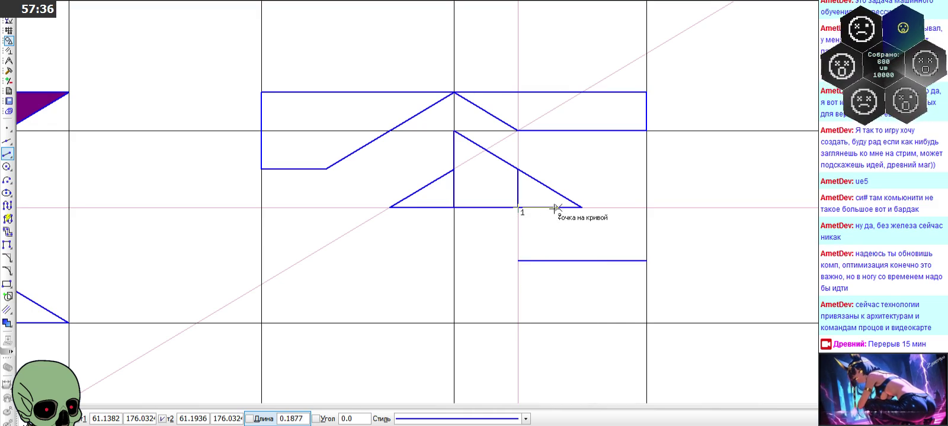
key("Escape")
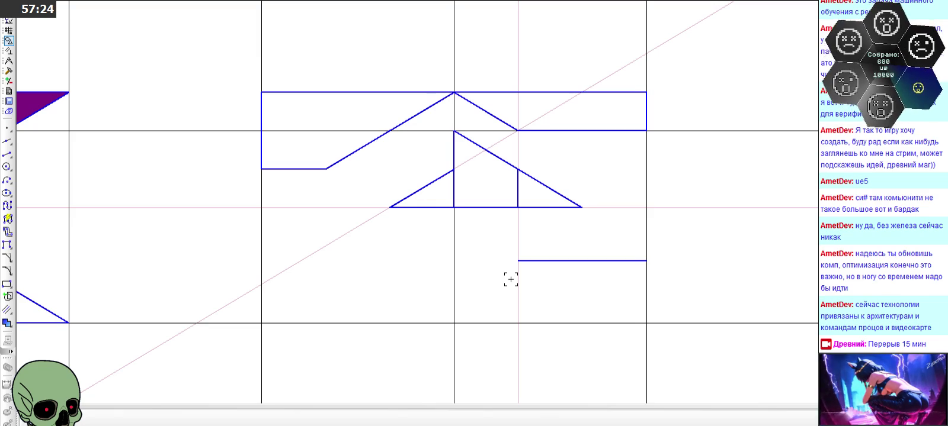
scroll(521, 228, "down", 2)
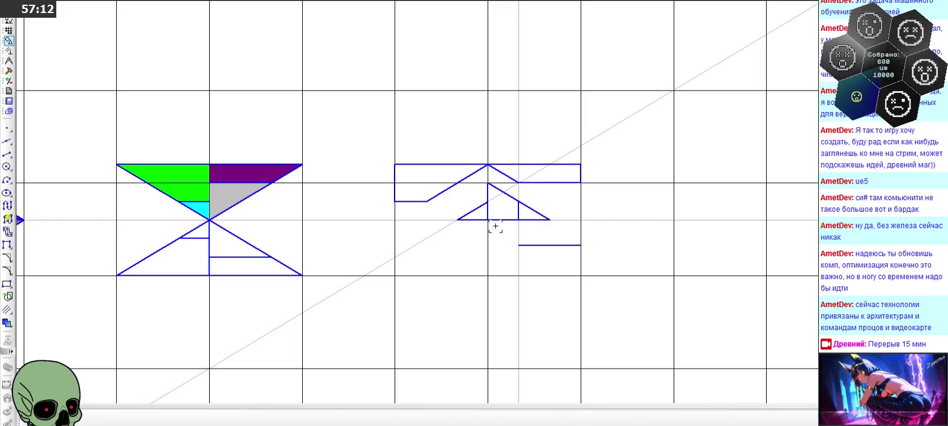
Delete the inclined, vertical and horizontal construction lines
left_click(442, 230)
key("Delete")
left_click(514, 231)
key("Delete")
scroll(514, 231, "down", 3)
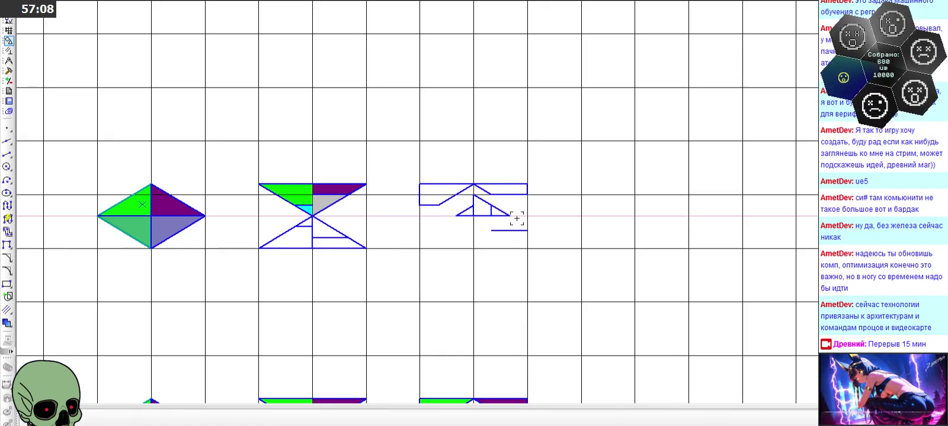
left_click(518, 217)
key("Delete")
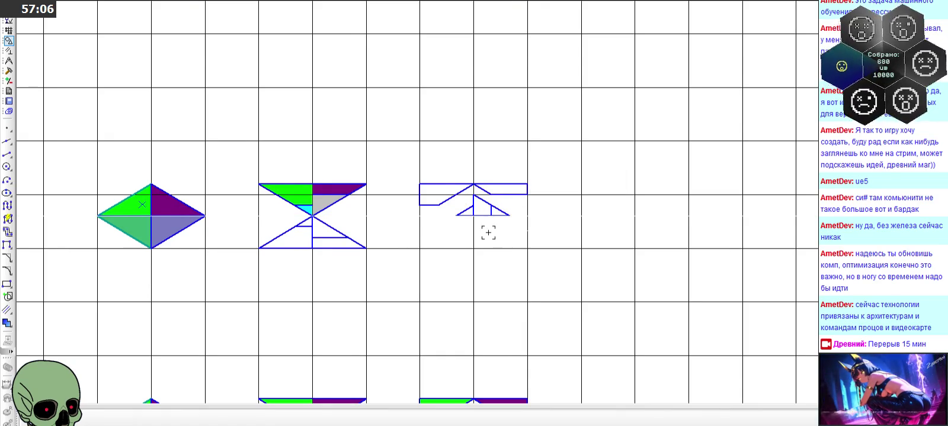
scroll(491, 234, "down", 1)
scroll(515, 206, "up", 3)
scroll(514, 206, "up", 1)
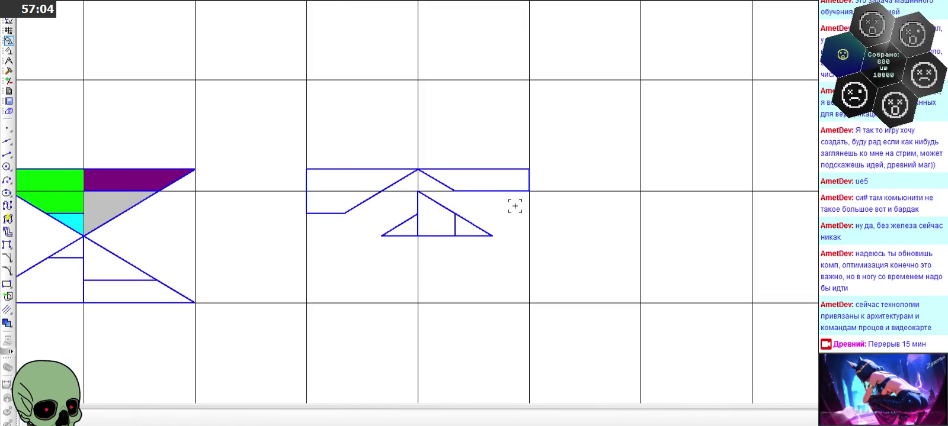
scroll(515, 205, "down", 2)
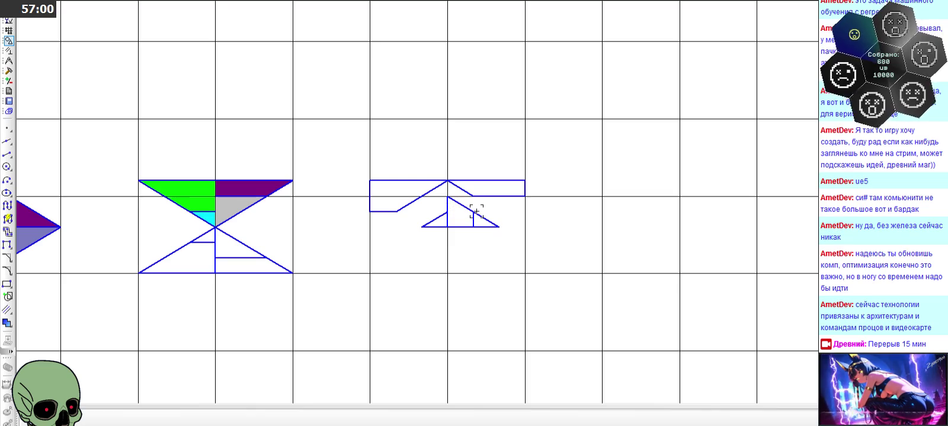
Draw a horizontal segment from the hypotenuse to the vertical axis, forming a small rectangle
left_click(8, 154)
scroll(386, 192, "up", 4)
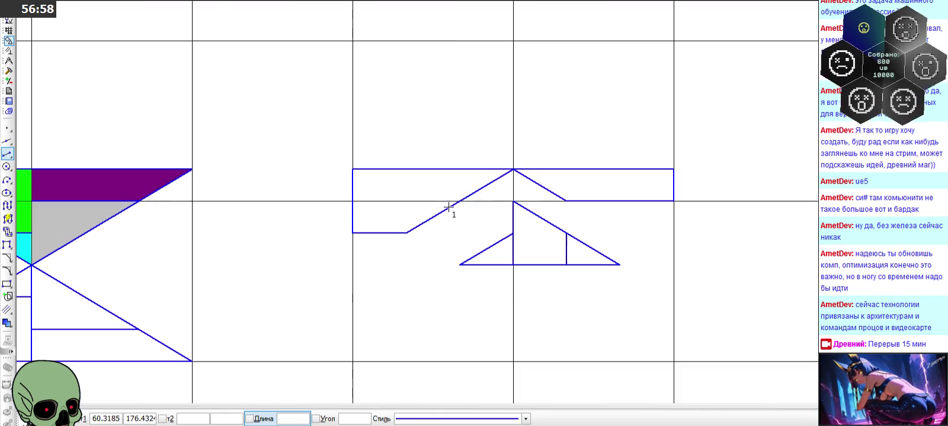
scroll(533, 234, "up", 2)
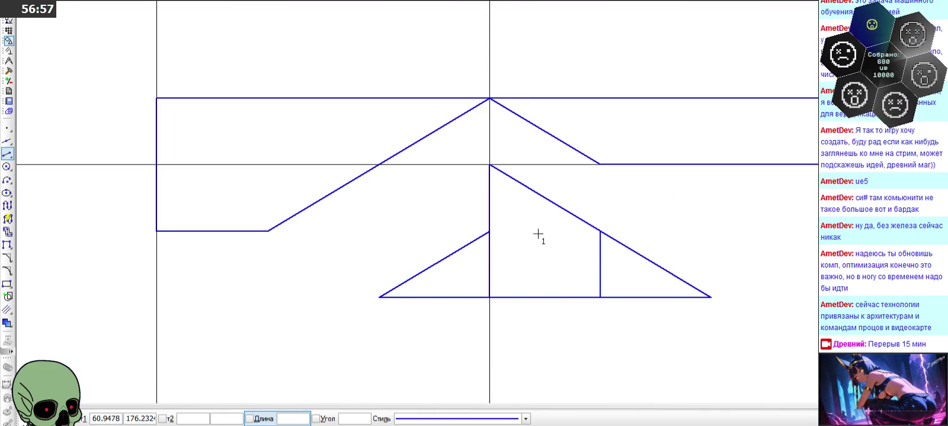
left_click(600, 231)
left_click(489, 231)
scroll(501, 227, "down", 2)
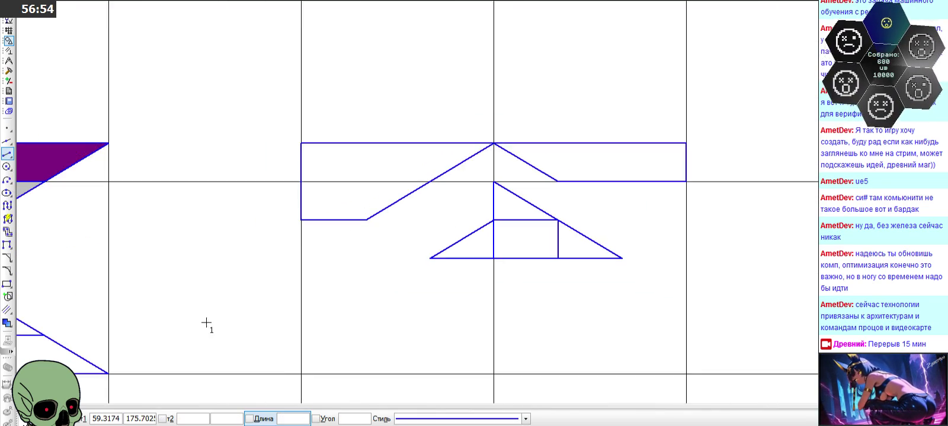
scroll(207, 323, "down", 1)
key("Escape")
scroll(453, 220, "down", 1)
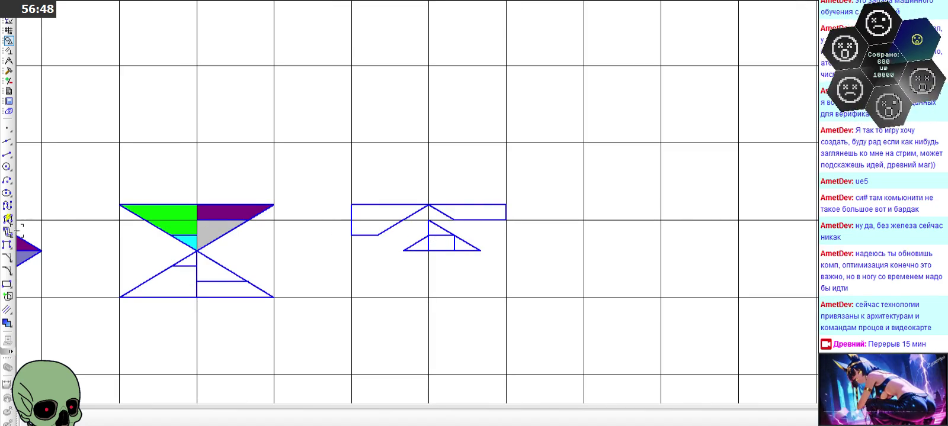
Fill the middle figure's right band purple and its left band emerald green
left_click(7, 323)
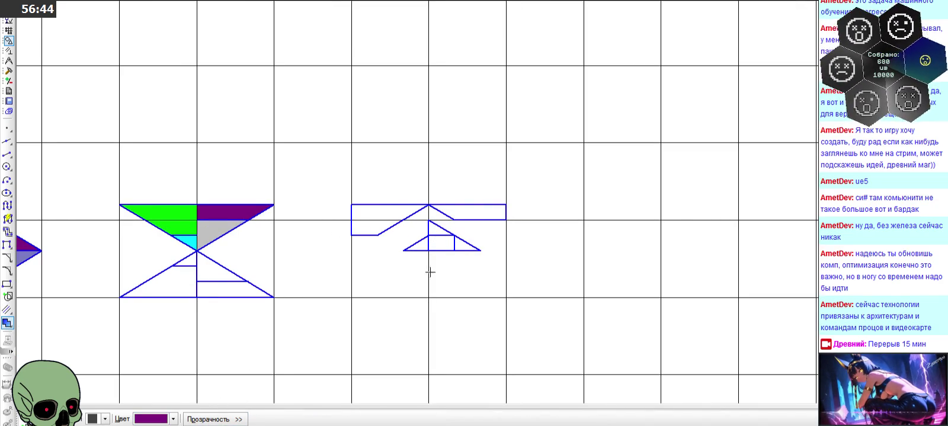
scroll(436, 251, "up", 2)
left_click(520, 199)
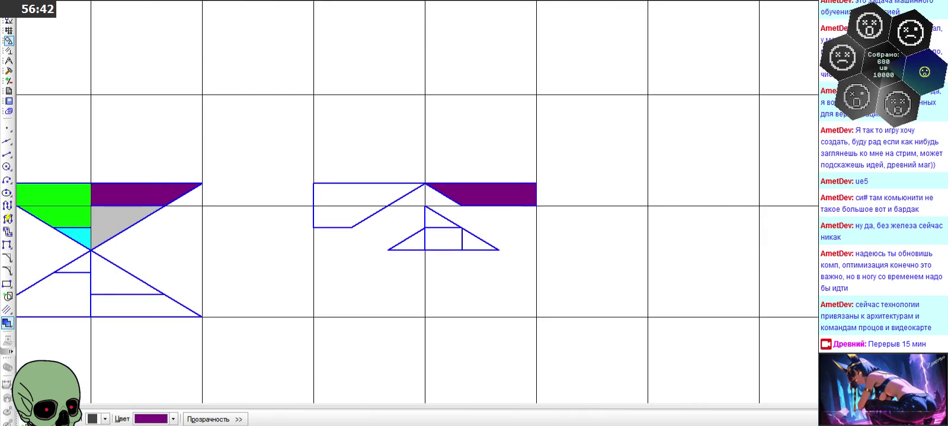
left_click(173, 419)
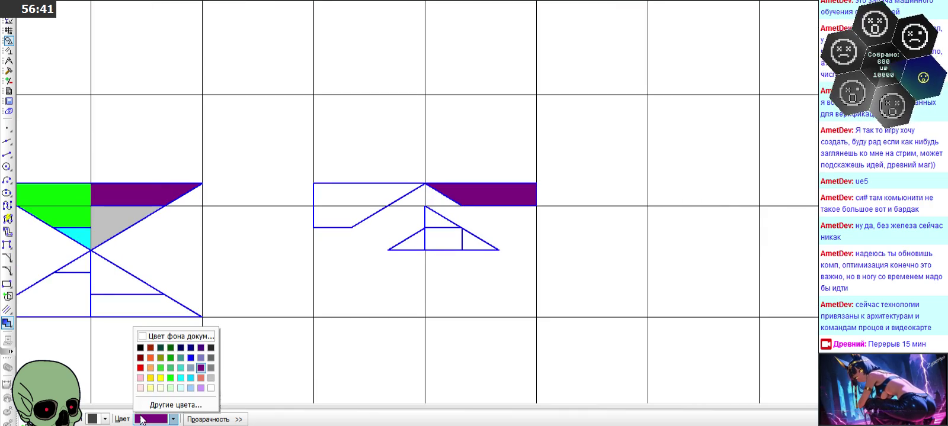
left_click(160, 368)
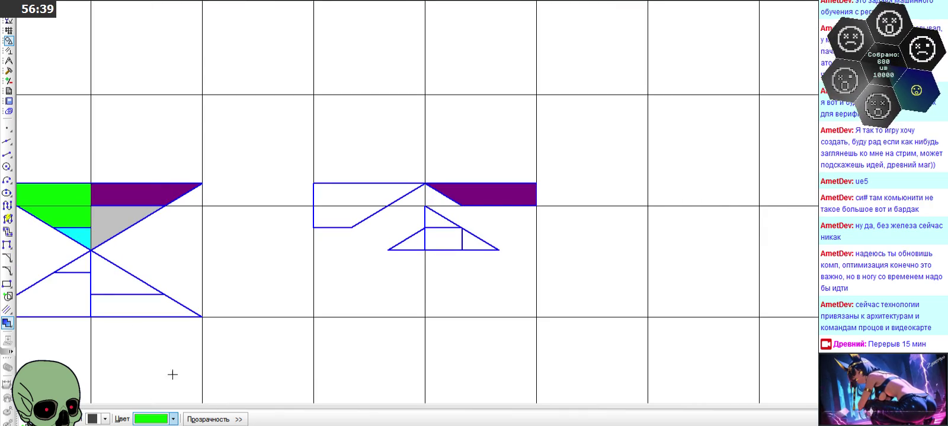
left_click(354, 201)
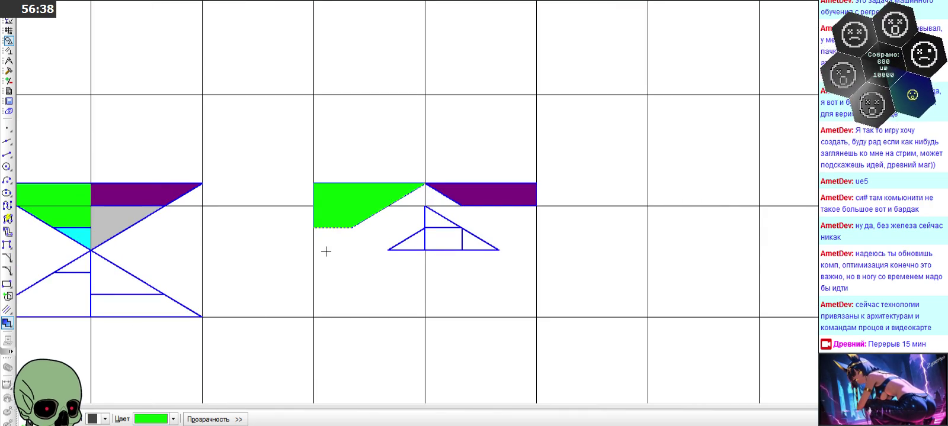
Fill the small left triangle cyan
left_click(173, 419)
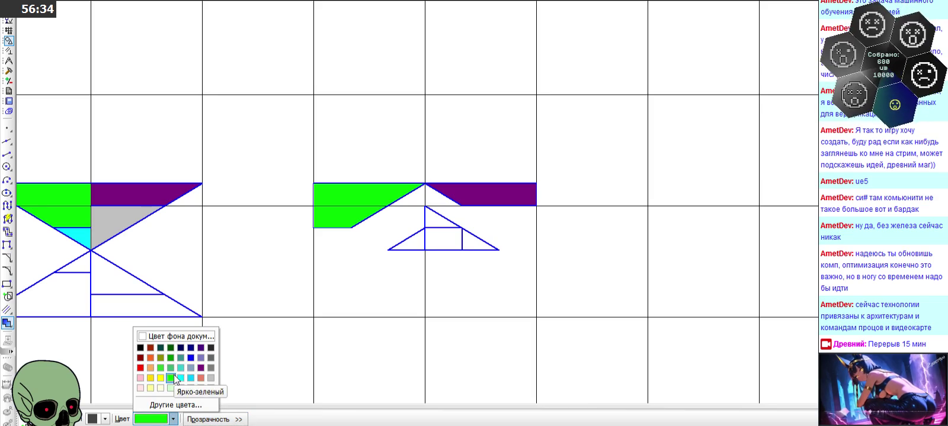
left_click(173, 374)
left_click(413, 242)
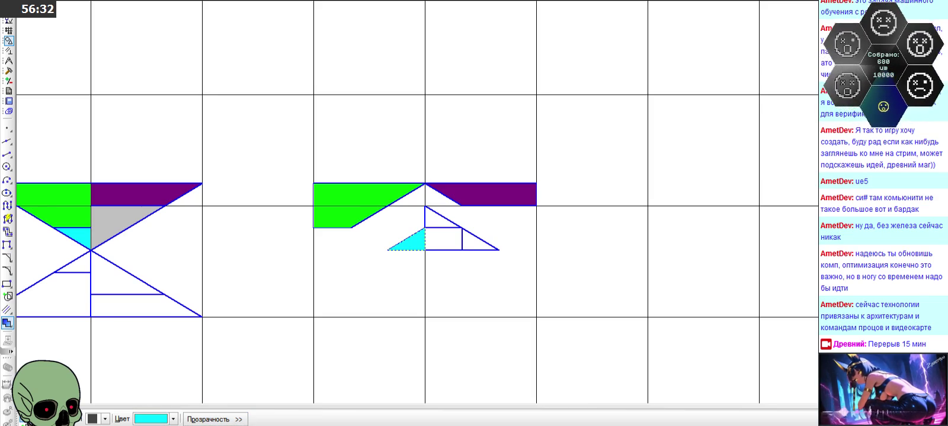
left_click(7, 322)
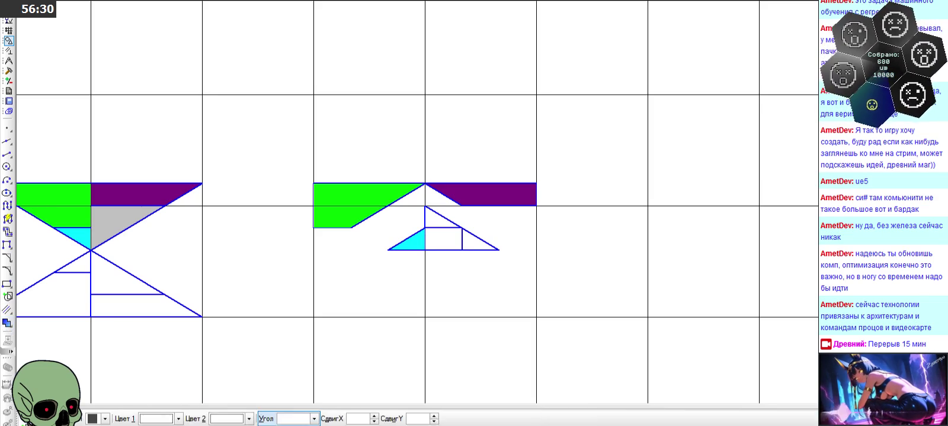
Fill the small right triangle, upper small triangle and central rectangle with 25% grey
left_click(173, 419)
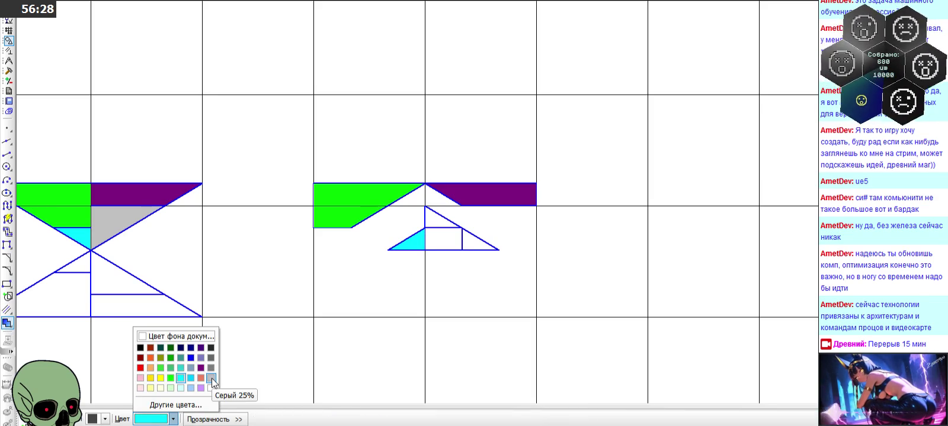
left_click(212, 378)
scroll(491, 263, "up", 1)
scroll(492, 263, "up", 1)
left_click(434, 215)
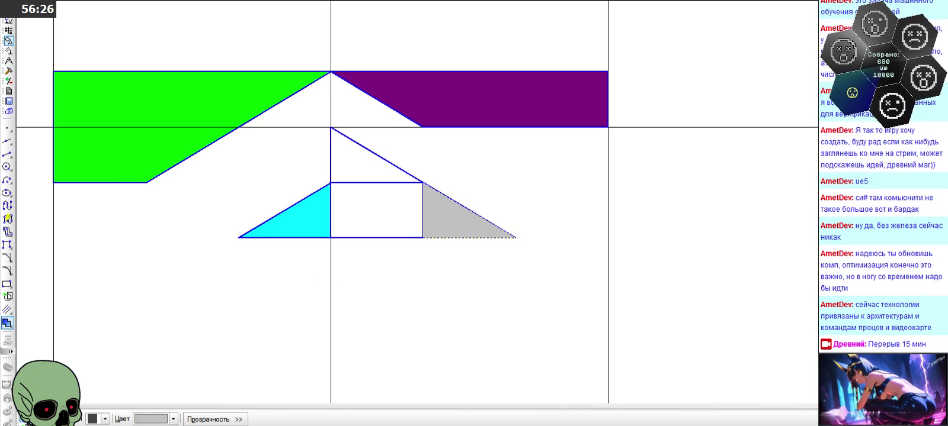
left_click(366, 171)
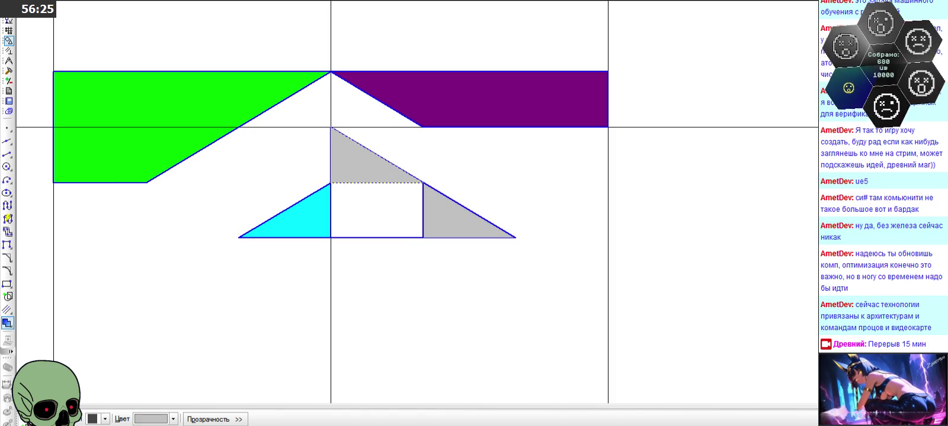
left_click(366, 183)
scroll(412, 268, "down", 1)
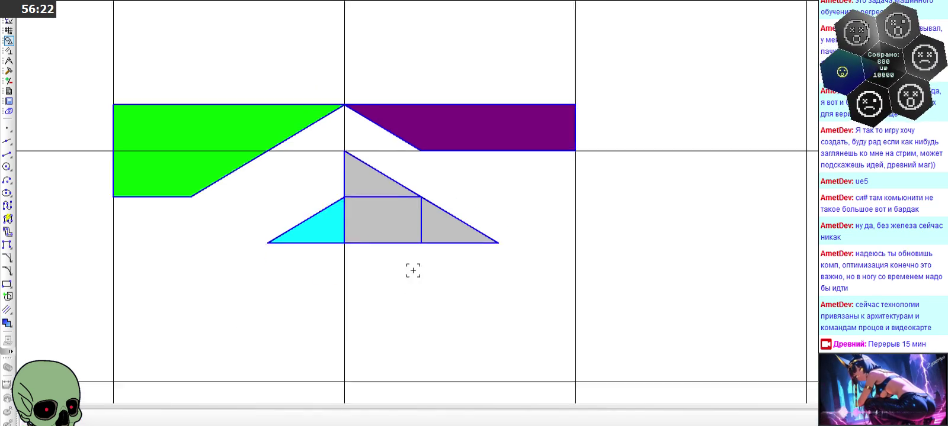
scroll(489, 205, "down", 1)
scroll(503, 182, "down", 2)
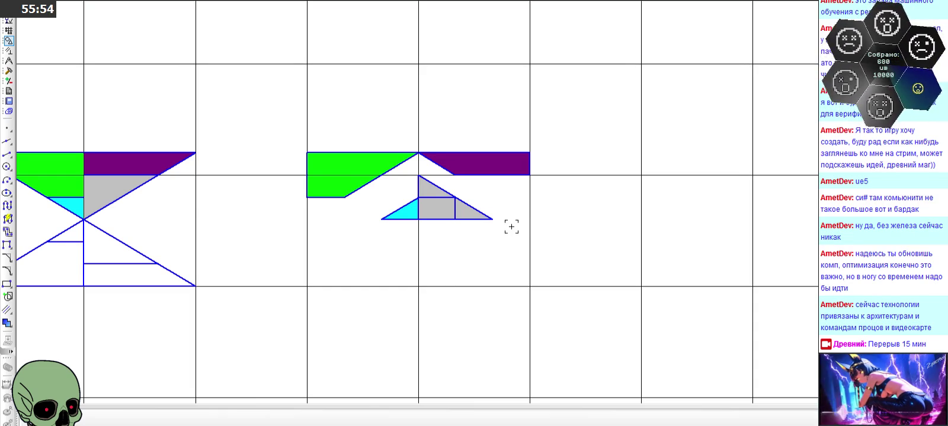
Copy the middle figure into the grid cell to its right
left_click_drag(281, 128, 605, 236)
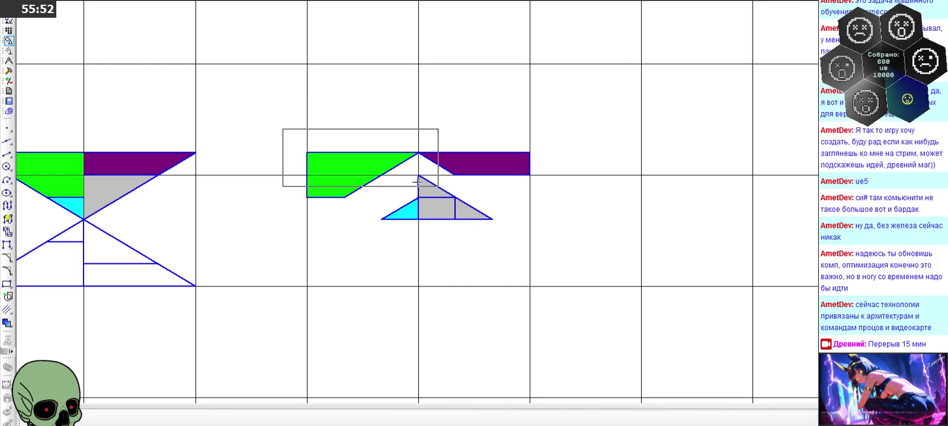
left_click(307, 287)
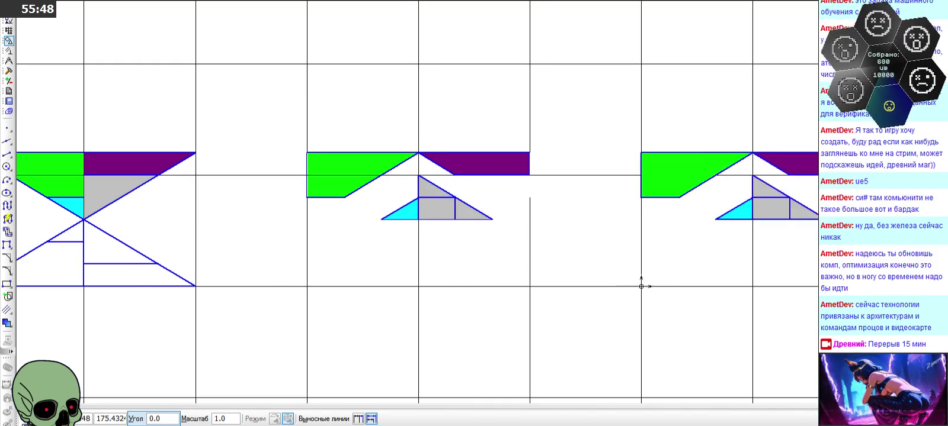
left_click(641, 287)
key("Escape")
scroll(461, 239, "down", 1)
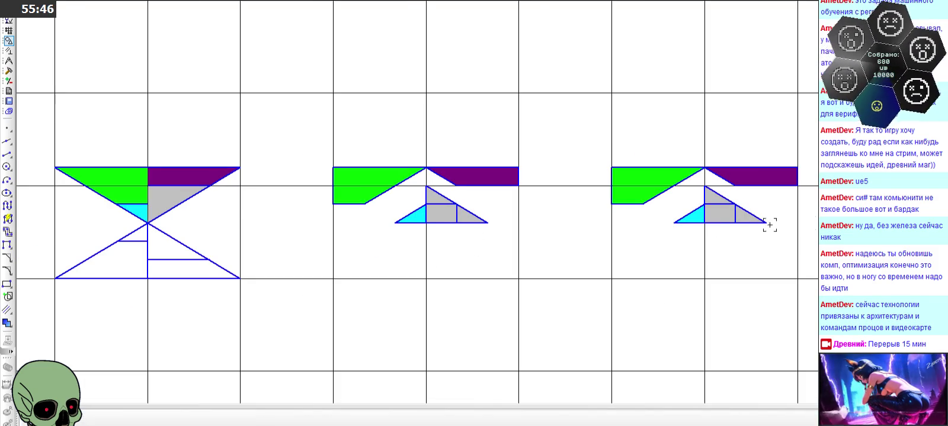
scroll(813, 207, "up", 1)
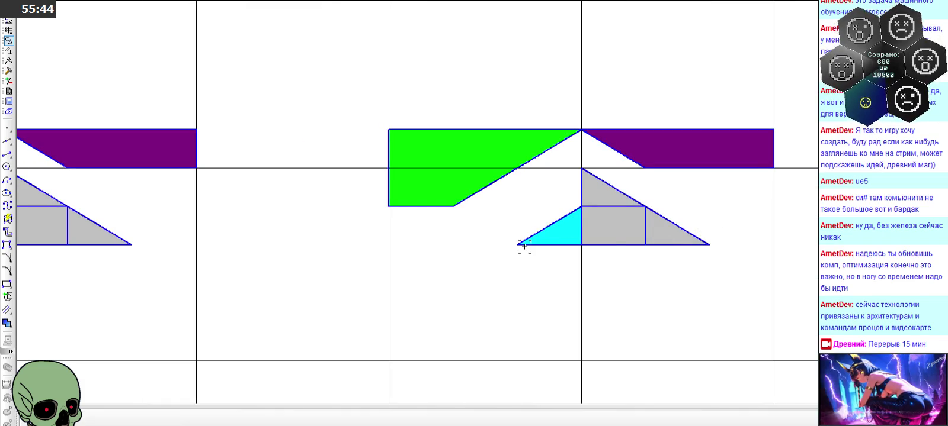
scroll(679, 239, "up", 1)
Select all the figure's pieces, including the grey triangle, and place a copy in the lower cell
left_click_drag(662, 232, 453, 233)
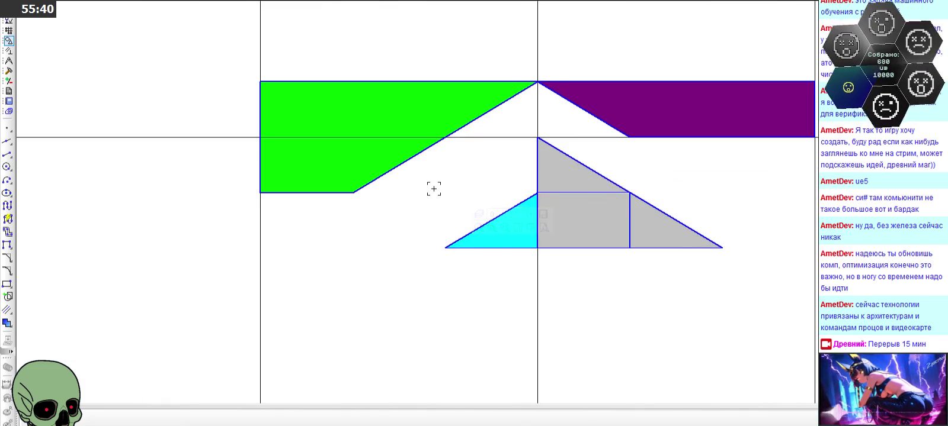
left_click_drag(437, 177, 729, 276)
left_click(538, 169)
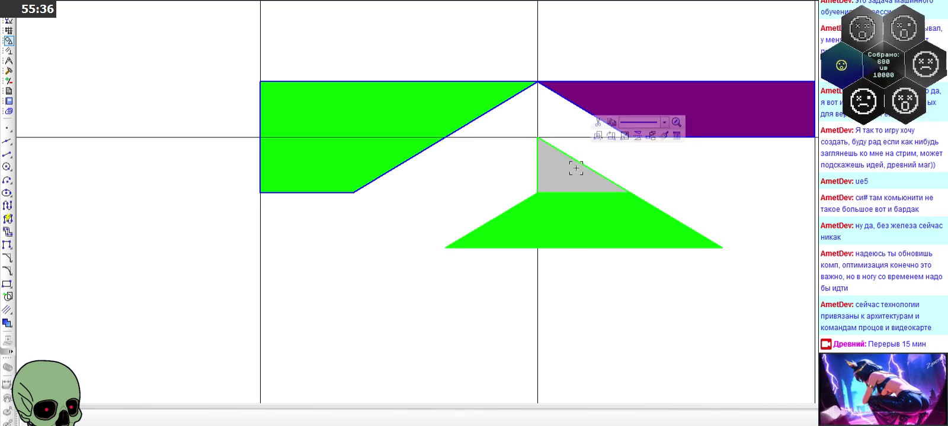
left_click(570, 170)
left_click_drag(444, 247, 353, 247)
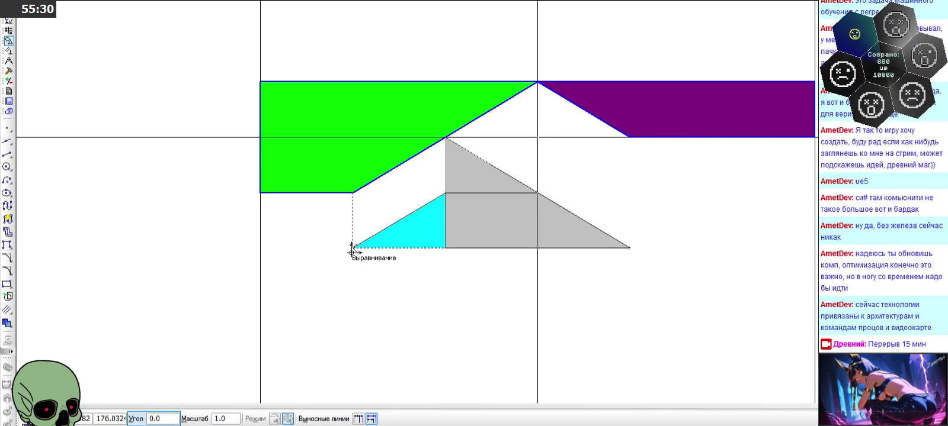
scroll(403, 237, "down", 2)
scroll(449, 226, "down", 2)
left_click(400, 238)
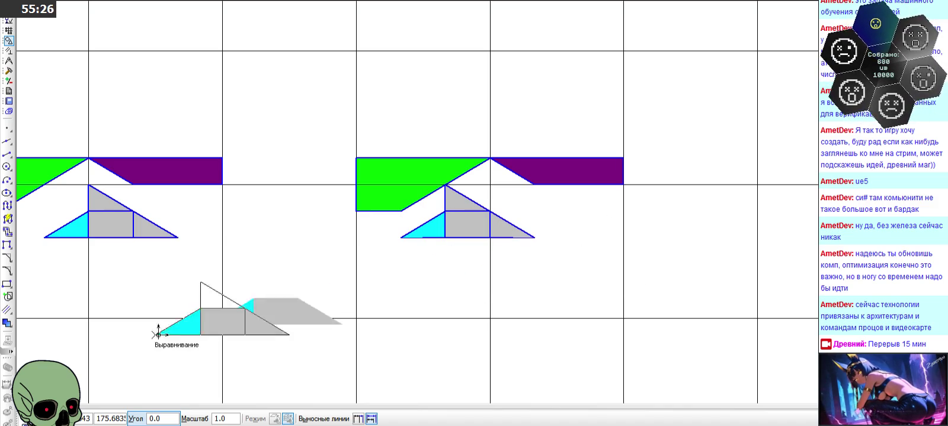
key("Escape")
scroll(555, 186, "down", 1)
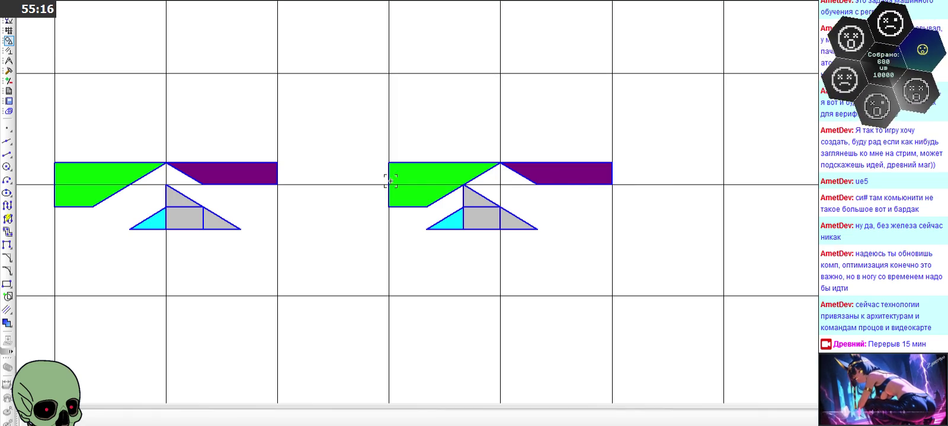
Copy the right-hand figure into the next grid cell along
left_click_drag(355, 146, 648, 249)
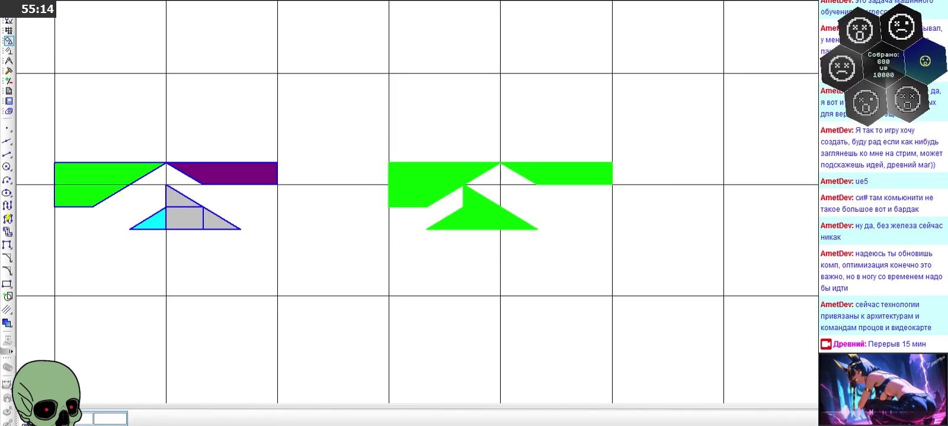
left_click(387, 293)
scroll(307, 240, "down", 2)
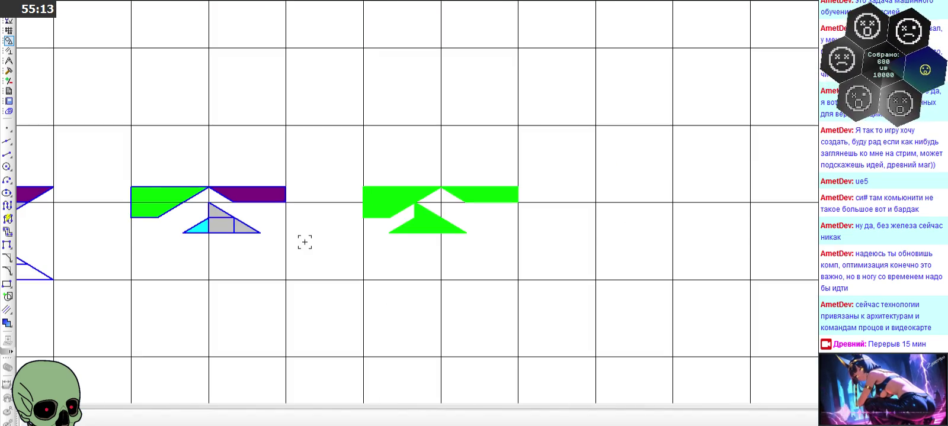
left_click(597, 278)
left_click(597, 278)
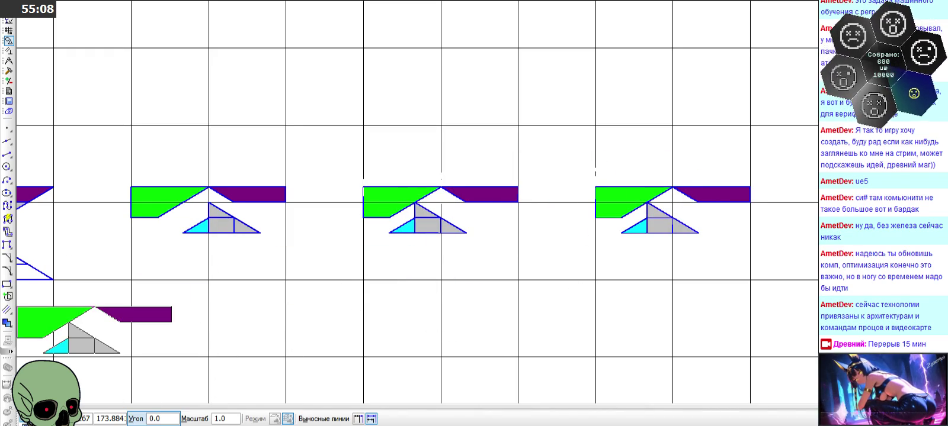
key("Escape")
scroll(753, 203, "up", 3)
scroll(754, 202, "up", 2)
Delete the upper grey triangle's diagonal edge, vertical edge and fill from one copy
left_click(474, 225)
key("Delete")
left_click(438, 237)
key("Delete")
left_click(437, 237)
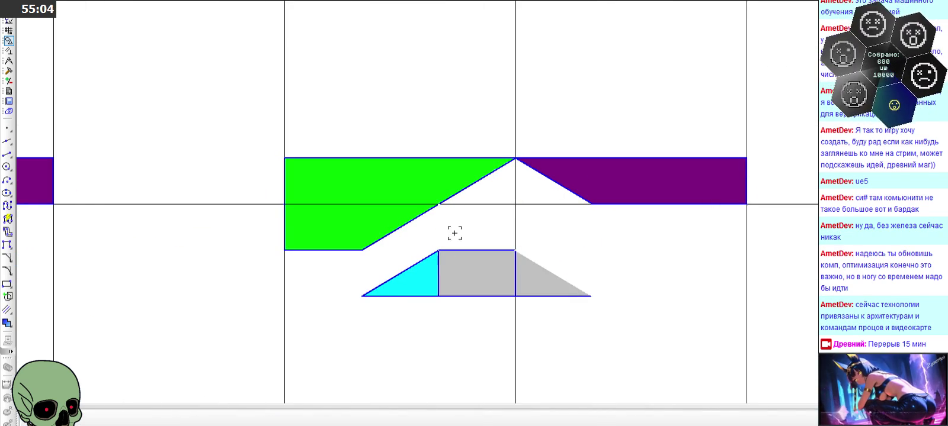
Draw a diagonal and a vertical edge forming a new triangle above the grey rectangle
key("Delete")
key("Return")
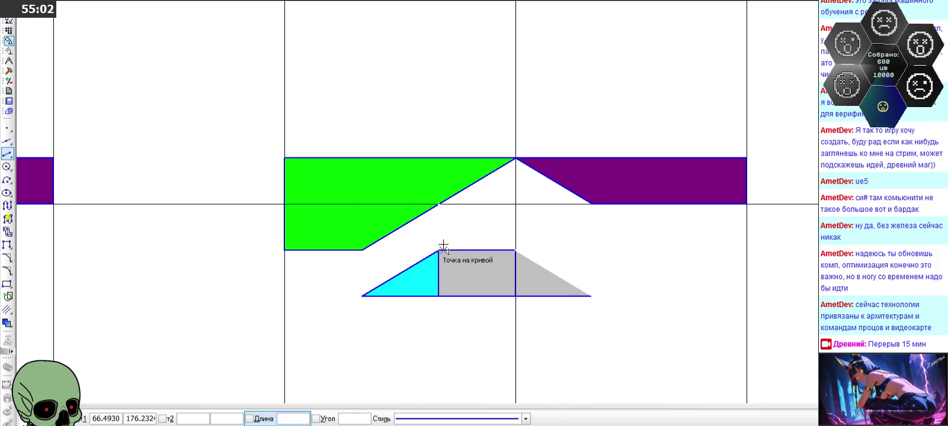
left_click(438, 251)
left_click(516, 205)
left_click(516, 204)
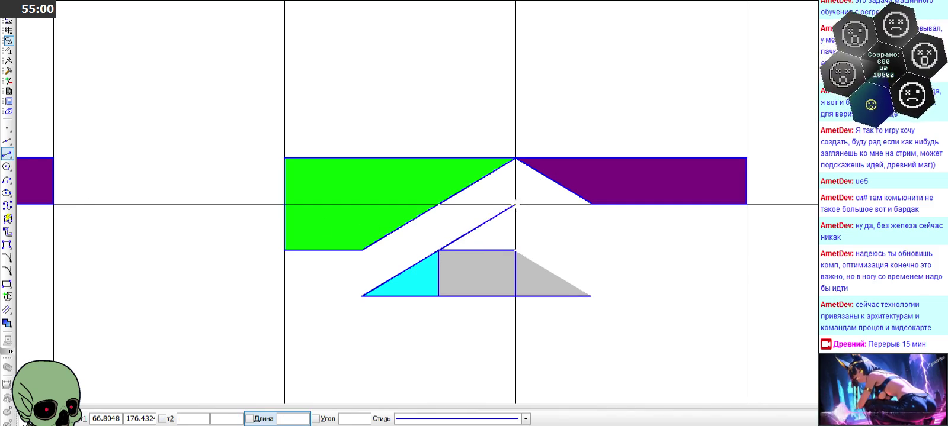
left_click(515, 250)
left_click(516, 250)
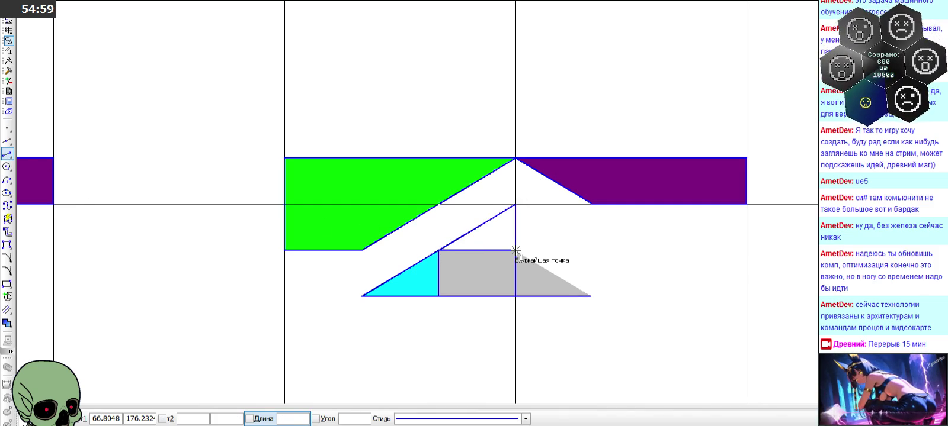
left_click(592, 296)
key("Escape")
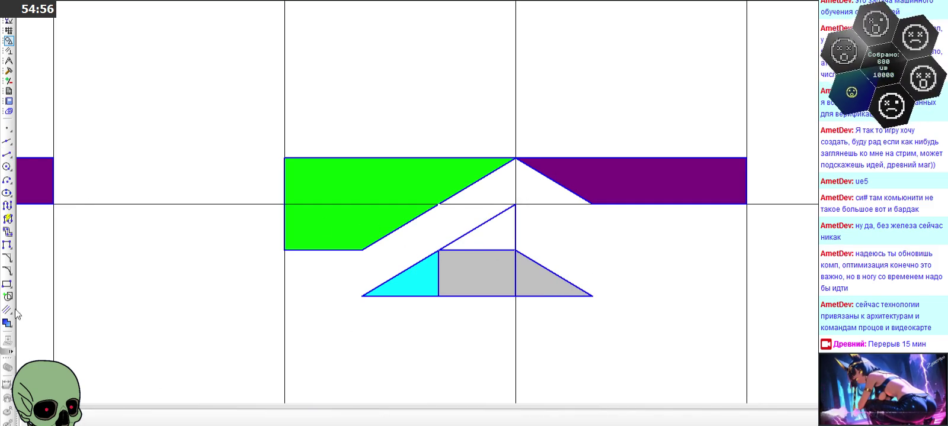
Fill the new triangle above the rectangle grey
left_click(7, 322)
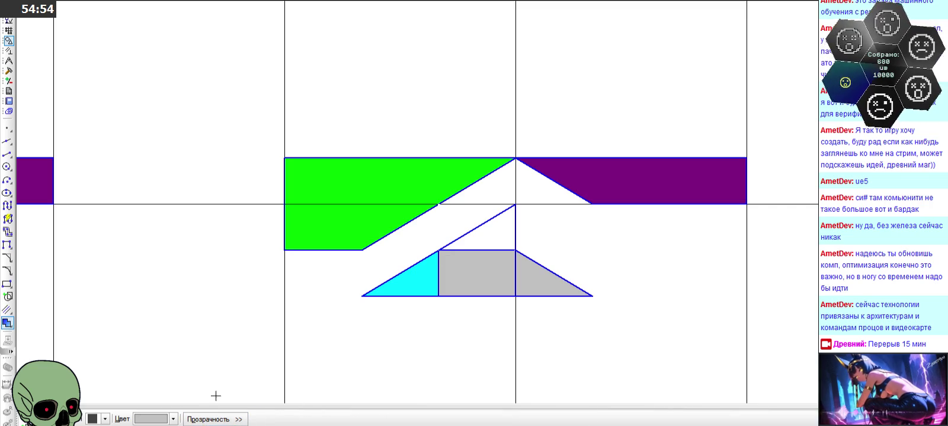
left_click(481, 240)
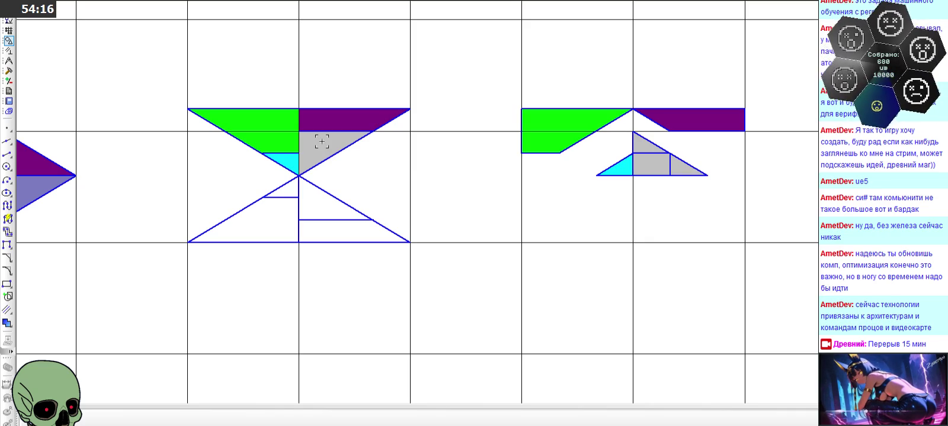
left_click(7, 153)
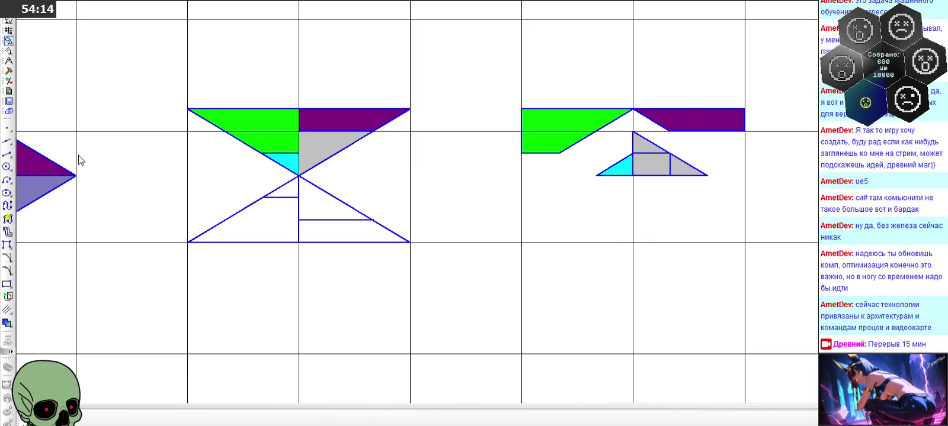
Draw a vertical line and a down-left diagonal from one point on the hourglass's top edge
scroll(330, 138, "up", 1)
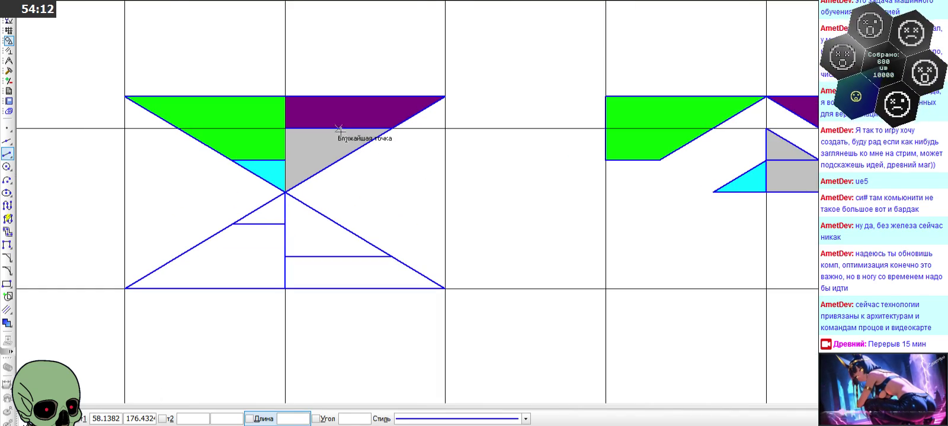
left_click(339, 129)
left_click(337, 160)
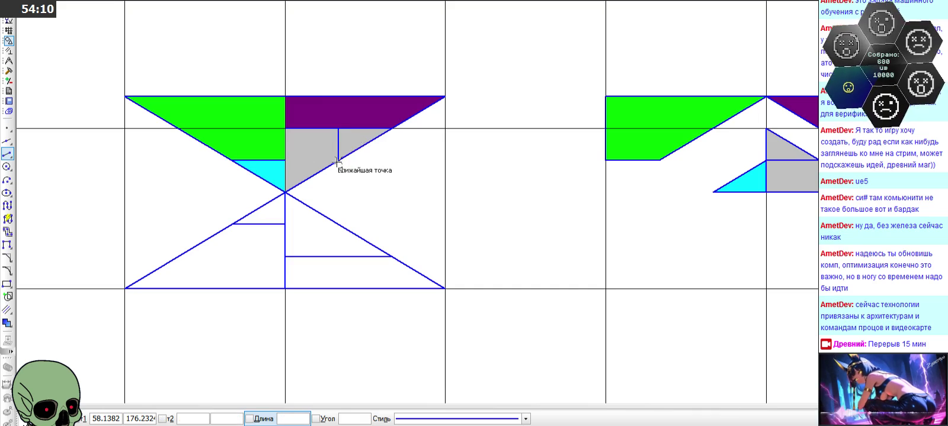
left_click(339, 129)
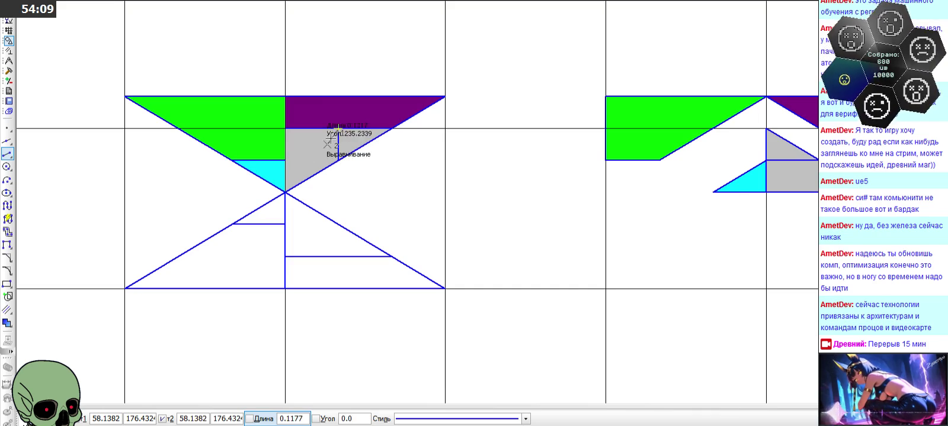
left_click(286, 160)
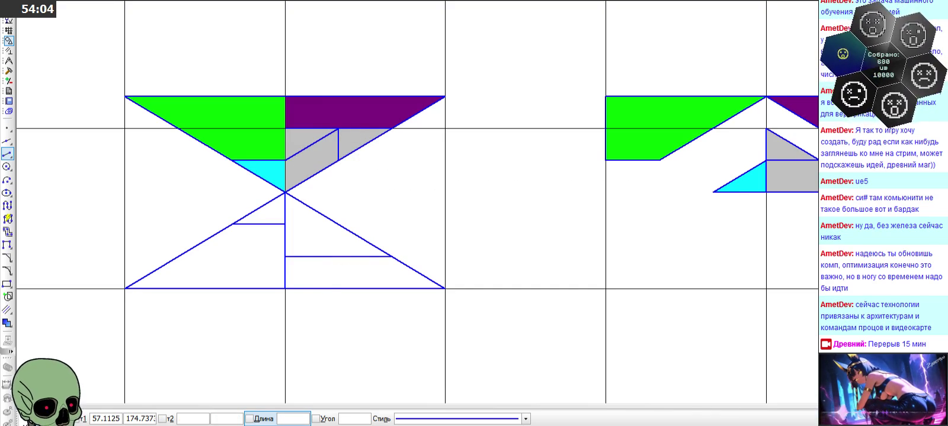
key("Escape")
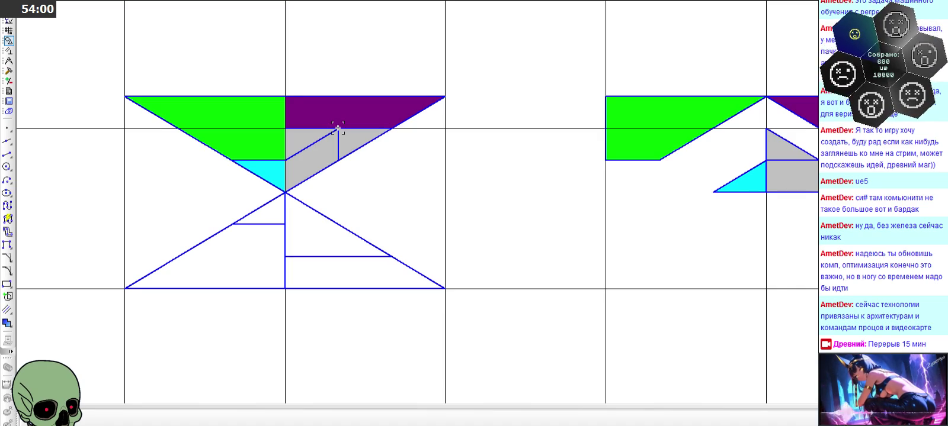
scroll(305, 146, "down", 2)
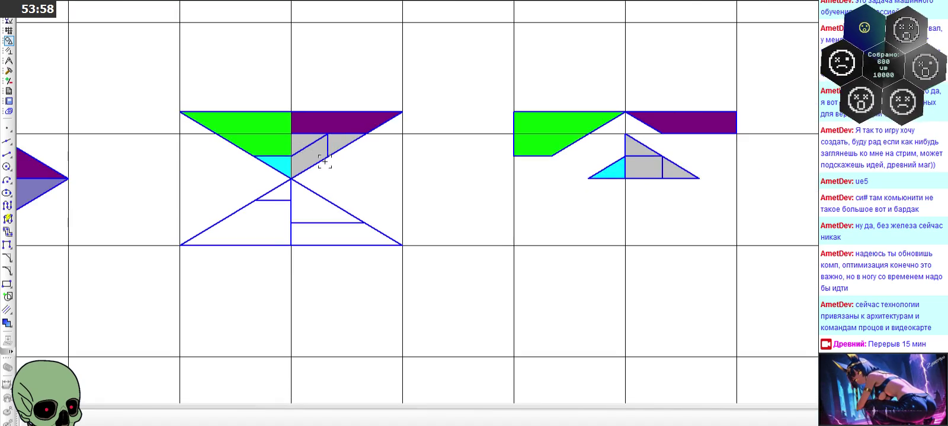
scroll(368, 179, "down", 2)
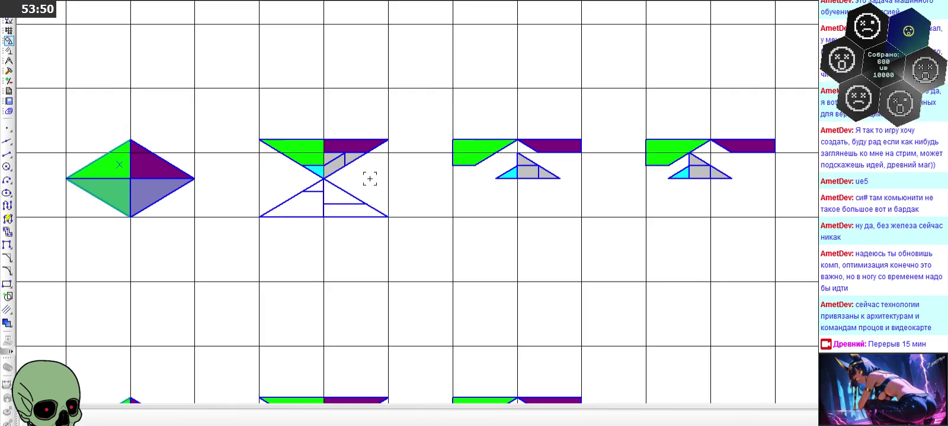
scroll(307, 159, "up", 2)
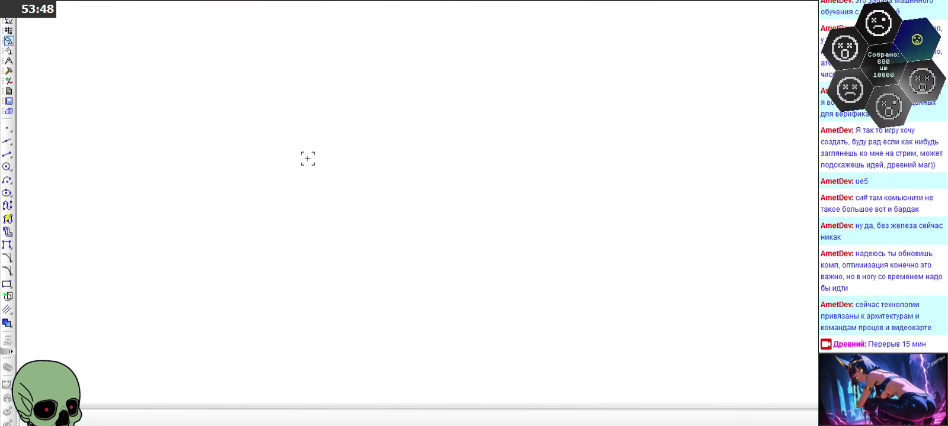
scroll(307, 158, "up", 1)
scroll(306, 159, "down", 3)
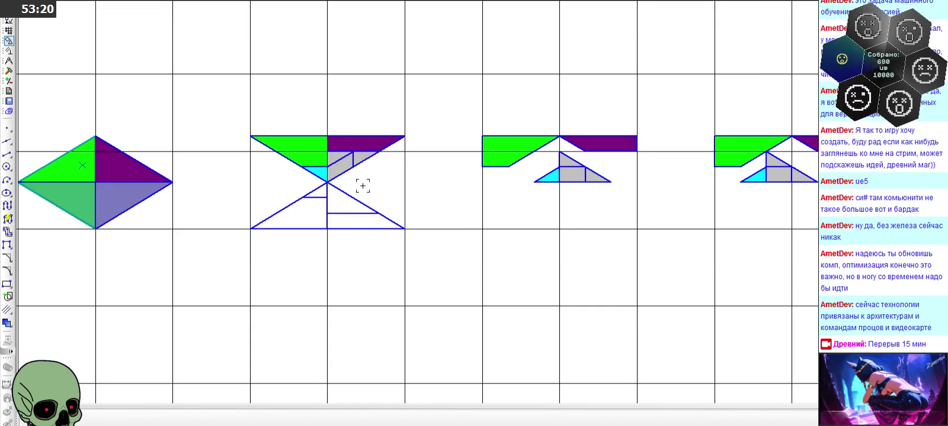
scroll(362, 185, "down", 1)
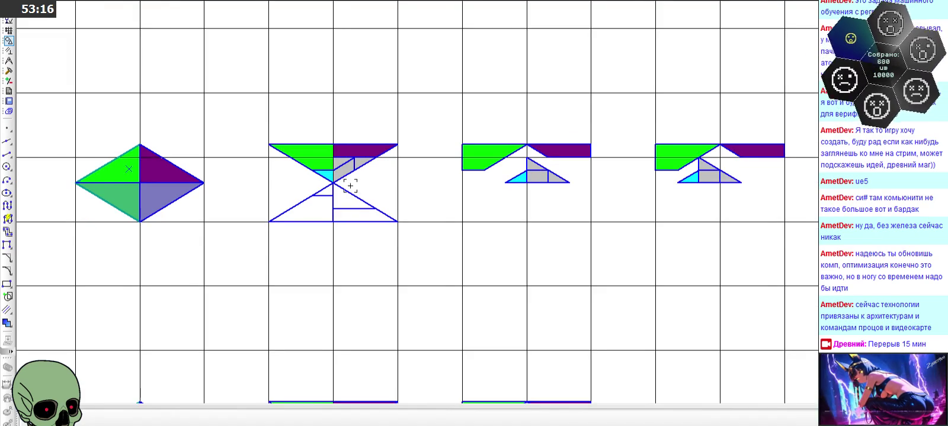
scroll(117, 169, "up", 1)
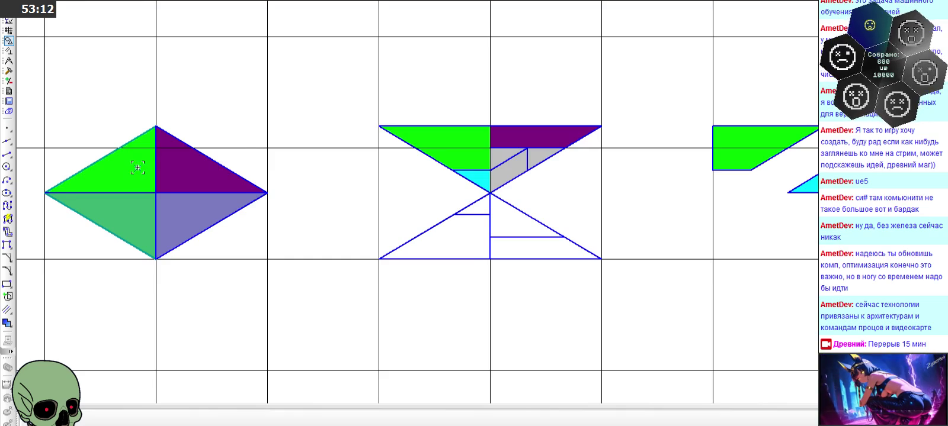
left_click(137, 168)
key("Escape")
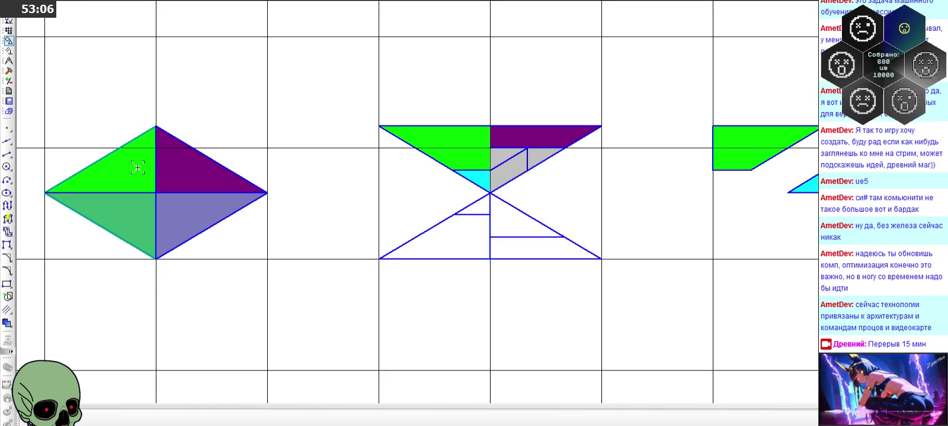
scroll(223, 148, "down", 1)
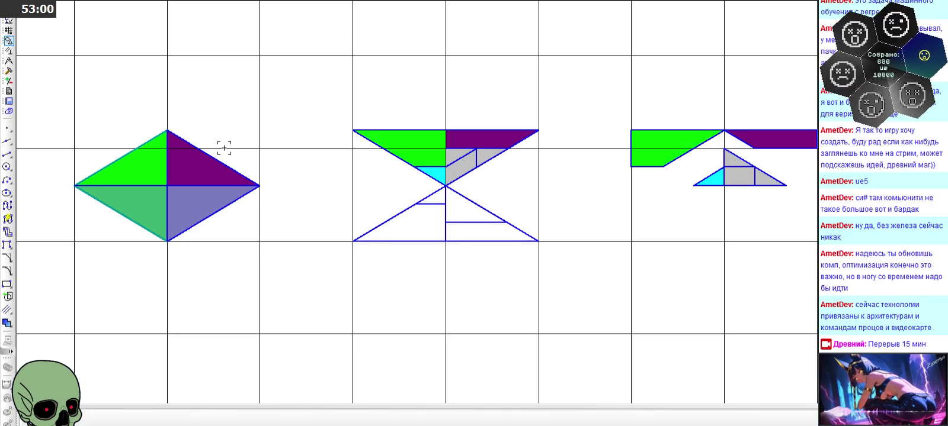
scroll(223, 148, "down", 1)
scroll(224, 148, "down", 1)
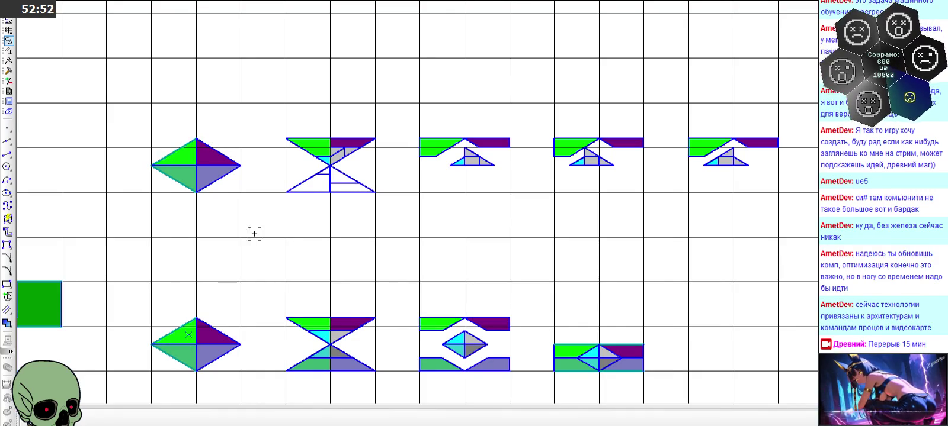
scroll(263, 214, "down", 2)
scroll(219, 362, "up", 2)
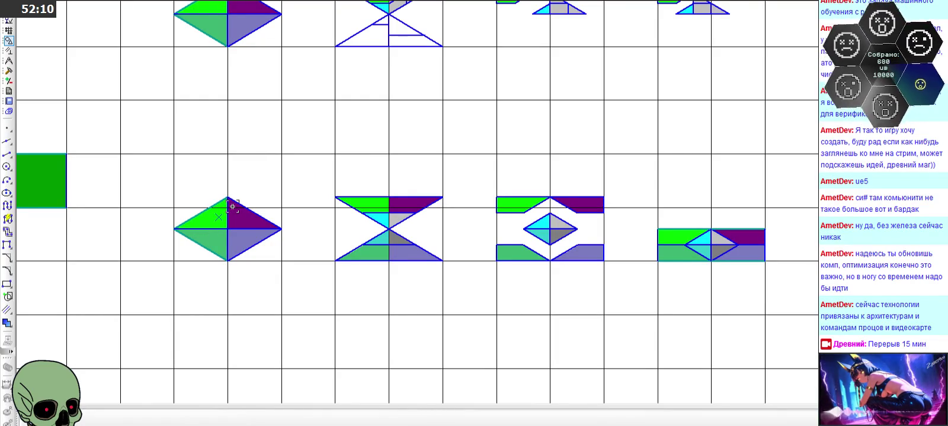
scroll(374, 184, "down", 2)
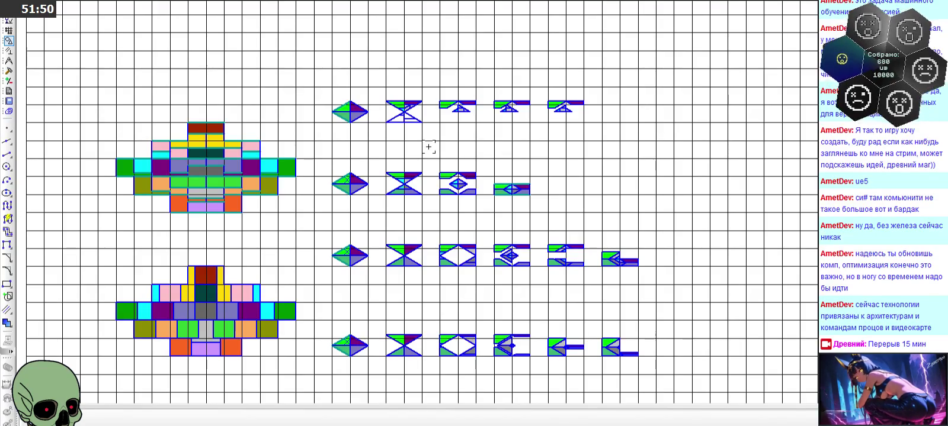
scroll(403, 95, "up", 5)
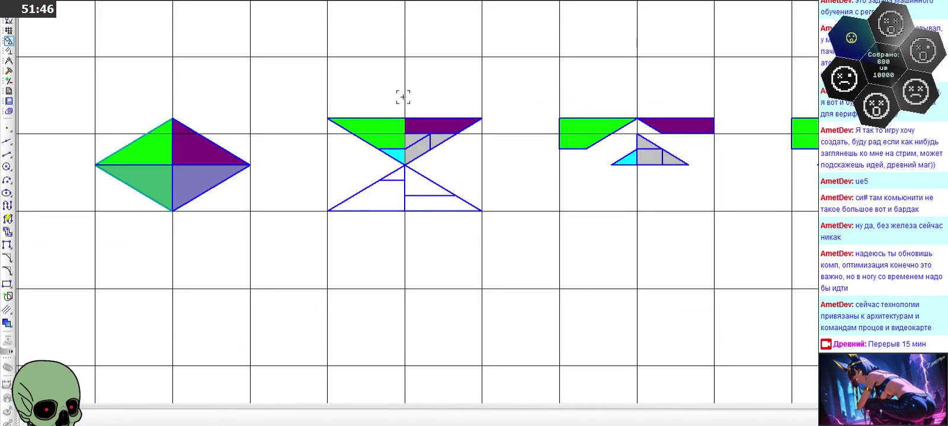
scroll(403, 97, "down", 1)
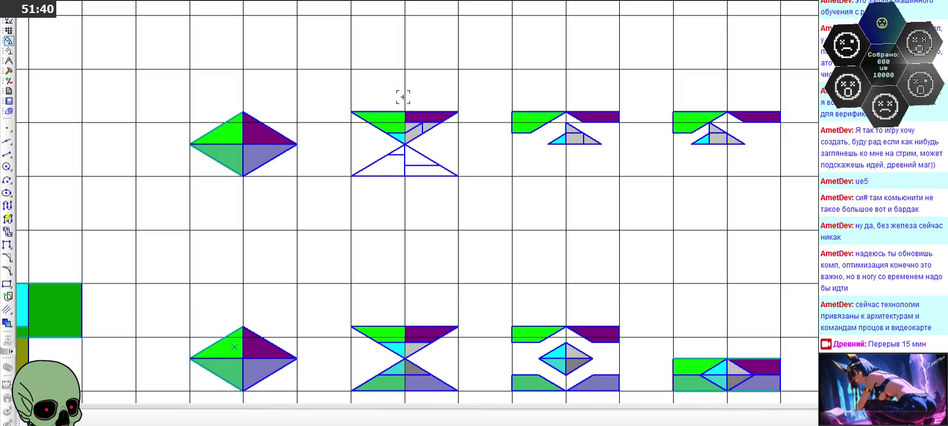
scroll(403, 97, "down", 1)
scroll(402, 97, "down", 1)
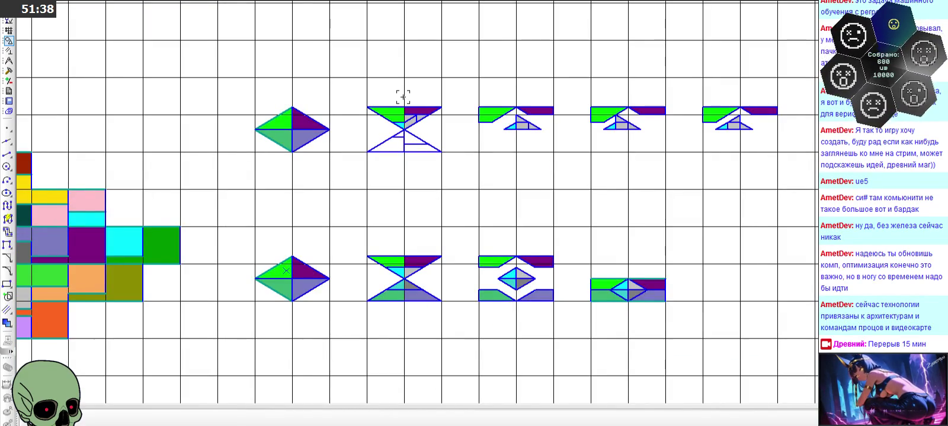
scroll(536, 106, "up", 2)
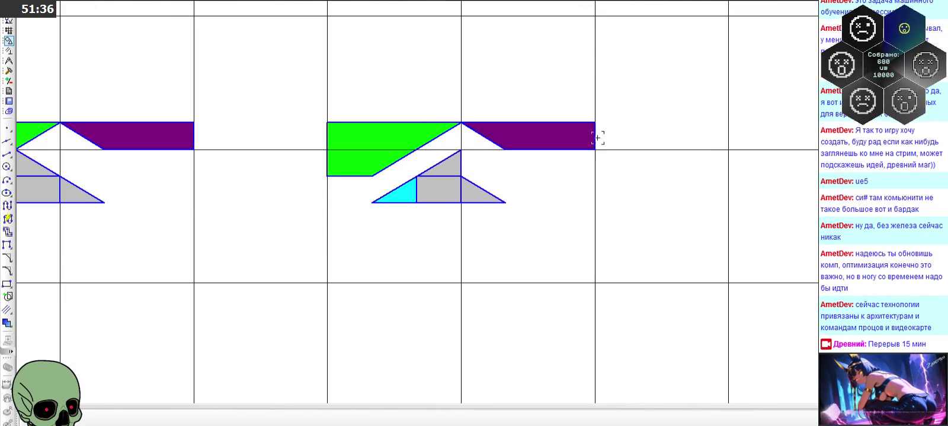
left_click_drag(296, 102, 630, 214)
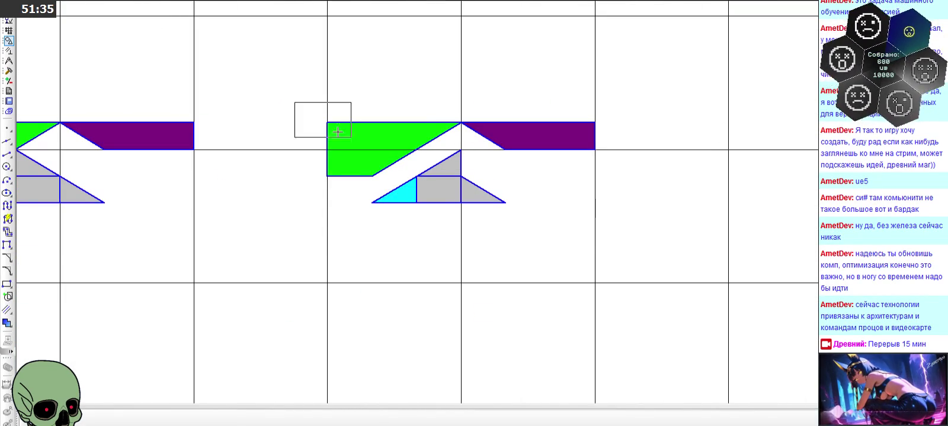
Start a copy of the selected figure, then cancel it
left_click(330, 284)
key("ctrl+v")
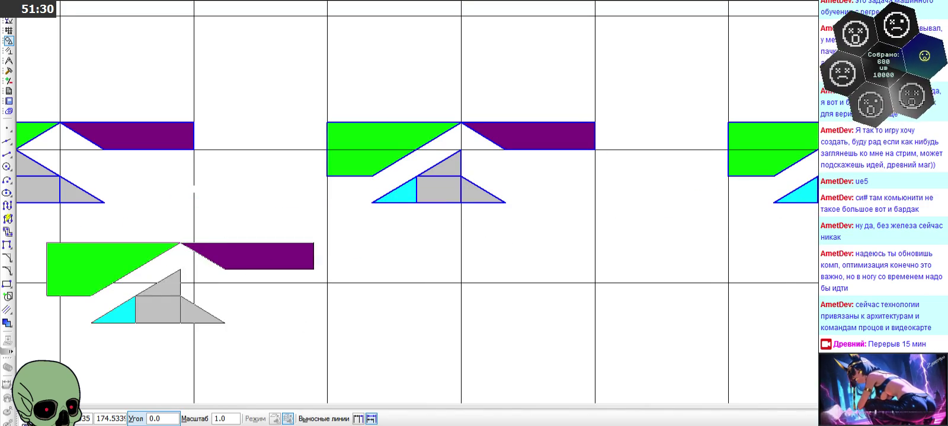
key("Escape")
scroll(489, 174, "down", 1)
scroll(452, 199, "up", 2)
scroll(452, 200, "up", 1)
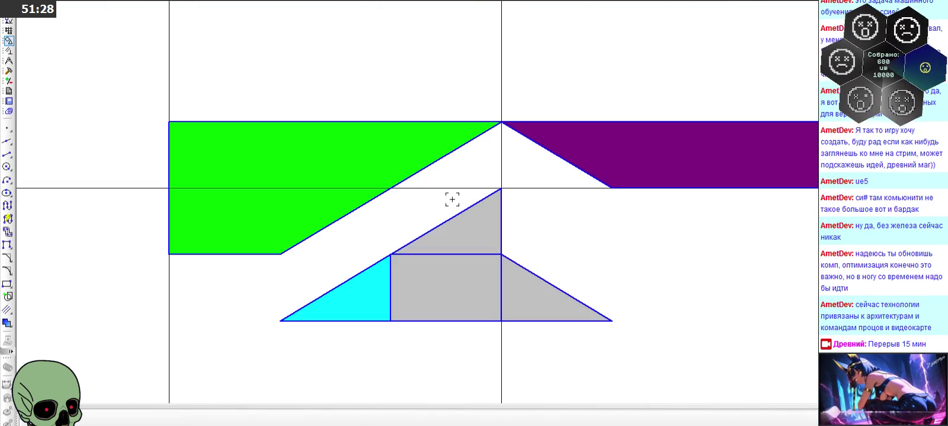
Select the green and purple pieces of the rightmost top-row figure and remove them
left_click(318, 203)
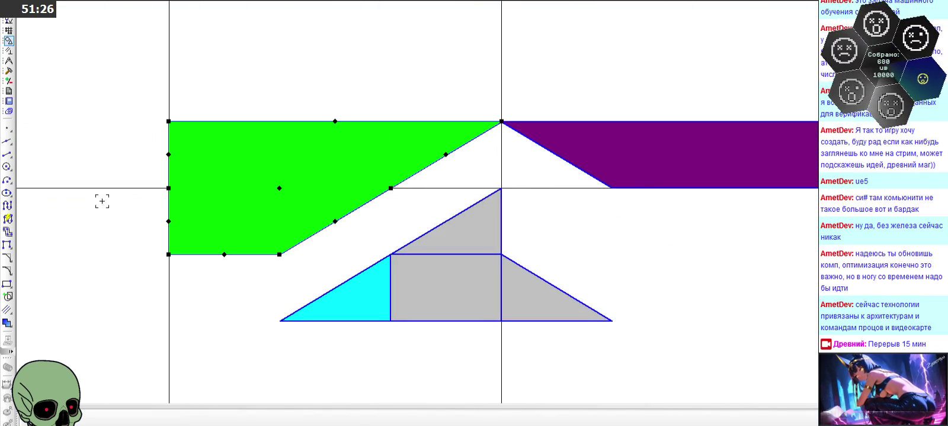
left_click(99, 142)
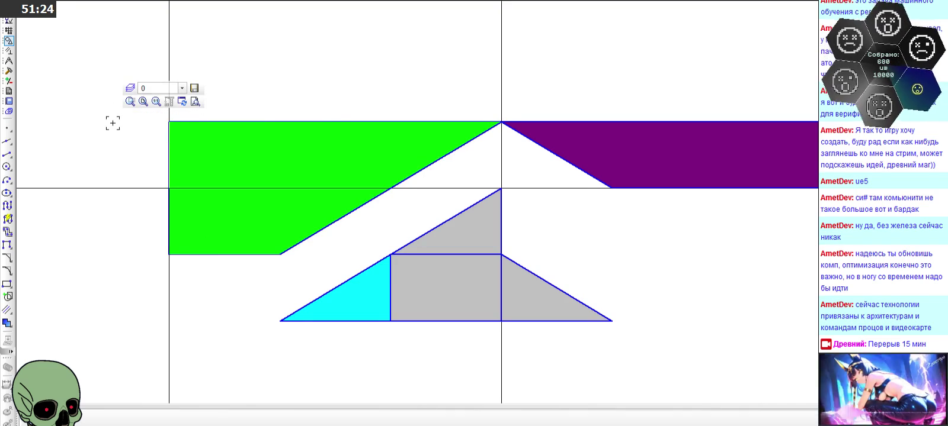
left_click_drag(131, 99, 518, 267)
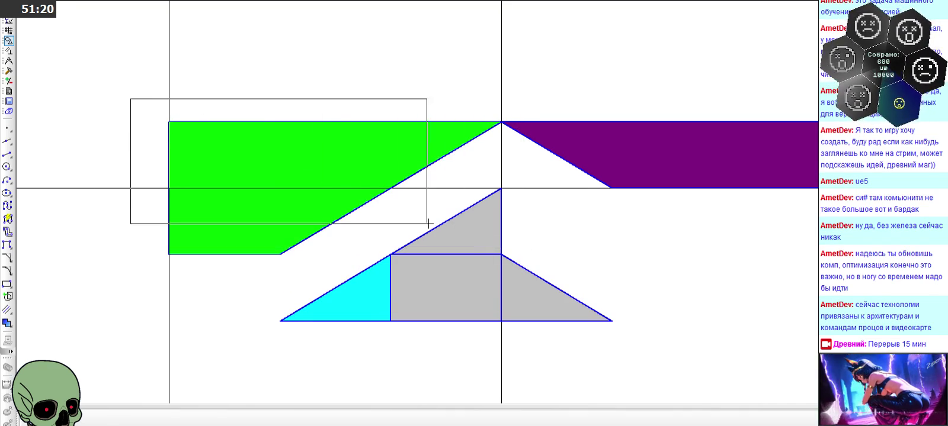
left_click_drag(518, 267, 303, 267)
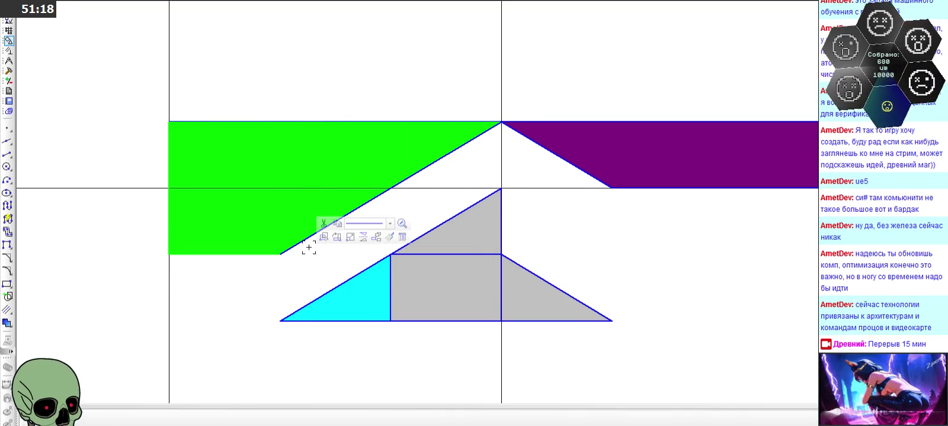
left_click(285, 120)
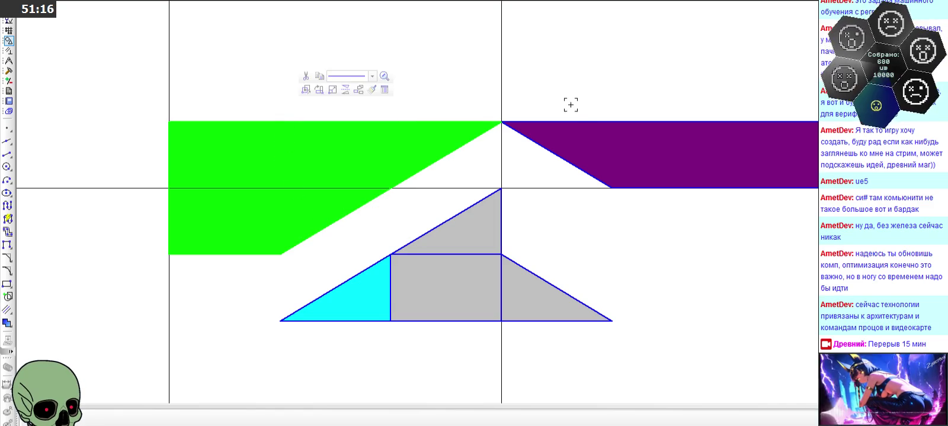
left_click(577, 121)
left_click(635, 190)
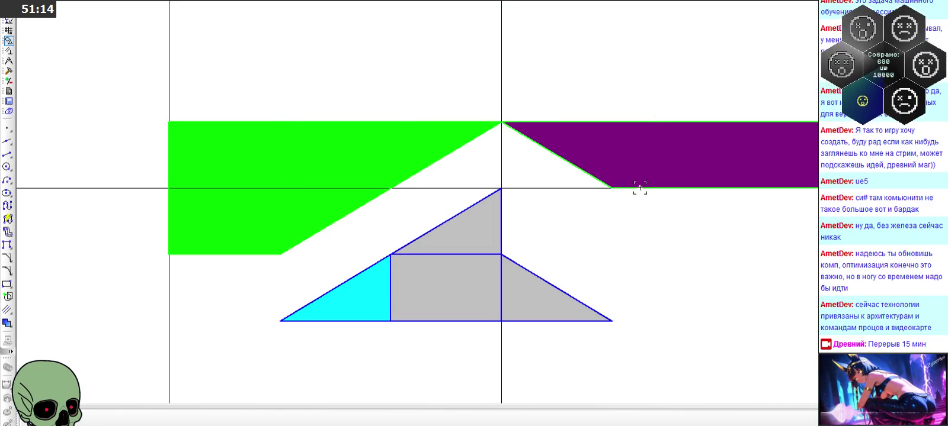
left_click(729, 156)
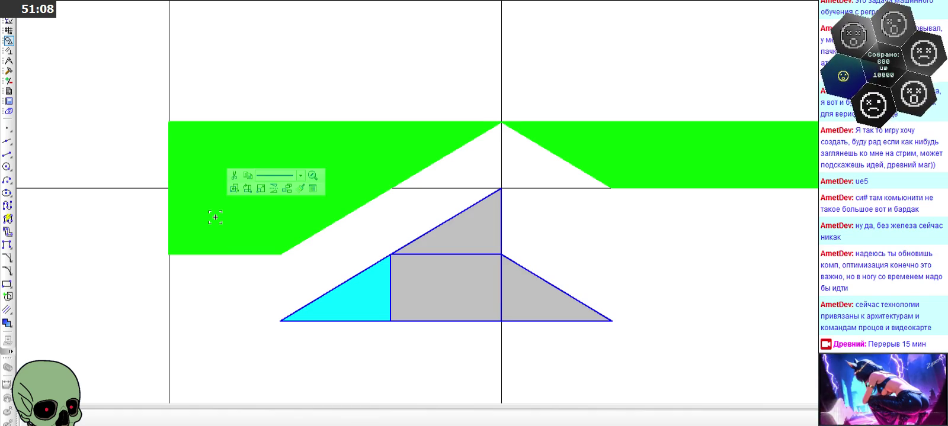
key("Delete")
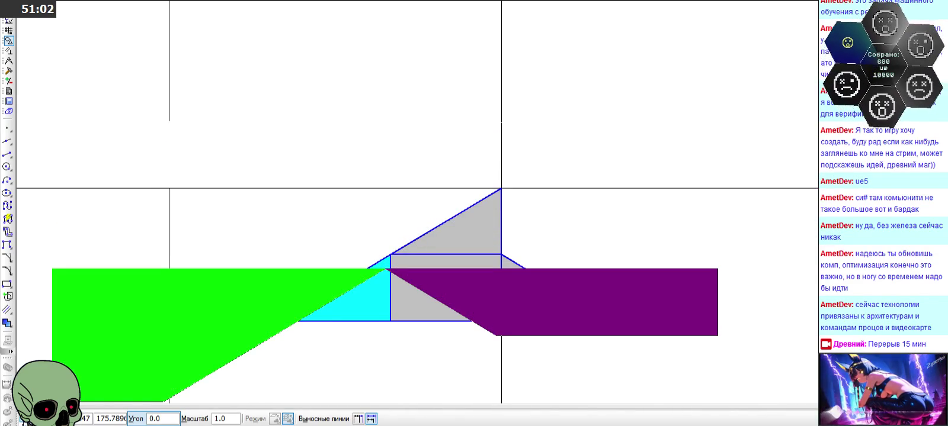
left_click(7, 141)
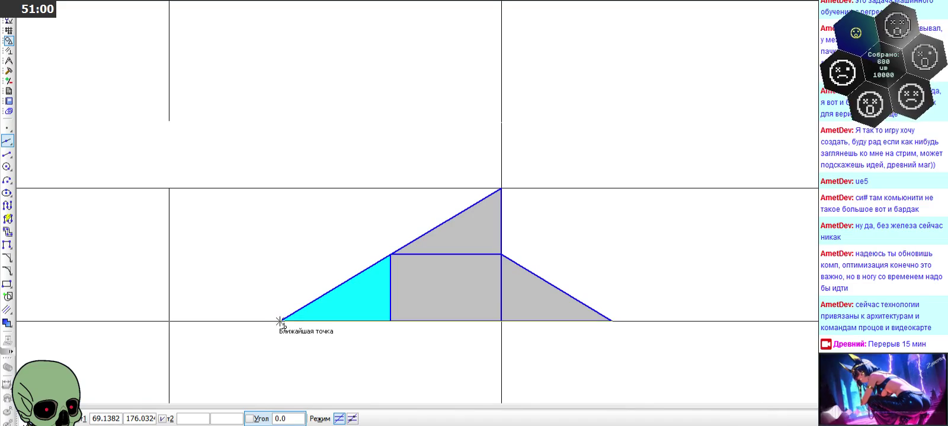
Cancel the line command and place the green and purple pieces lower
key("Escape")
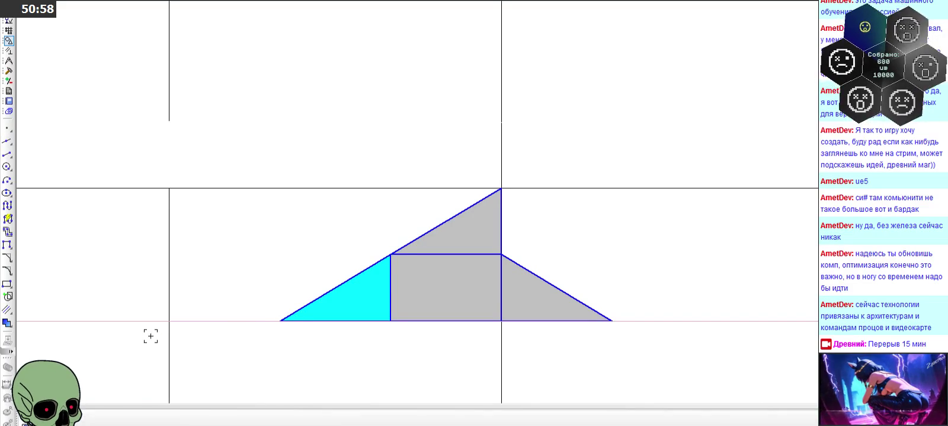
scroll(433, 165, "down", 2)
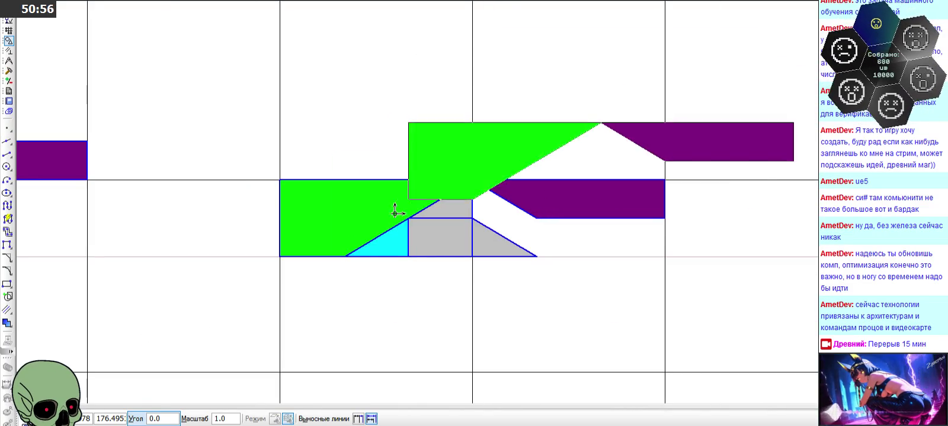
key("Escape")
scroll(476, 161, "down", 2)
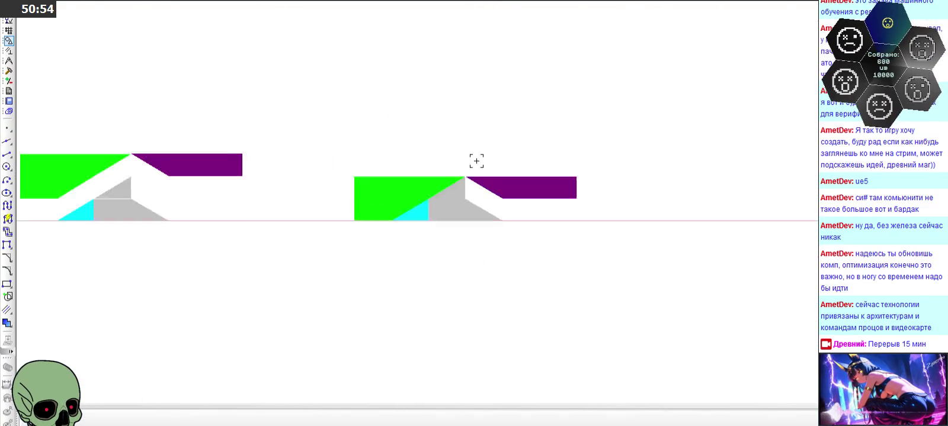
scroll(514, 193, "up", 2)
scroll(514, 193, "up", 2)
Move the purple bar down onto the grey-and-cyan triangle's baseline
left_click(471, 188)
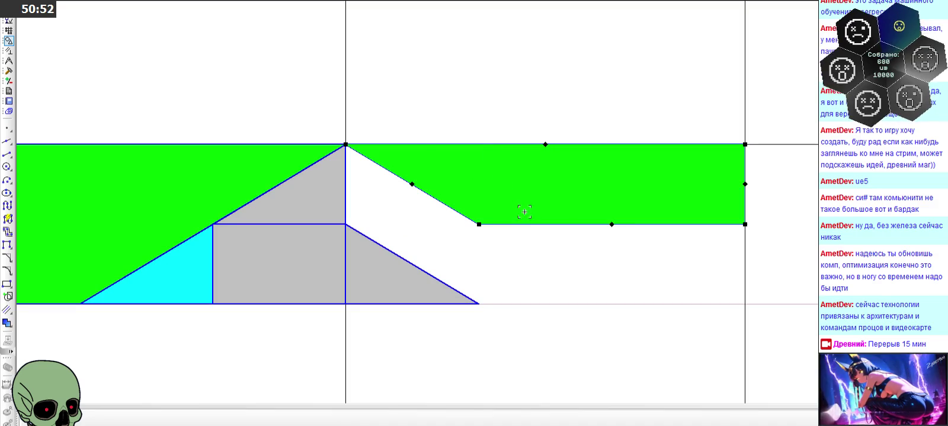
left_click(443, 209)
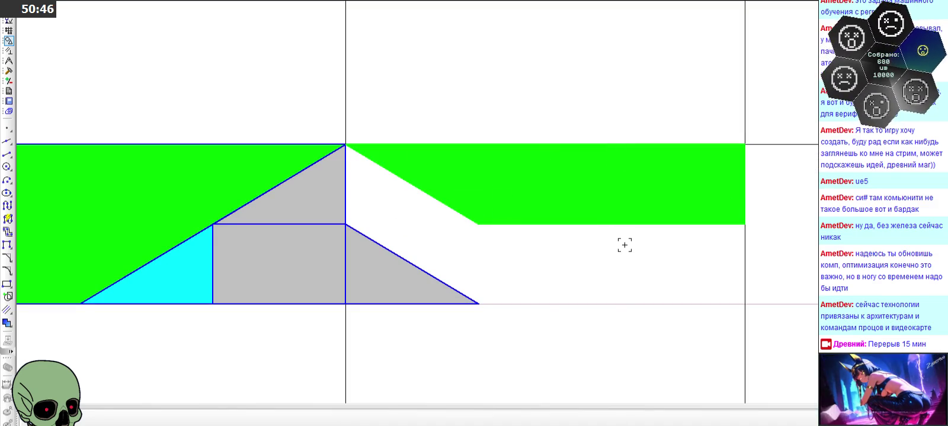
left_click_drag(745, 224, 745, 287)
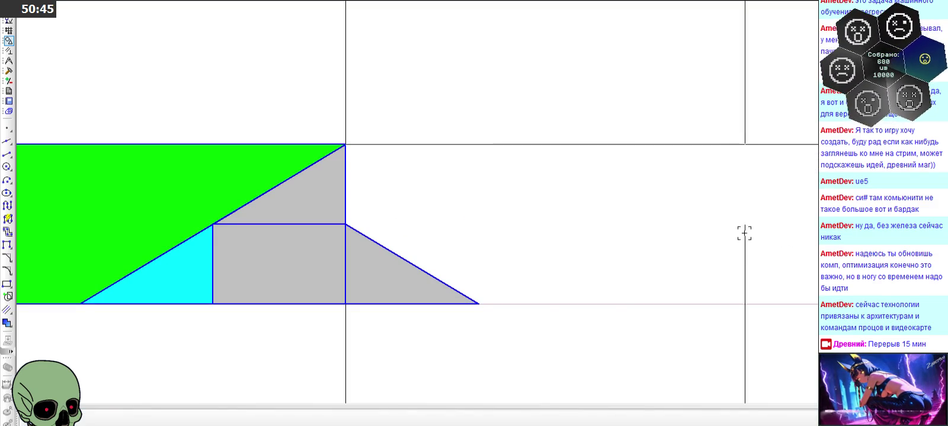
left_click(744, 299)
scroll(711, 98, "down", 2)
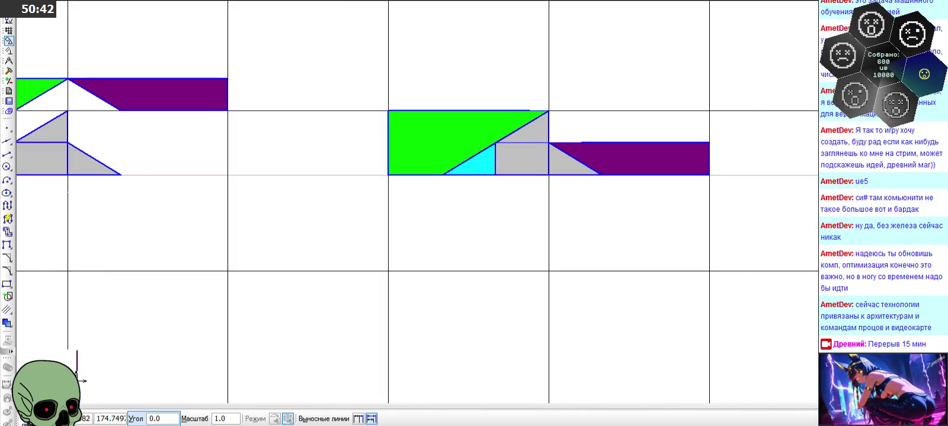
key("Escape")
scroll(451, 226, "down", 1)
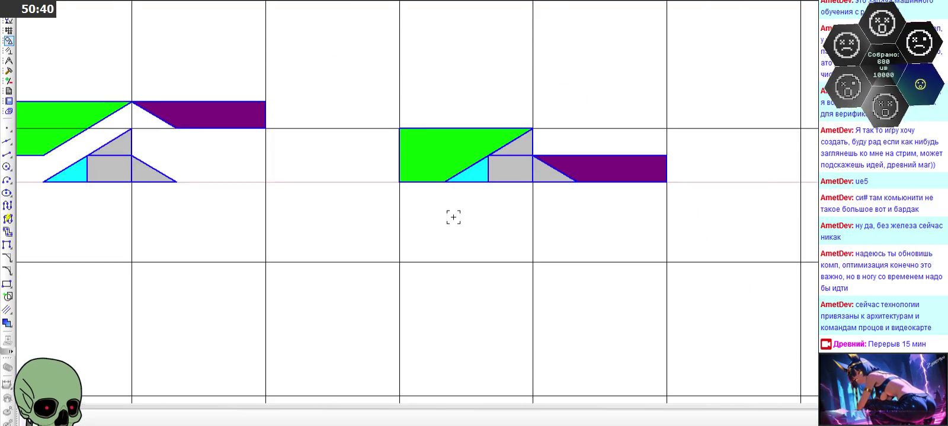
scroll(452, 216, "down", 1)
scroll(456, 214, "down", 1)
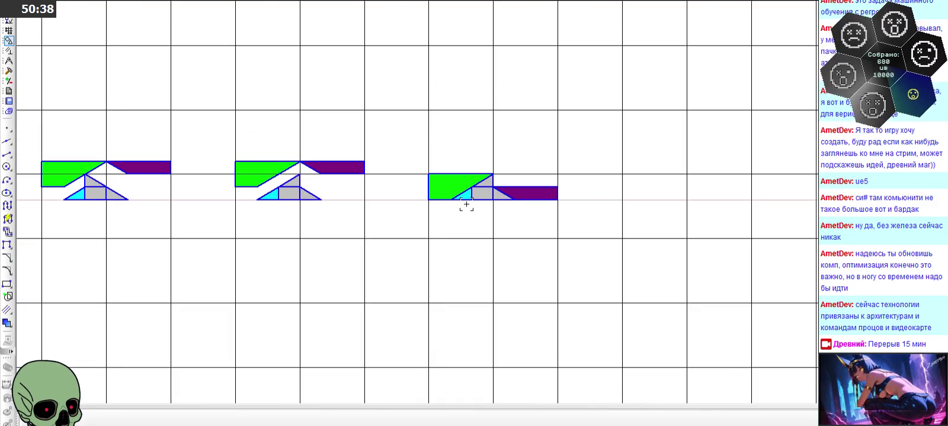
scroll(578, 178, "up", 1)
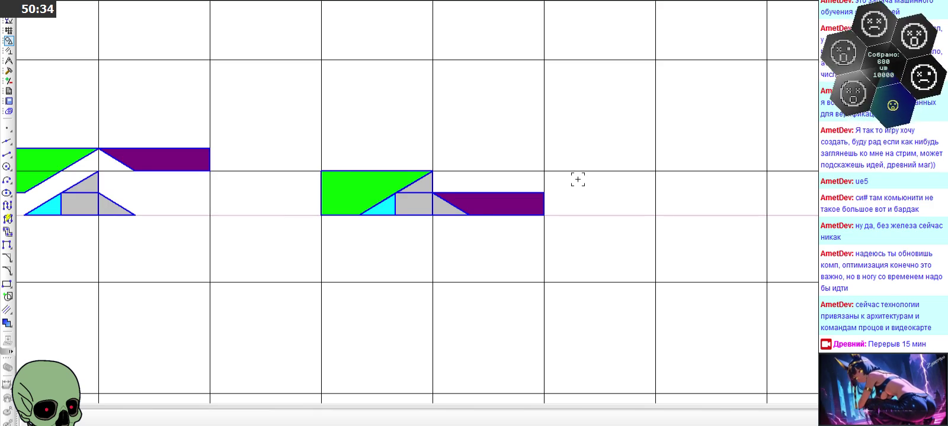
scroll(577, 179, "down", 1)
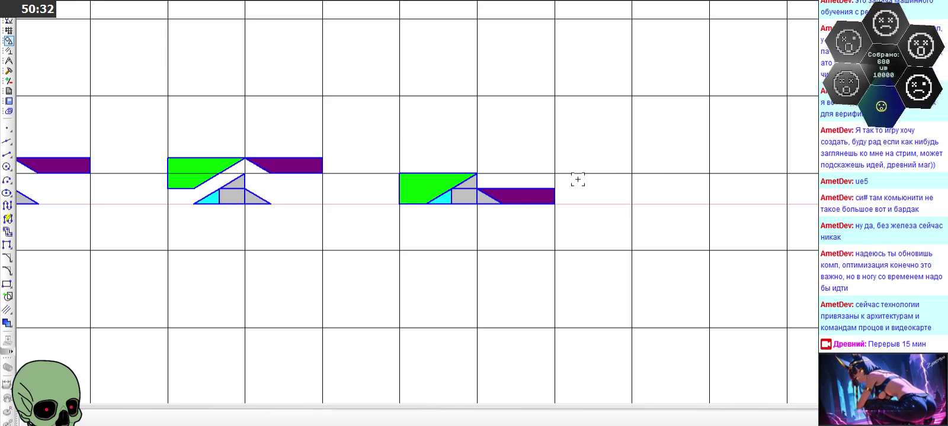
scroll(417, 188, "up", 1)
left_click_drag(368, 144, 620, 232)
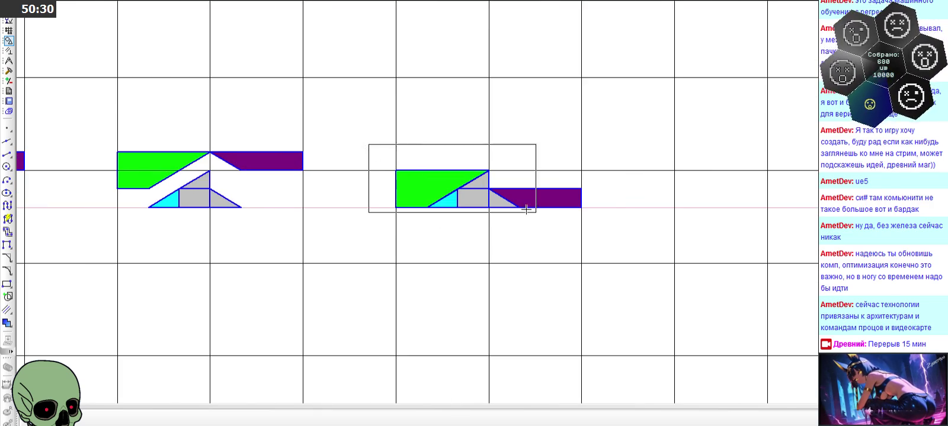
Mirror the right figure below the horizontal axis and make its lower centre square dark grey
left_click(674, 199)
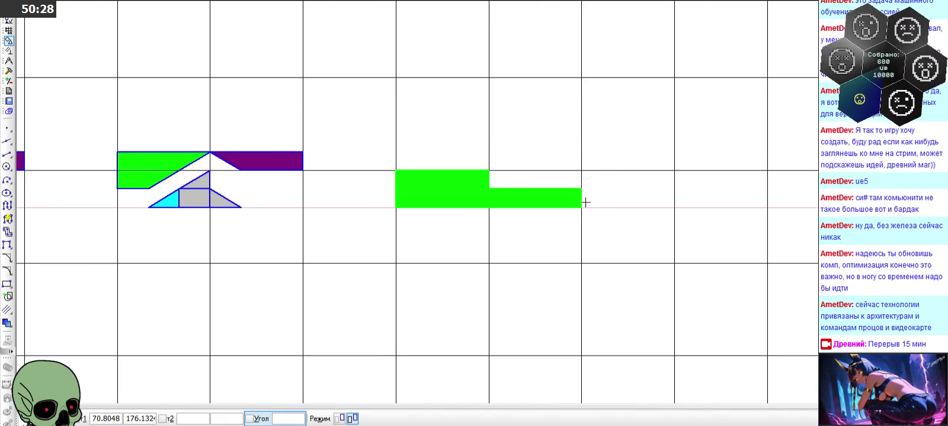
left_click(583, 207)
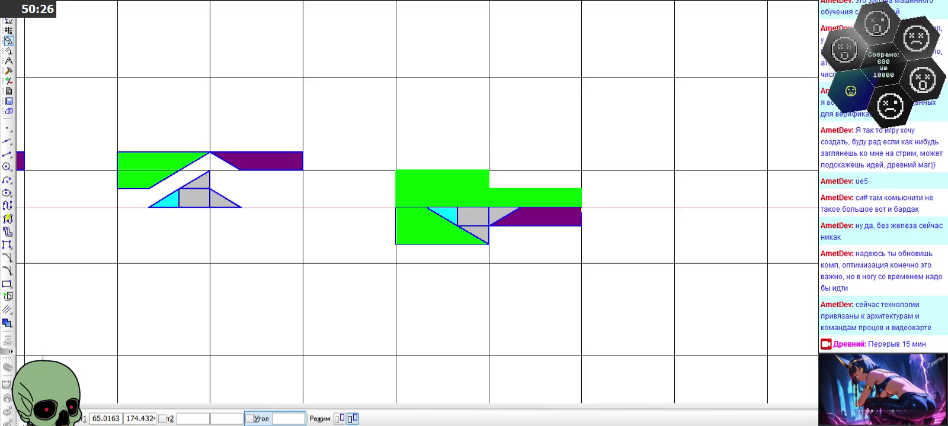
scroll(509, 260, "up", 3)
left_click(446, 199)
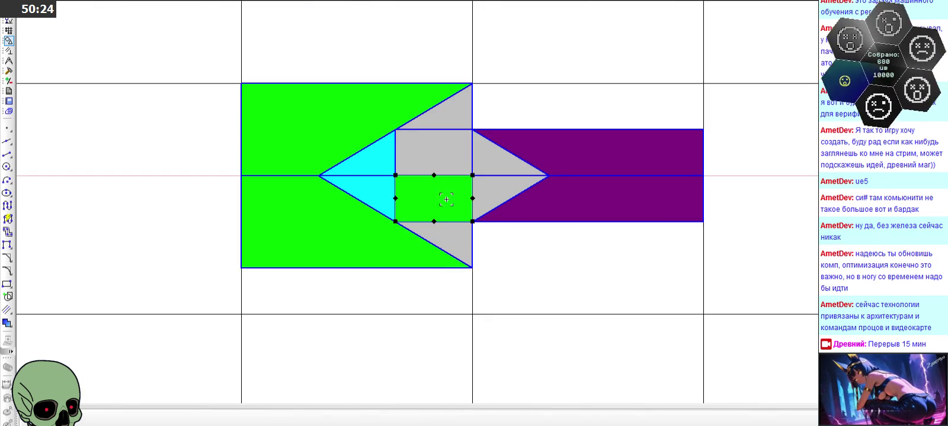
double_click(453, 206)
left_click(152, 419)
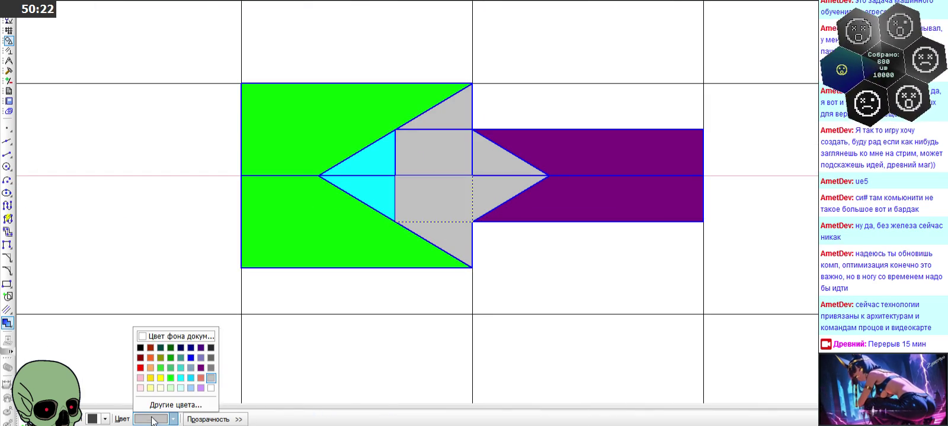
left_click(210, 368)
left_click(23, 421)
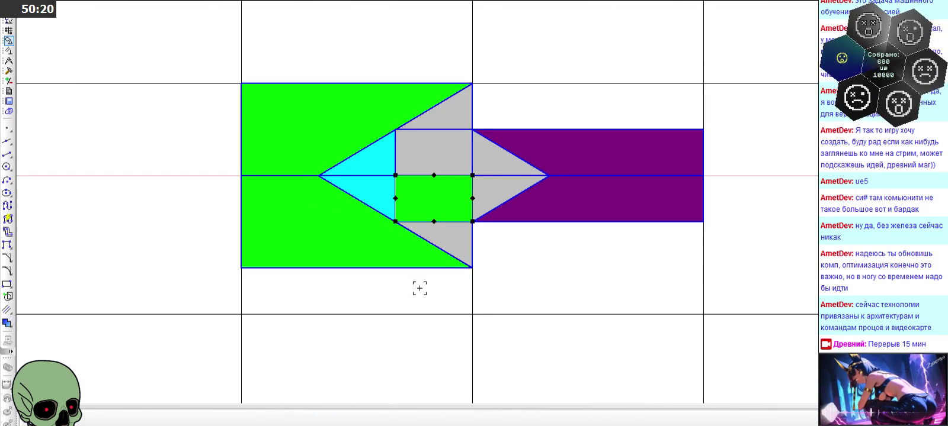
Make the lower triangle dark grey, then try recolouring the lower-right triangle and undo it
double_click(445, 238)
left_click(173, 420)
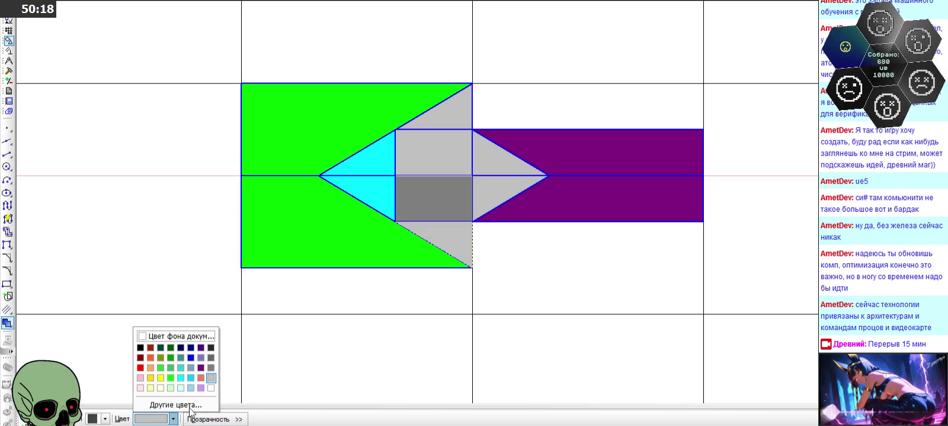
left_click(211, 367)
left_click(23, 420)
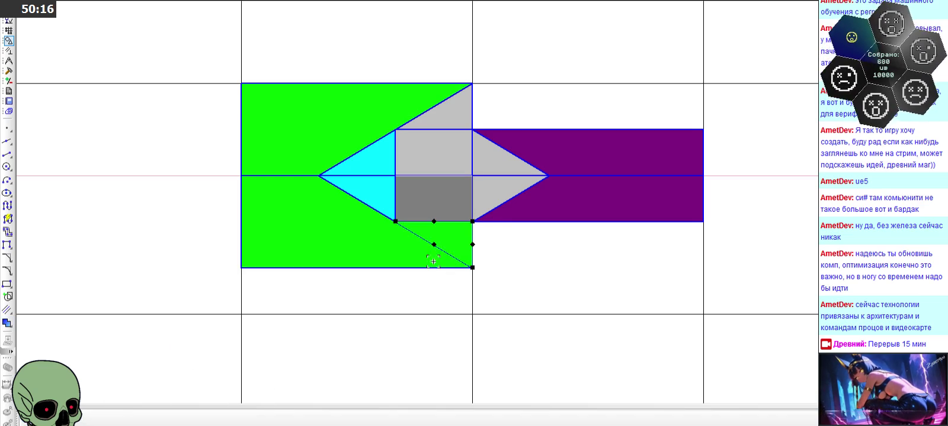
double_click(500, 201)
left_click(173, 419)
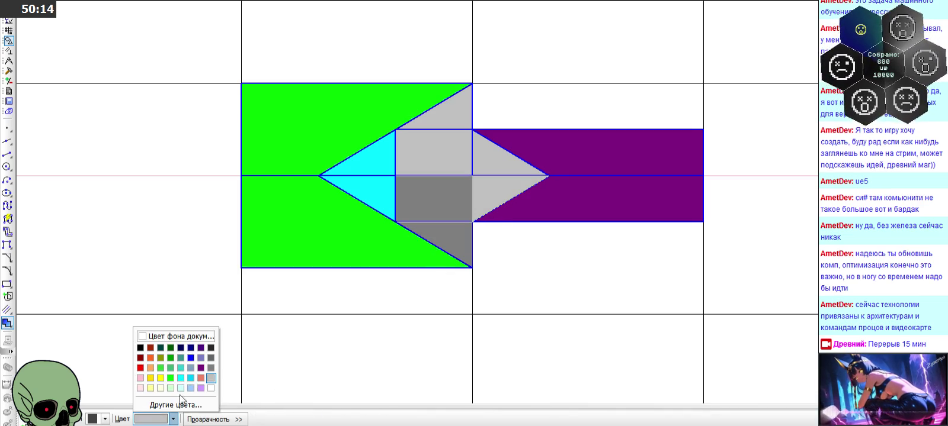
left_click(205, 370)
left_click(156, 420)
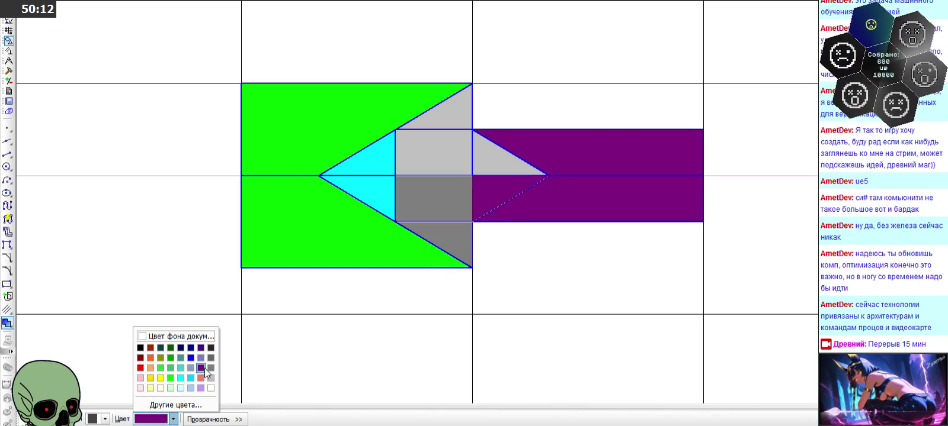
left_click(207, 374)
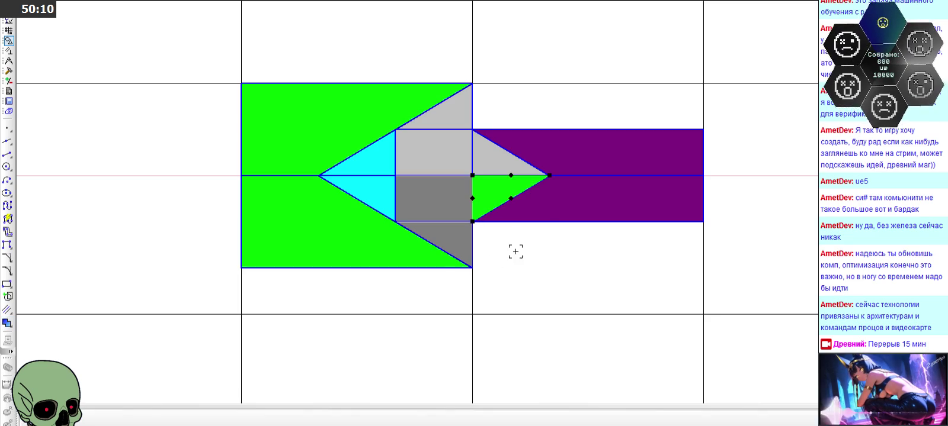
key("ctrl+z")
Make the lower bar blue-grey and the lower cyan triangle dark turquoise
left_click(173, 420)
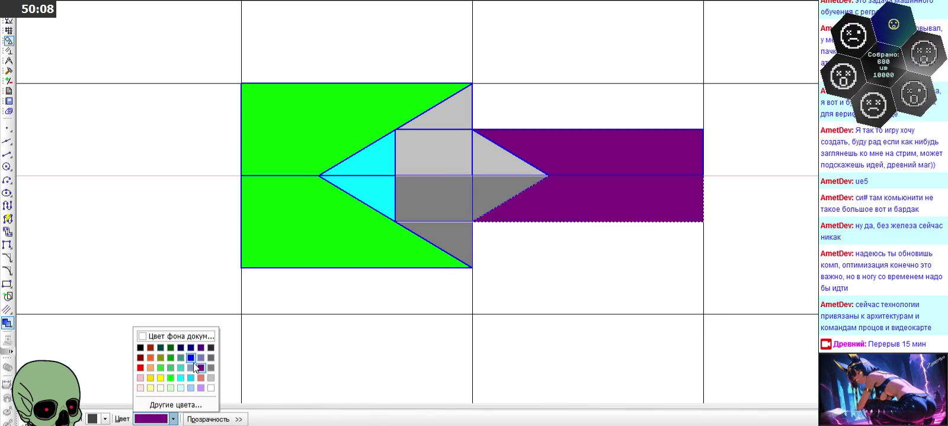
left_click(200, 359)
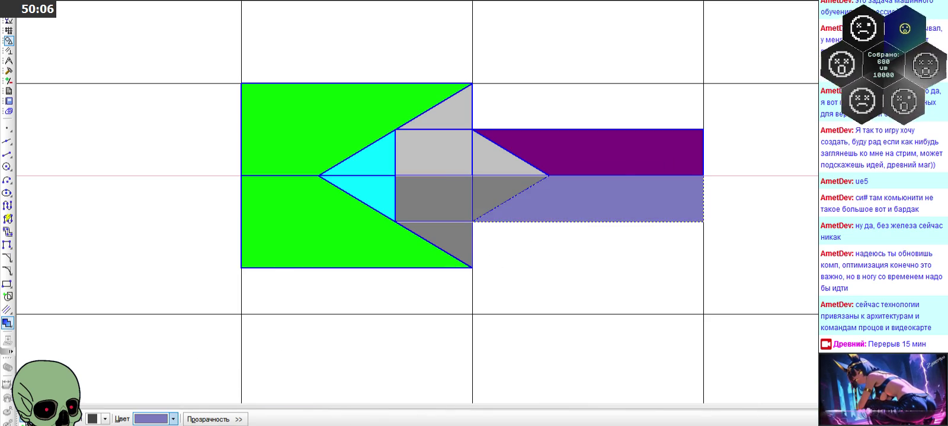
left_click(284, 247)
left_click(354, 189)
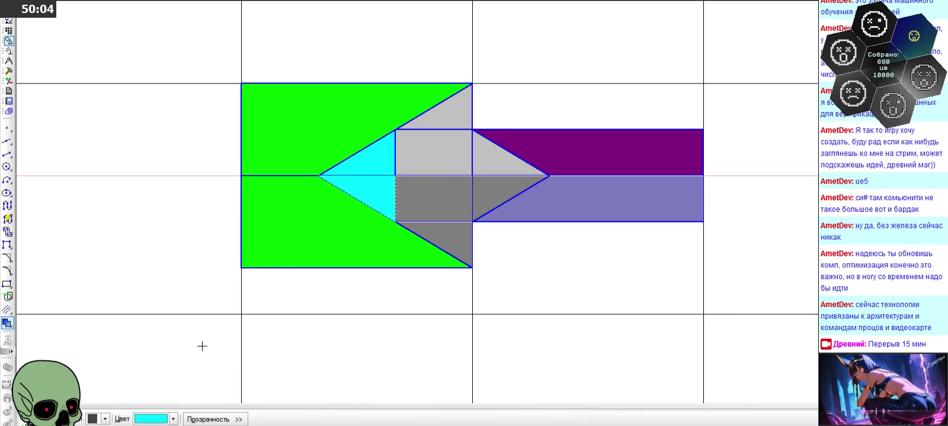
left_click(173, 420)
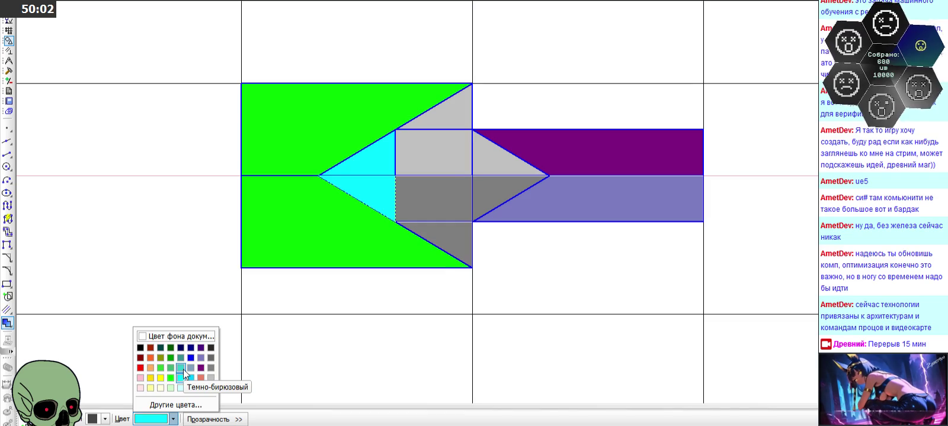
left_click(183, 369)
Try sea green on the lower green block, then undo it
left_click(278, 237)
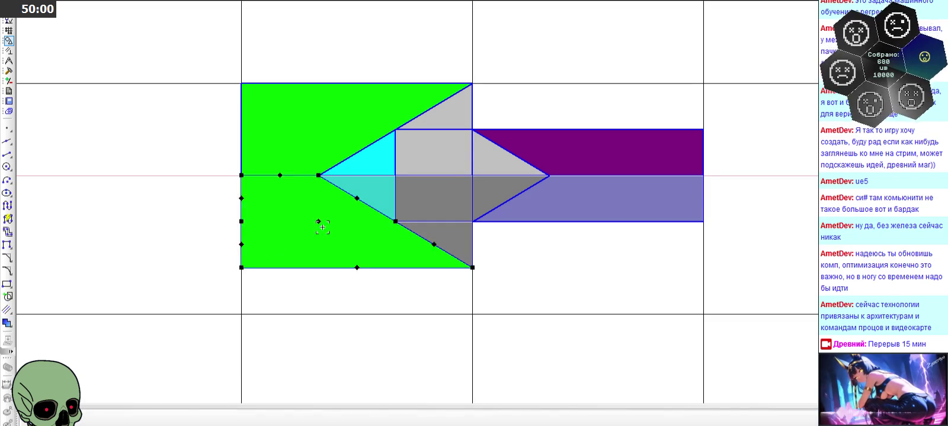
left_click(152, 419)
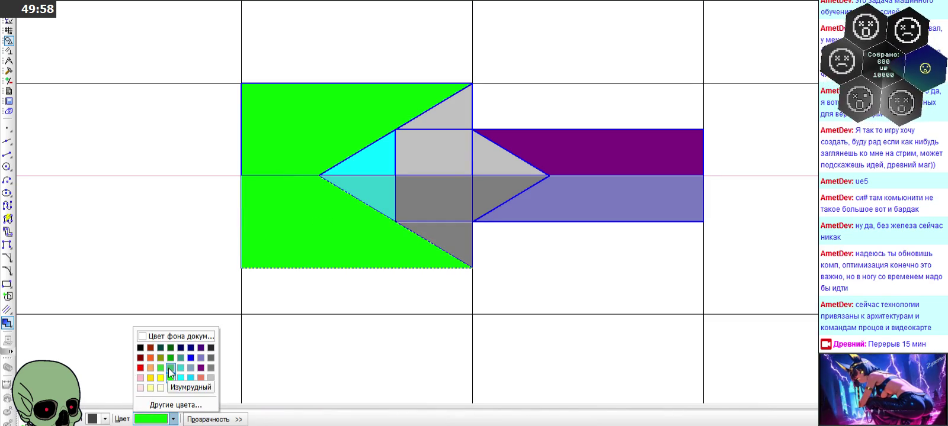
left_click(167, 374)
key("ctrl+z")
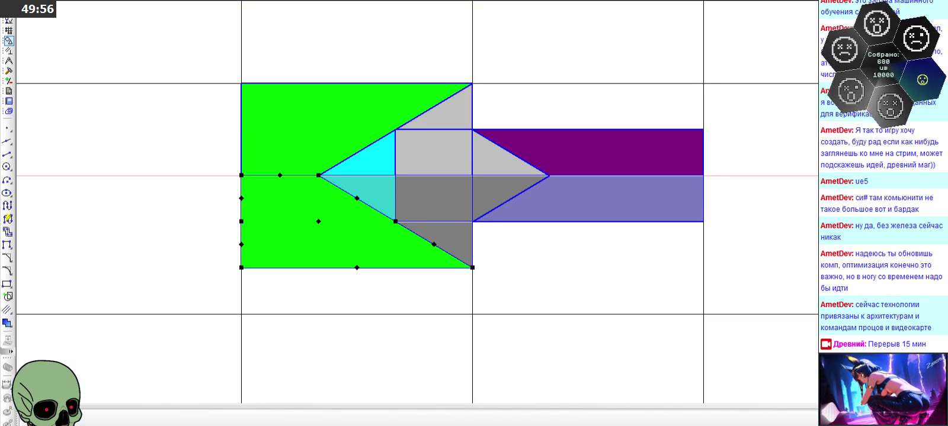
Restore the sea green fill on the lower green block and shift the whole arrow slightly down
key("ctrl+y")
left_click_drag(222, 57, 756, 304)
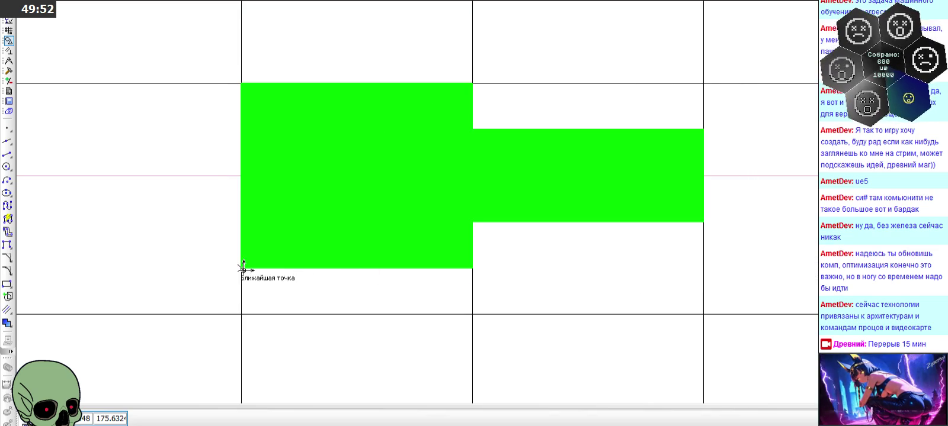
left_click_drag(241, 268, 241, 314)
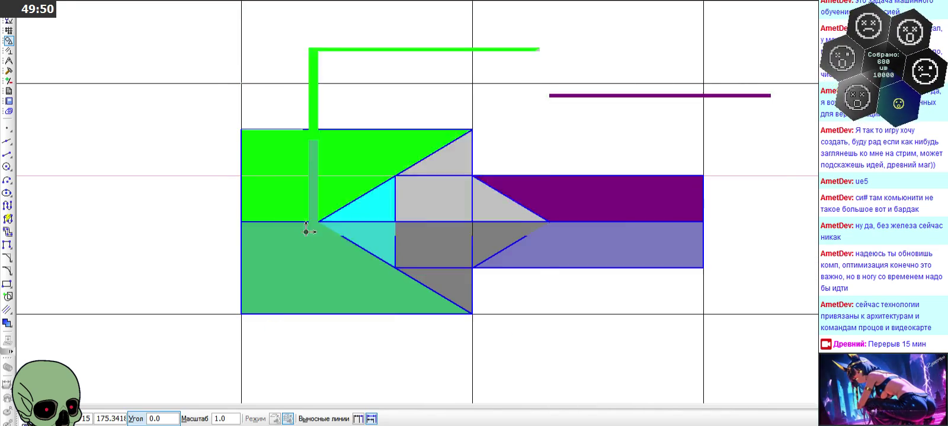
key("Escape")
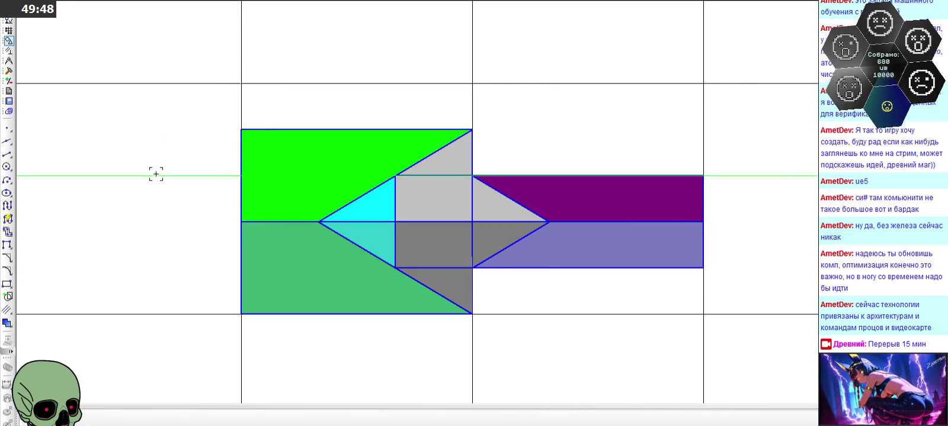
scroll(156, 174, "down", 1)
Mirror the middle figure about its horizontal axis to form a bracket with a central diamond
scroll(506, 227, "up", 1)
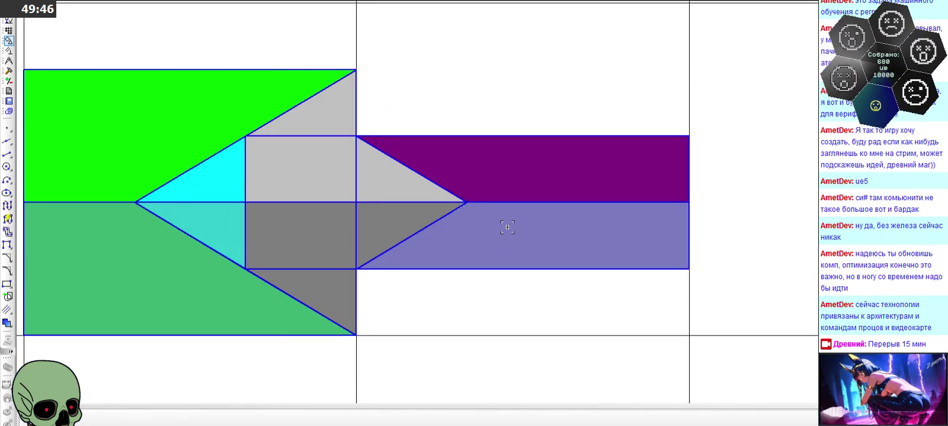
scroll(464, 229, "down", 2)
scroll(540, 207, "down", 1)
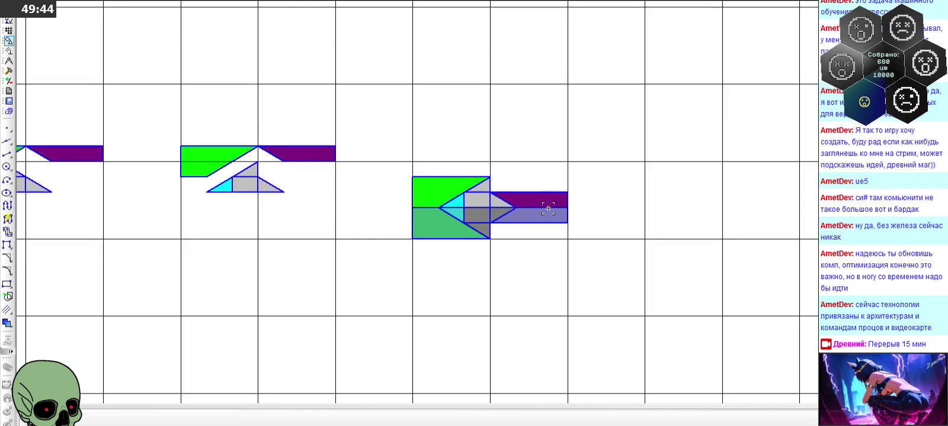
scroll(627, 201, "down", 1)
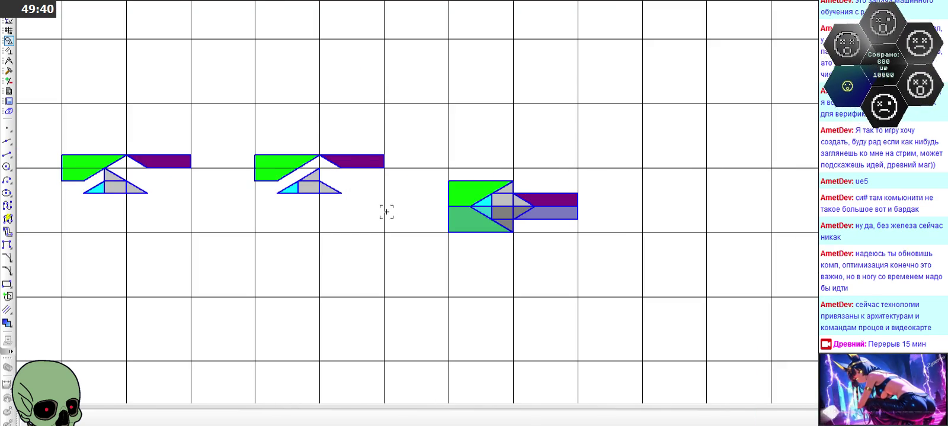
scroll(232, 167, "up", 1)
left_click_drag(243, 137, 478, 214)
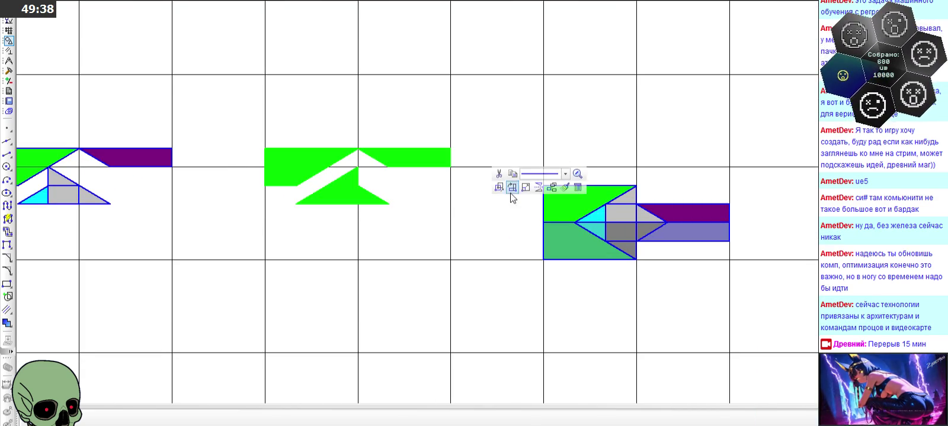
left_click(538, 188)
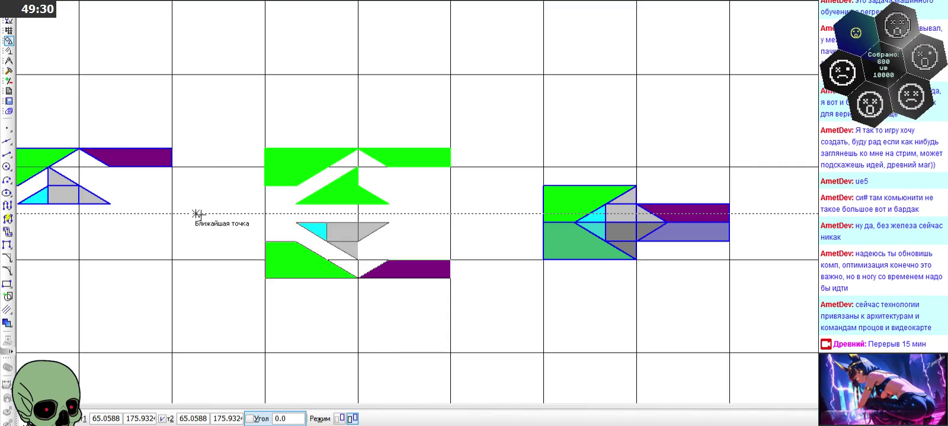
key("Escape")
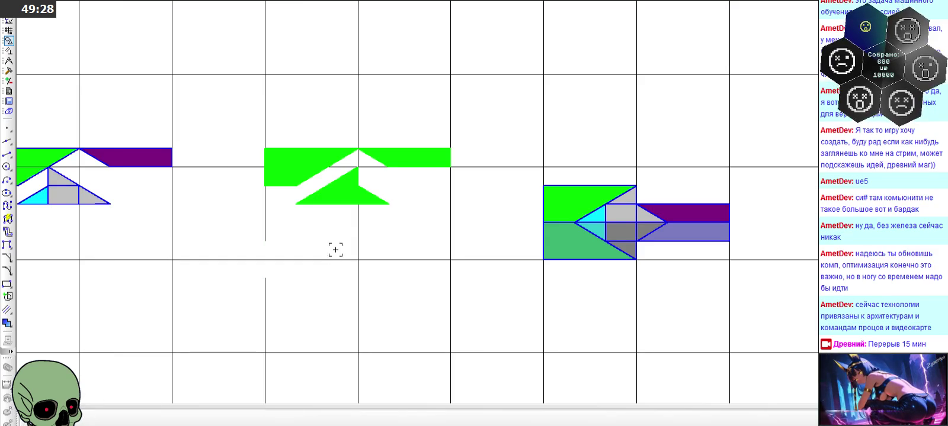
left_click_drag(229, 124, 503, 222)
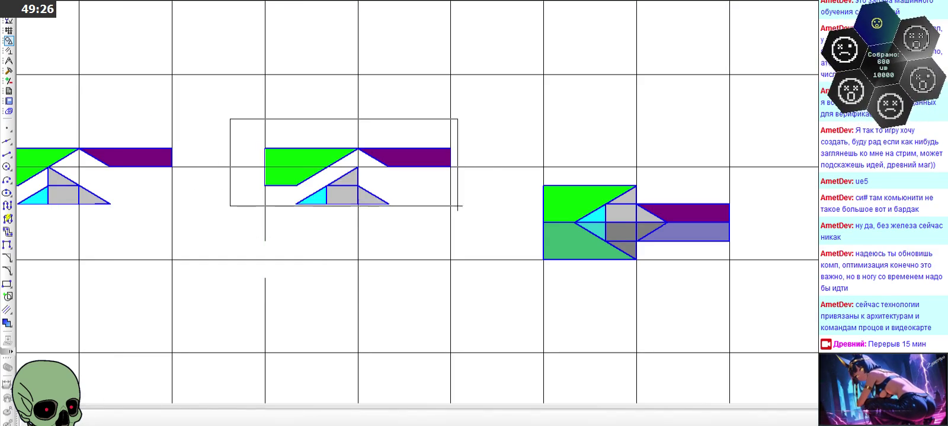
left_click(560, 191)
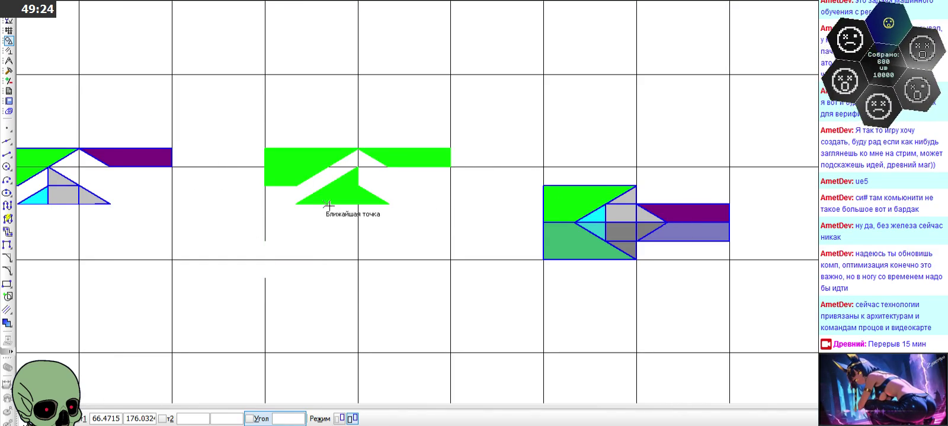
left_click(296, 204)
left_click(32, 205)
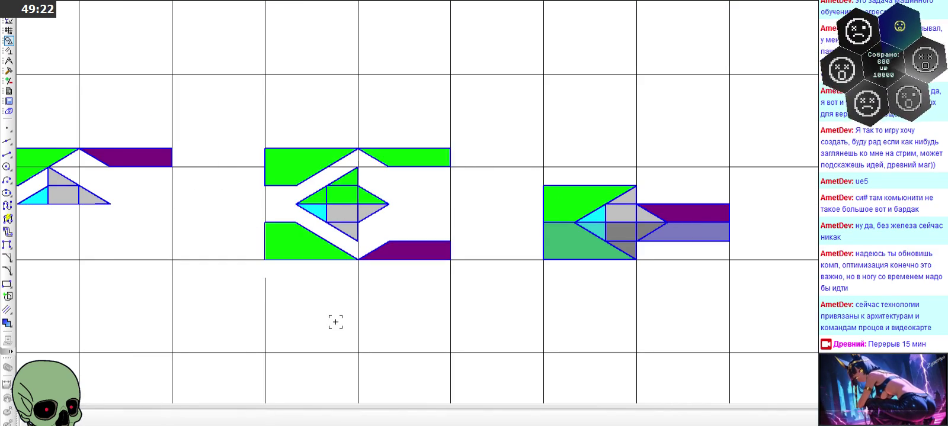
scroll(467, 148, "down", 3)
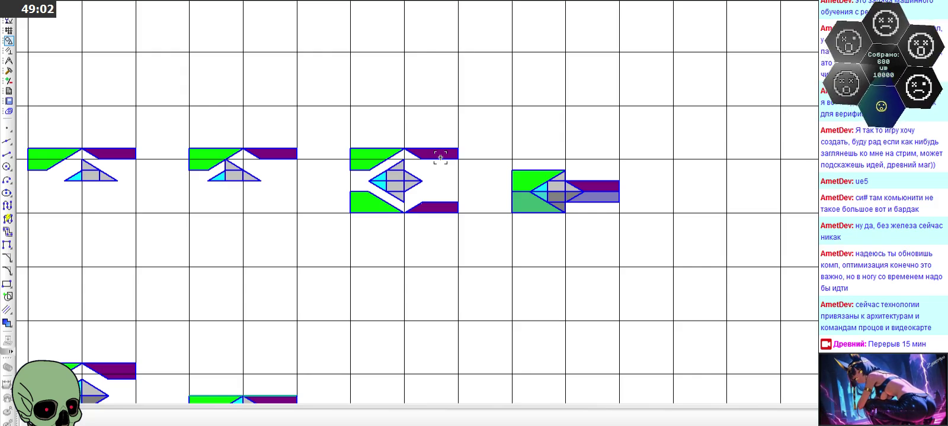
scroll(440, 157, "down", 1)
scroll(451, 142, "down", 1)
scroll(455, 139, "down", 1)
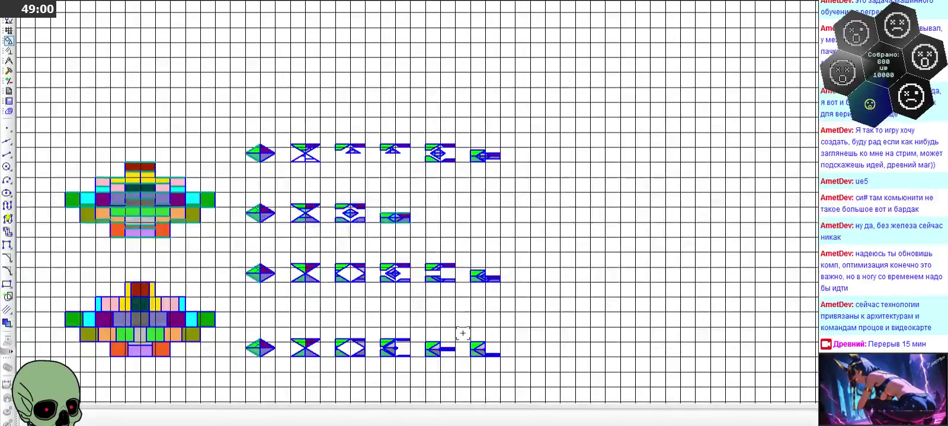
scroll(468, 353, "up", 2)
scroll(480, 358, "up", 1)
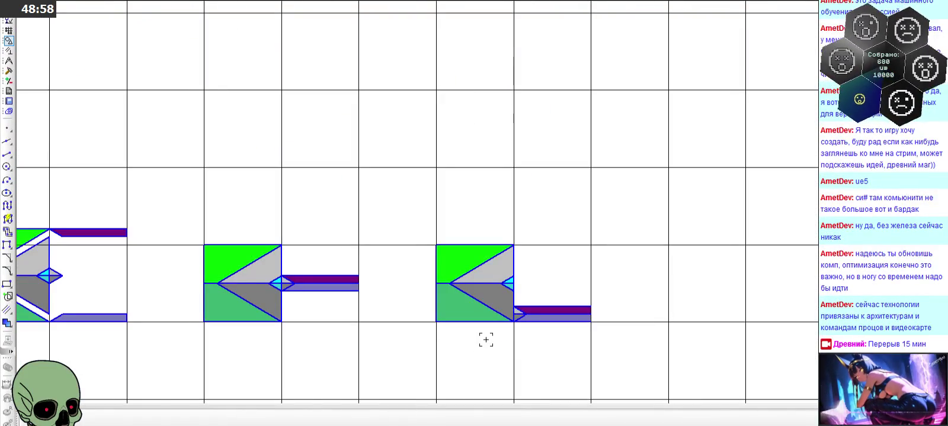
scroll(485, 338, "down", 1)
scroll(485, 338, "down", 2)
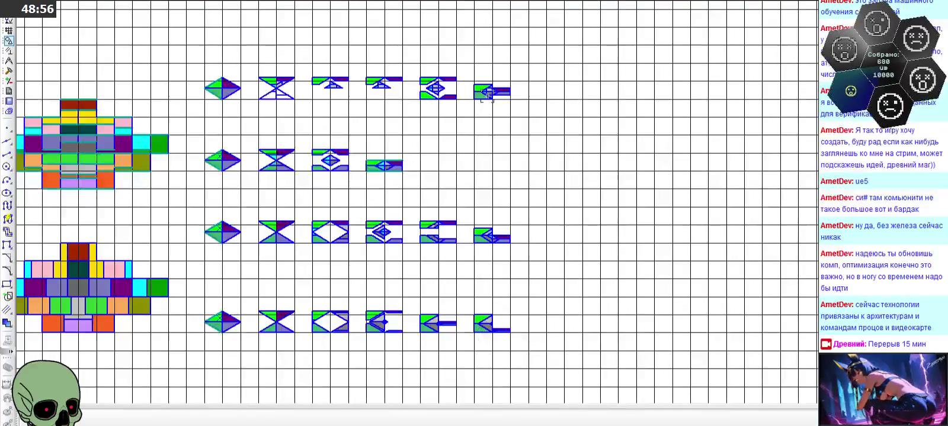
scroll(490, 90, "up", 2)
scroll(490, 90, "up", 1)
scroll(492, 91, "up", 1)
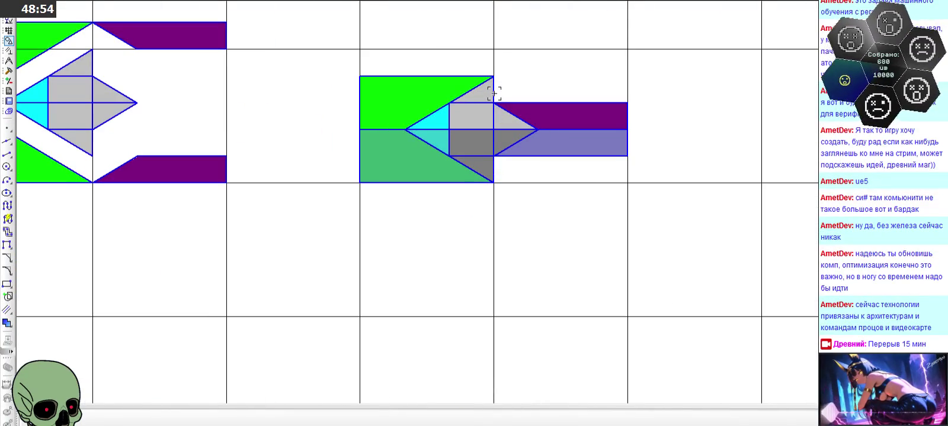
scroll(494, 93, "down", 1)
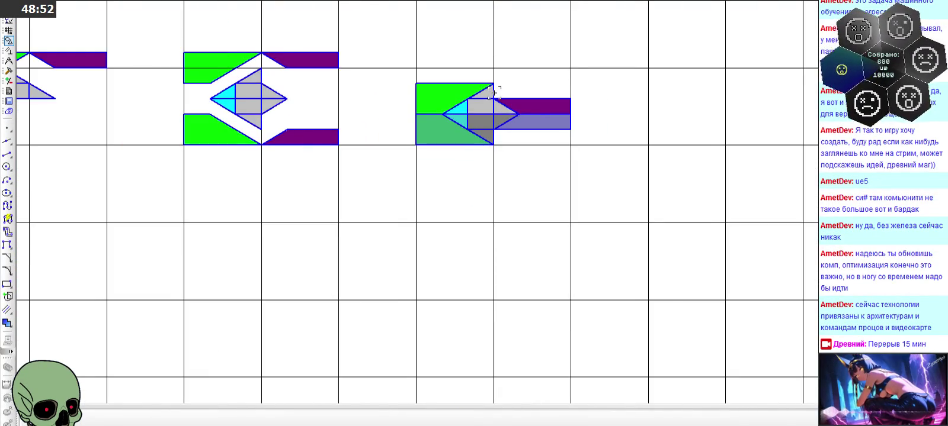
scroll(574, 172, "down", 1)
scroll(581, 172, "down", 1)
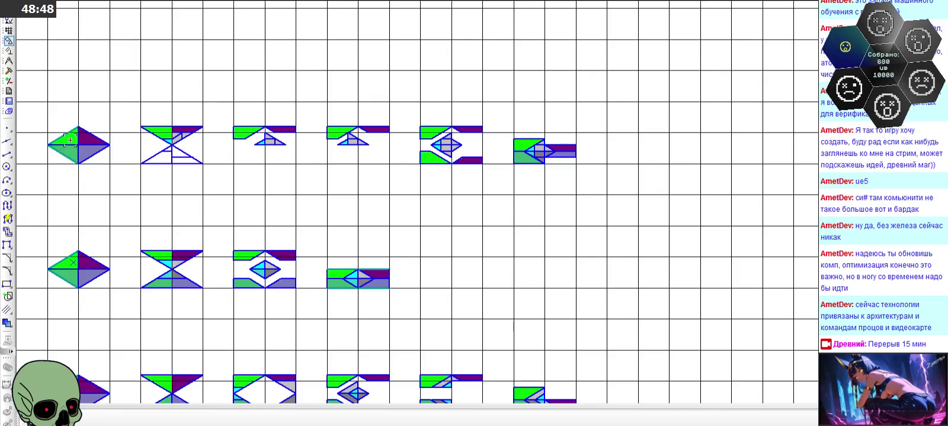
scroll(43, 131, "up", 1)
scroll(44, 129, "up", 1)
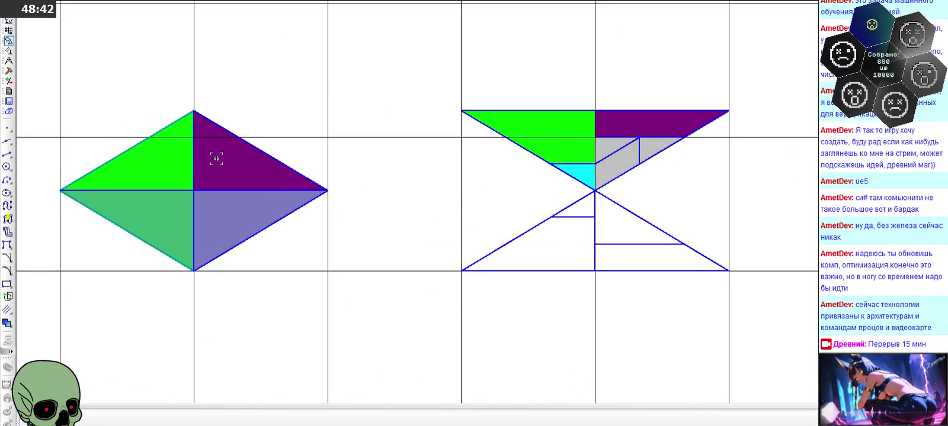
scroll(472, 160, "down", 1)
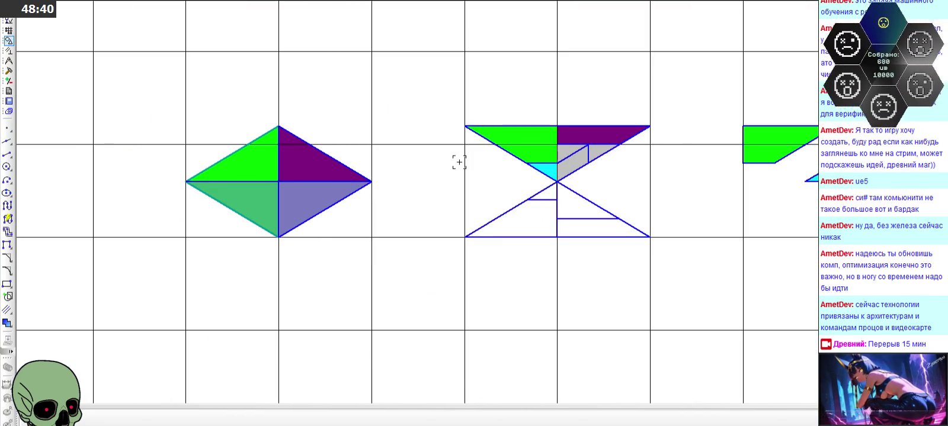
scroll(206, 160, "up", 1)
scroll(292, 159, "down", 1)
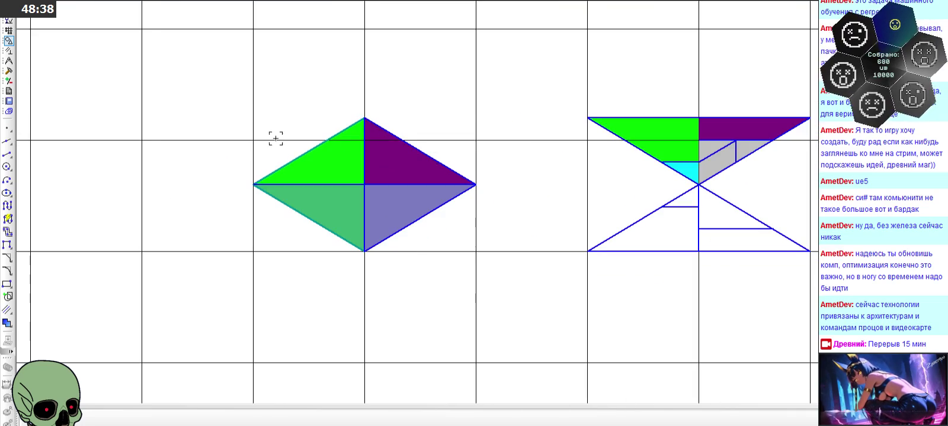
left_click_drag(228, 112, 500, 268)
Paste a copy of the coloured diamond directly above the original
key("Delete")
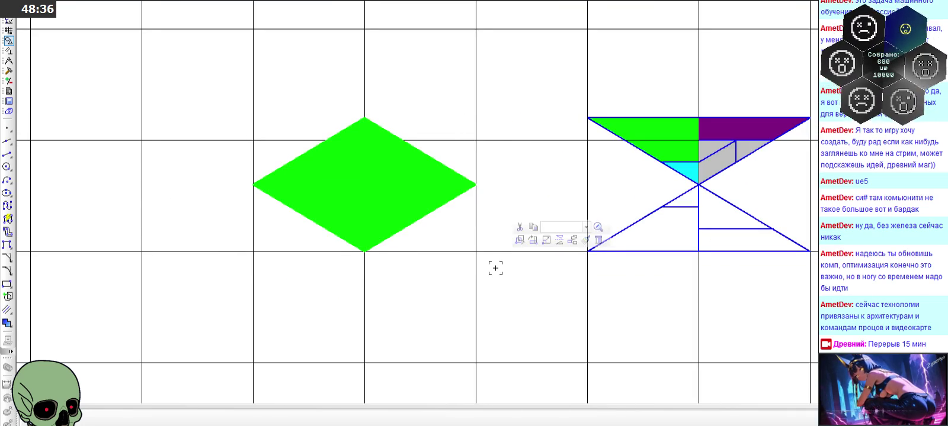
key("ctrl+v")
scroll(282, 270, "down", 1)
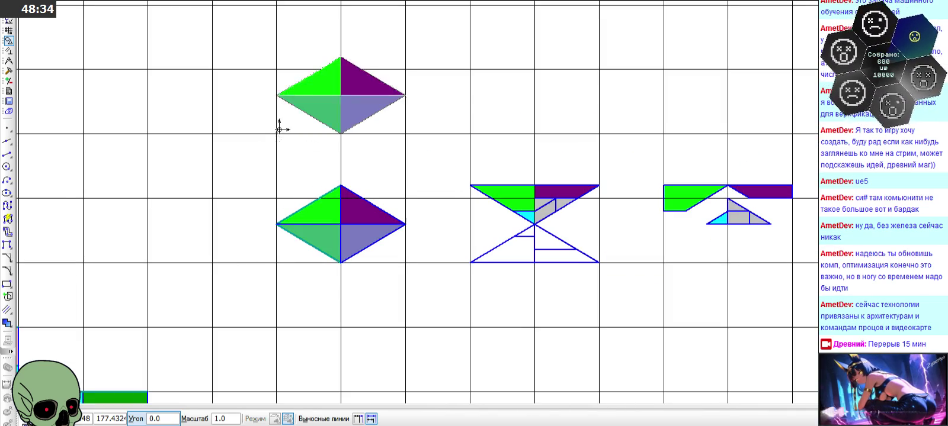
left_click(279, 129)
key("Escape")
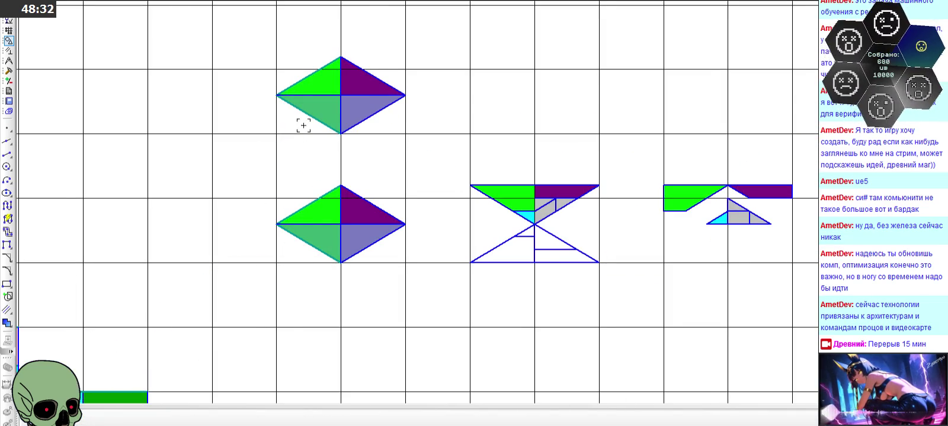
scroll(322, 113, "up", 2)
Delete the four coloured fill triangles from the top diamond copy, leaving its outline
left_click(323, 94)
key("Delete")
left_click(382, 93)
key("Delete")
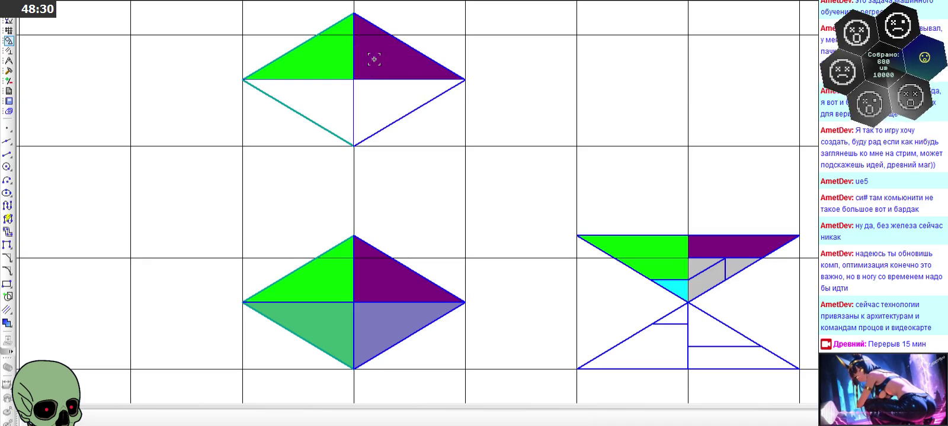
left_click(372, 59)
key("Delete")
left_click(337, 55)
key("Delete")
scroll(355, 106, "down", 1)
scroll(352, 153, "down", 1)
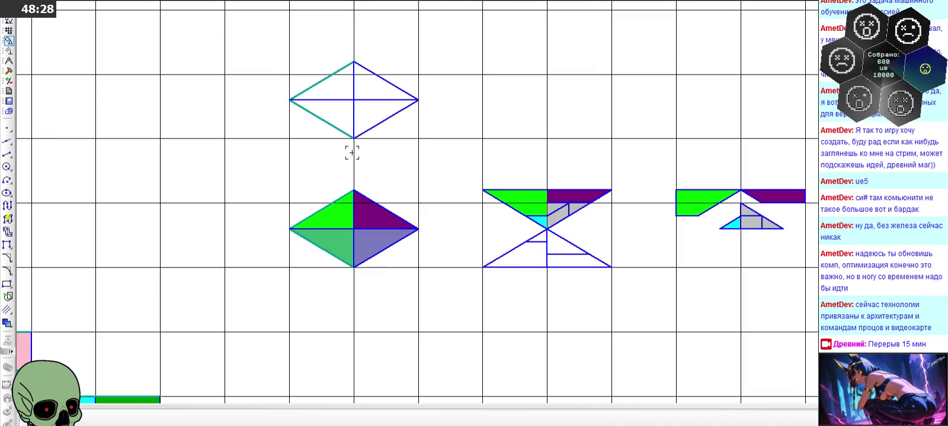
scroll(362, 72, "up", 2)
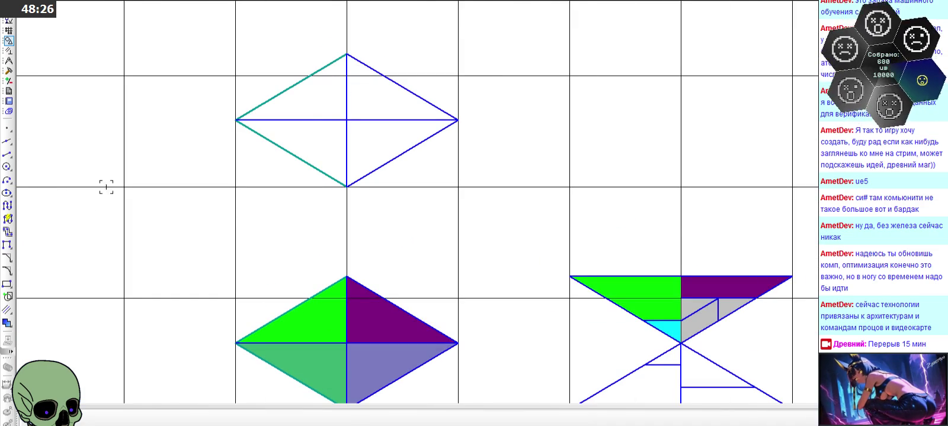
scroll(663, 330, "up", 2)
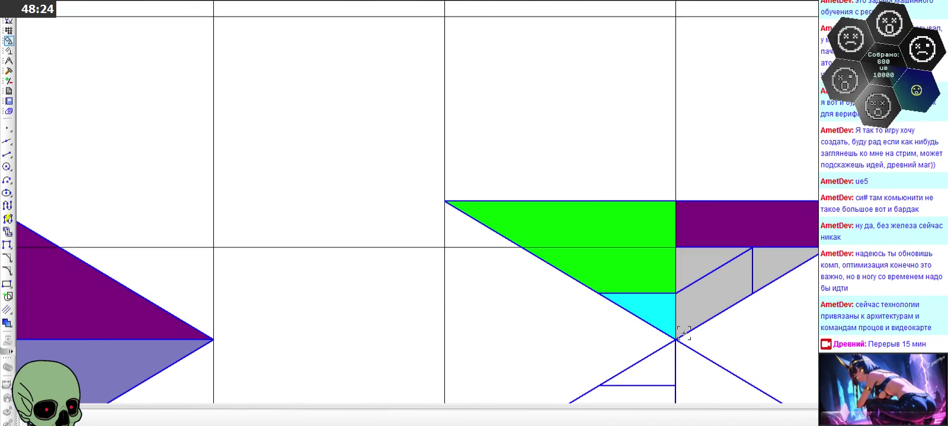
scroll(683, 333, "down", 1)
scroll(681, 335, "down", 2)
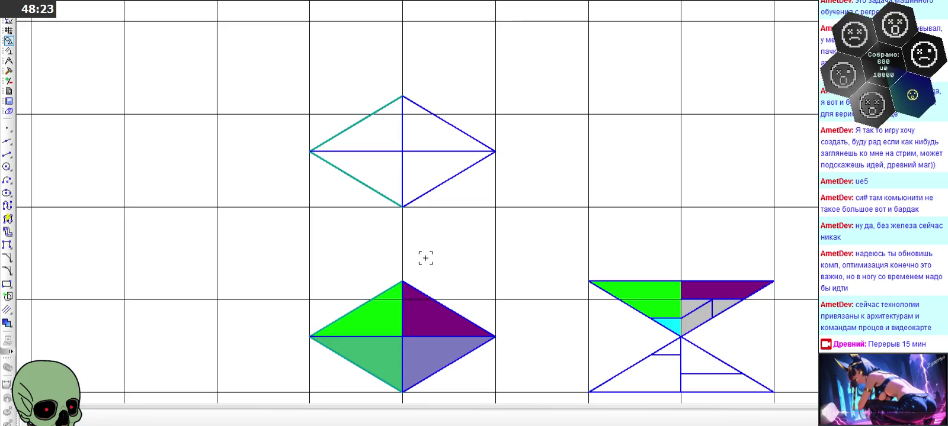
Draw a short 0.2-long vertical helper segment up from the copy's horizontal diagonal
left_click(8, 153)
type("2")
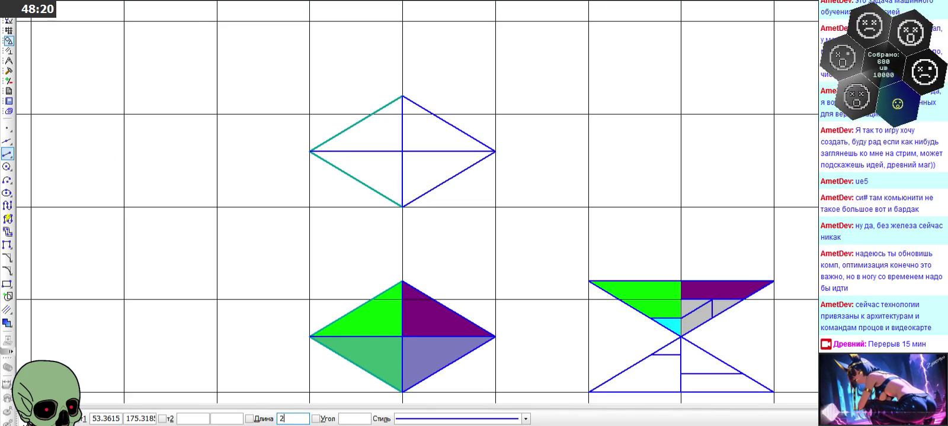
type("/")
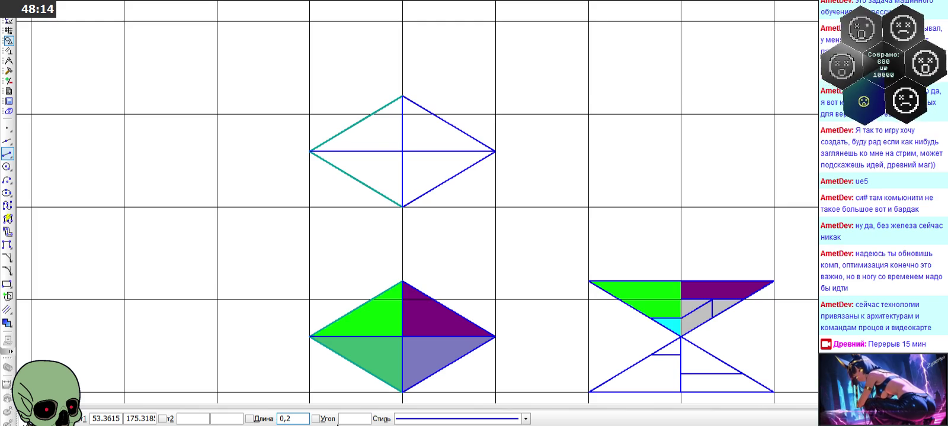
key("Return")
scroll(381, 122, "up", 3)
scroll(390, 148, "down", 2)
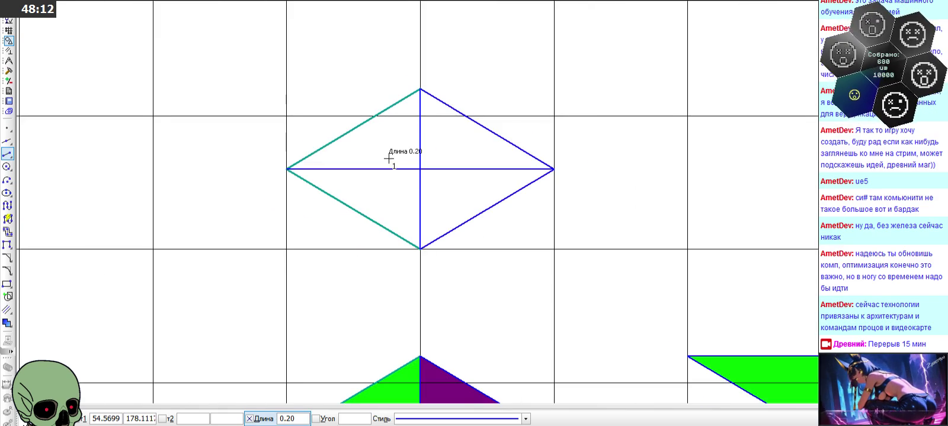
left_click(387, 169)
left_click(387, 144)
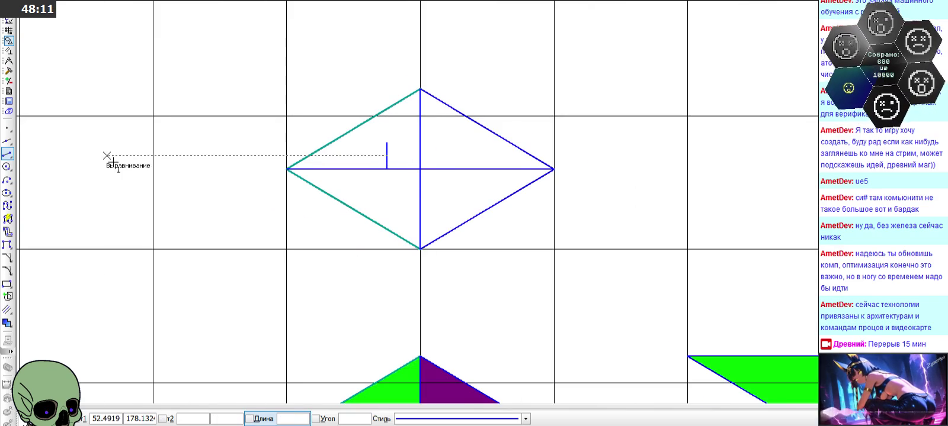
Draw a sloping line from the helper intersection to the horizontal diagonal, then delete the helper
left_click(12, 144)
scroll(410, 145, "up", 2)
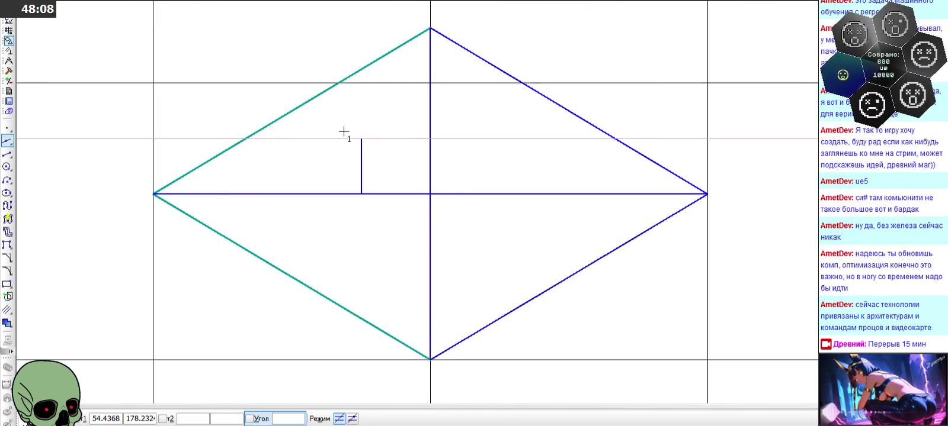
scroll(351, 126, "down", 2)
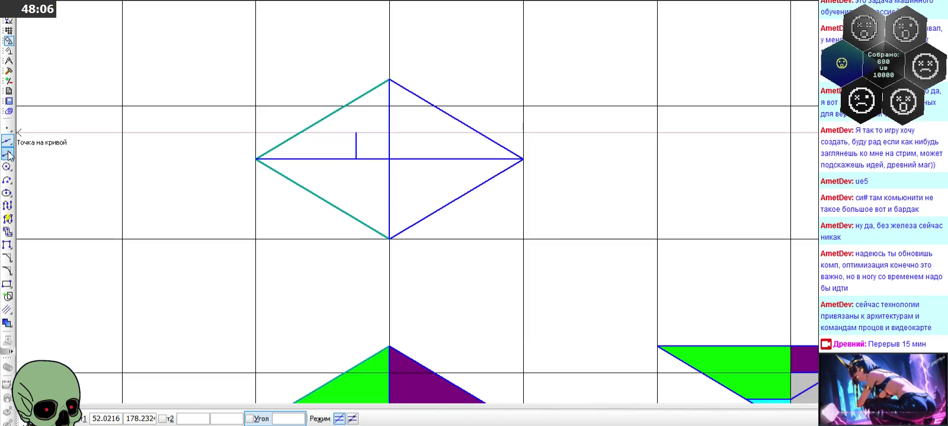
left_click_drag(9, 155, 27, 155)
scroll(335, 133, "up", 2)
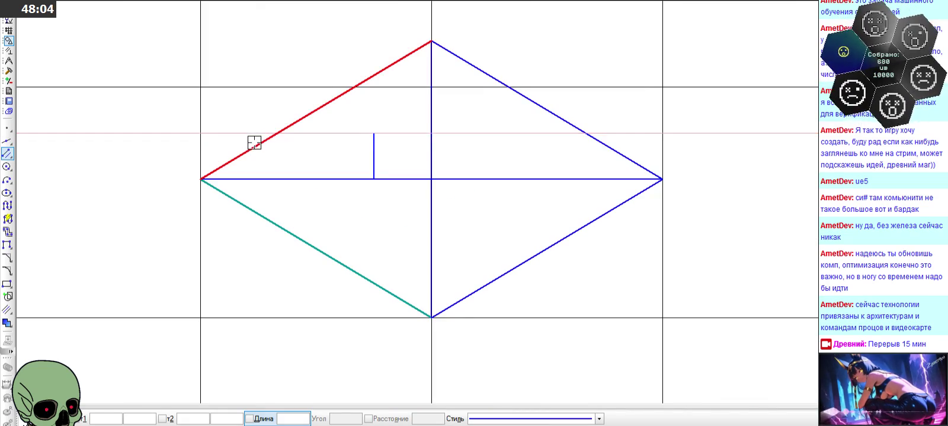
left_click(431, 134)
scroll(379, 169, "up", 2)
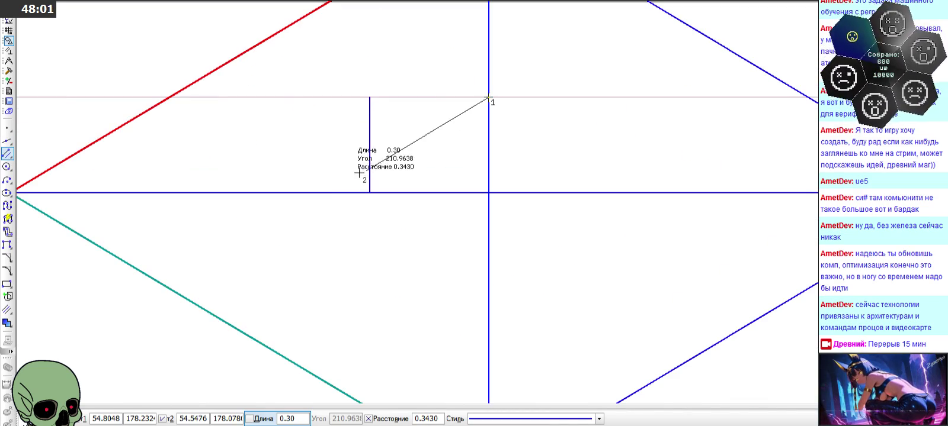
left_click(329, 193)
key("Escape")
left_click(367, 145)
key("Delete")
Draw a line from the vertical diagonal to the horizontal diagonal near the right corner
scroll(459, 148, "down", 2)
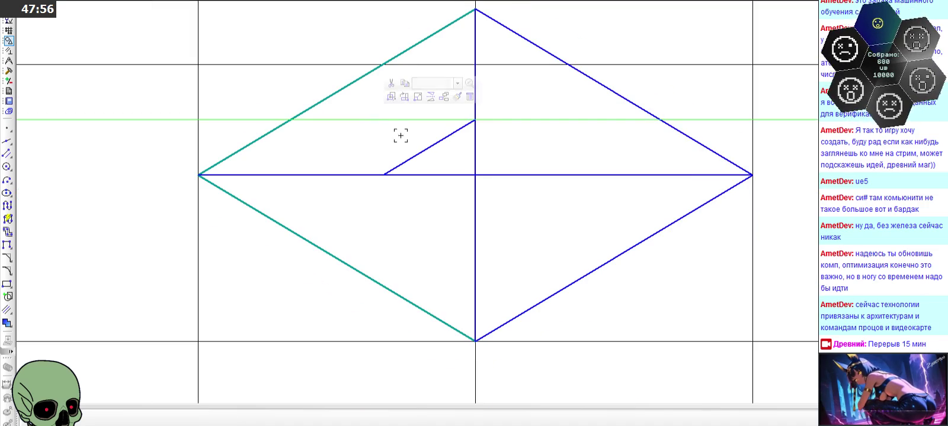
scroll(395, 111, "down", 3)
scroll(409, 93, "down", 1)
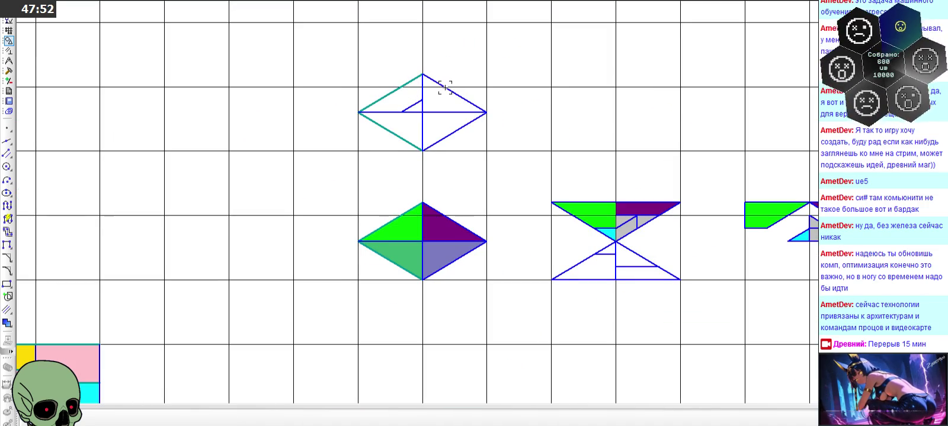
scroll(444, 87, "up", 1)
scroll(438, 95, "up", 1)
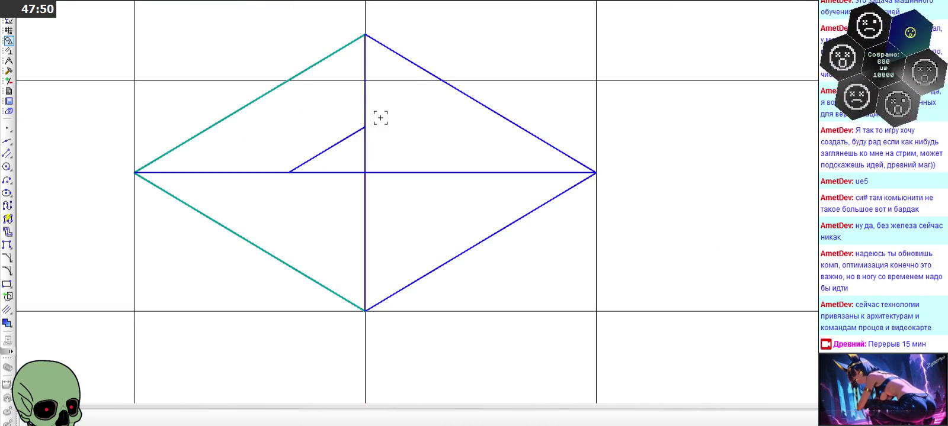
left_click(7, 154)
left_click(365, 81)
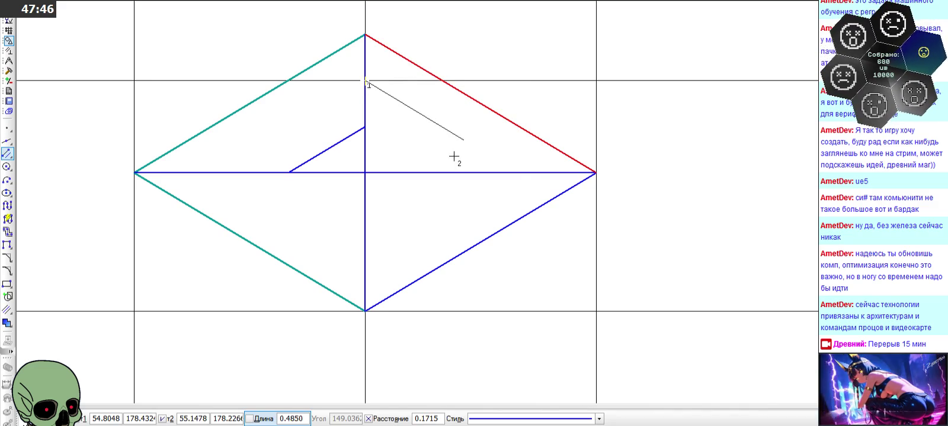
left_click(519, 173)
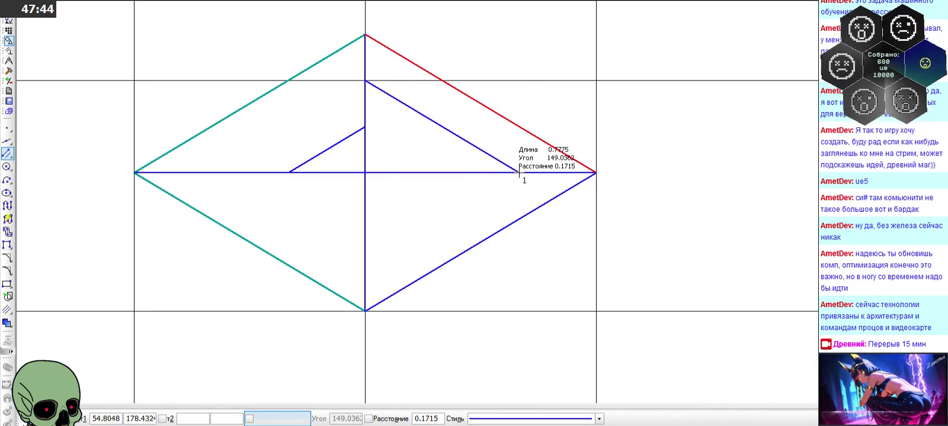
scroll(448, 140, "down", 1)
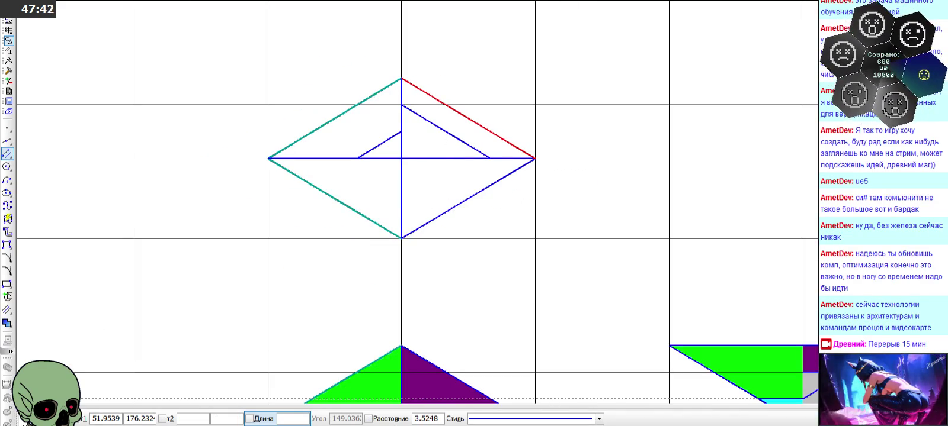
key("Escape")
Select the horizontal line inside the grey triangle and zoom out to view the grid
scroll(394, 66, "down", 2)
scroll(300, 98, "down", 2)
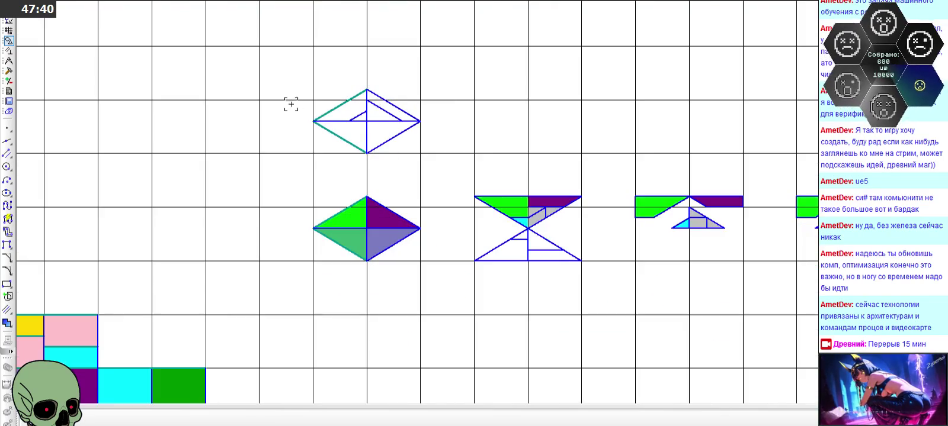
scroll(296, 135, "down", 2)
scroll(473, 172, "up", 2)
scroll(542, 208, "up", 2)
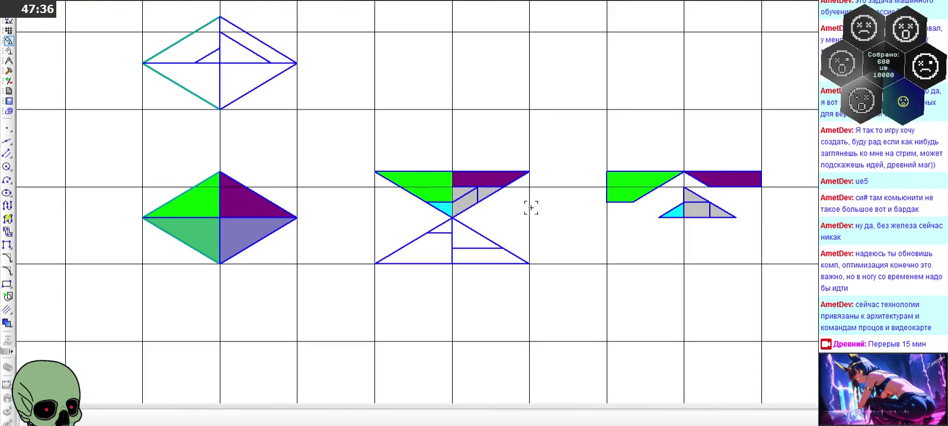
scroll(710, 210, "up", 3)
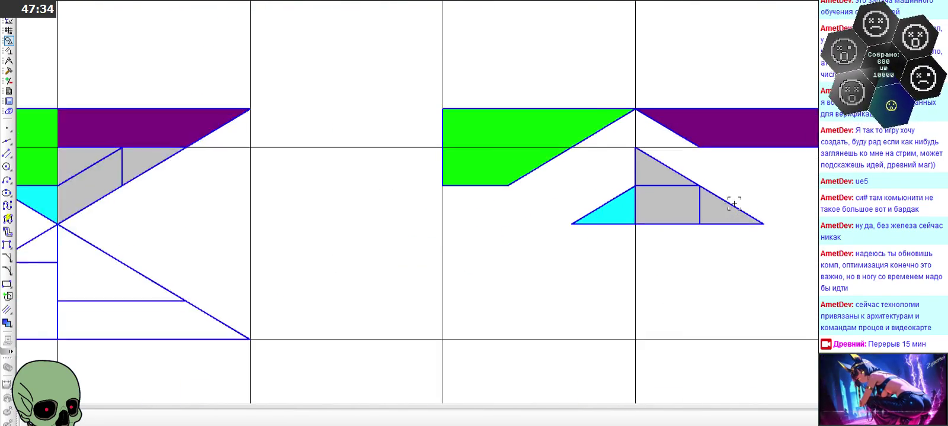
scroll(699, 207, "up", 1)
left_click(664, 180)
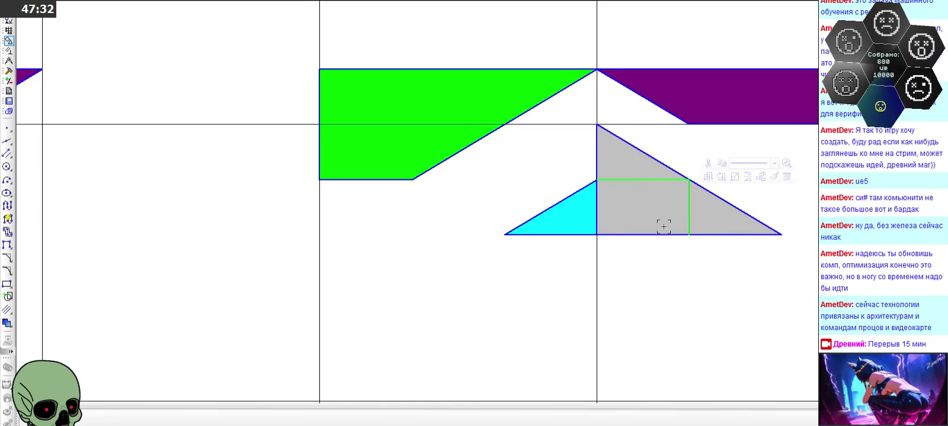
scroll(596, 242, "down", 4)
scroll(284, 194, "down", 2)
scroll(171, 148, "up", 6)
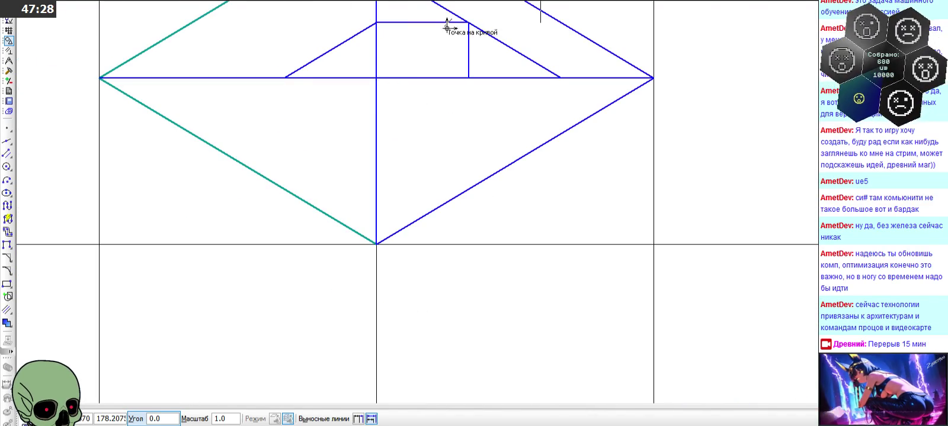
scroll(450, 25, "up", 3)
scroll(474, 17, "up", 2)
scroll(500, 23, "up", 1)
scroll(593, 32, "down", 1)
scroll(580, 59, "down", 1)
scroll(572, 93, "down", 2)
scroll(391, 190, "down", 2)
scroll(301, 67, "down", 1)
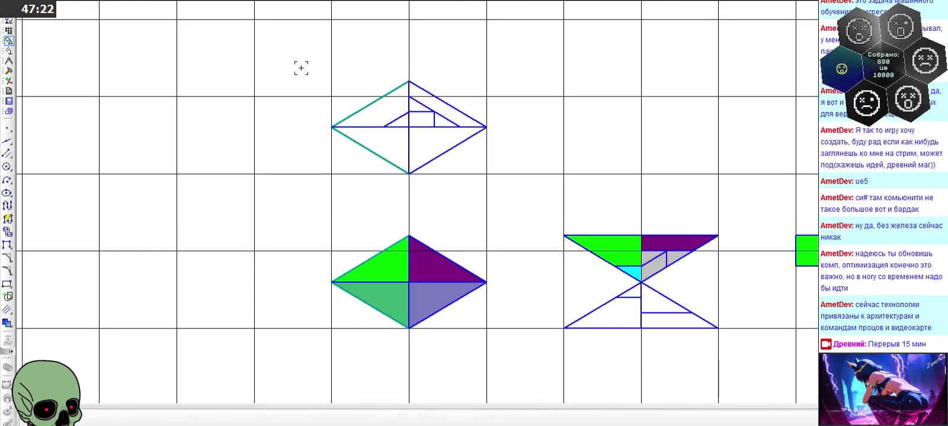
scroll(299, 131, "down", 2)
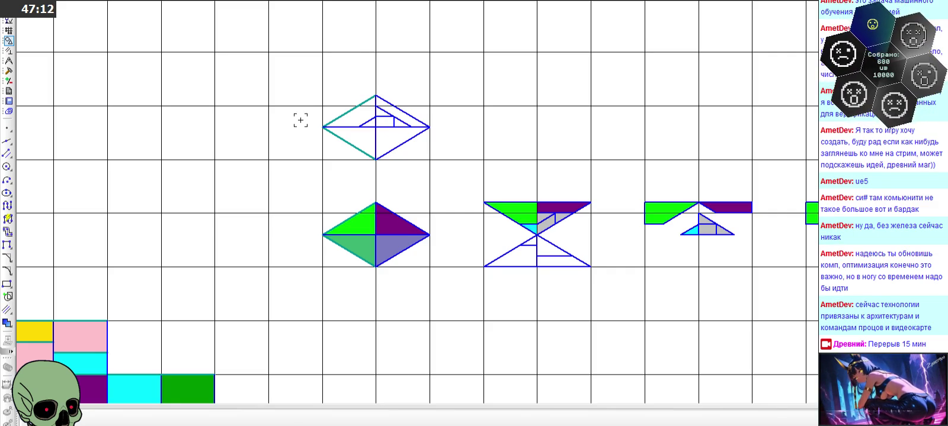
scroll(300, 118, "down", 2)
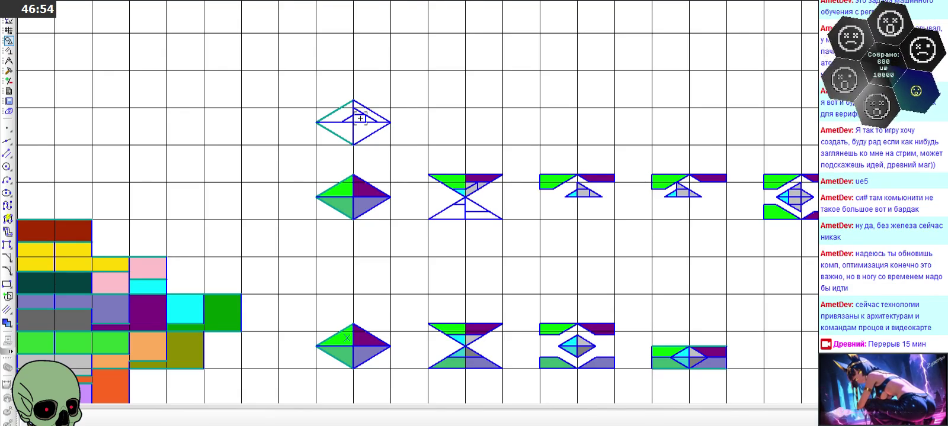
scroll(349, 109, "up", 4)
scroll(360, 110, "up", 5)
Delete the short vertical lines from the outline diamond and the grey triangle
left_click(437, 145)
key("Delete")
scroll(360, 131, "down", 8)
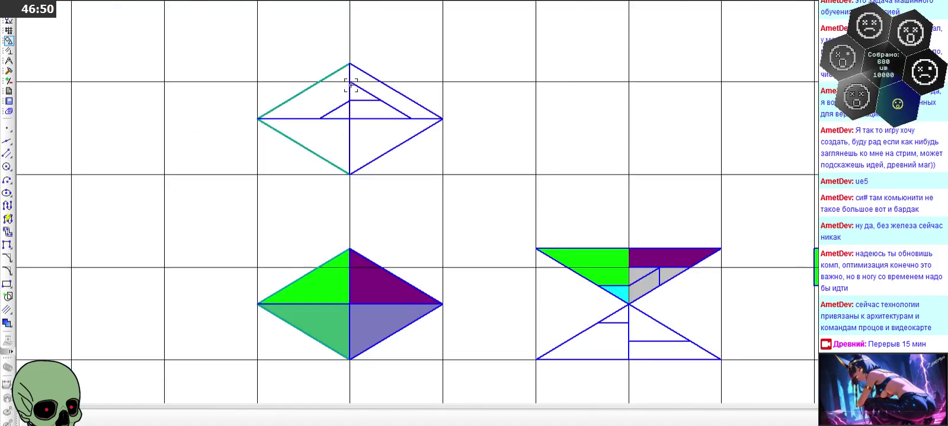
scroll(529, 169, "down", 1)
scroll(723, 223, "up", 3)
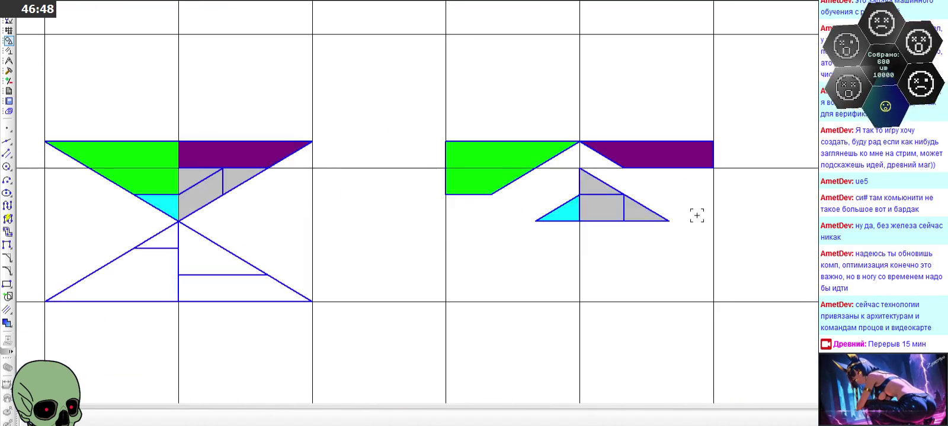
left_click(622, 212)
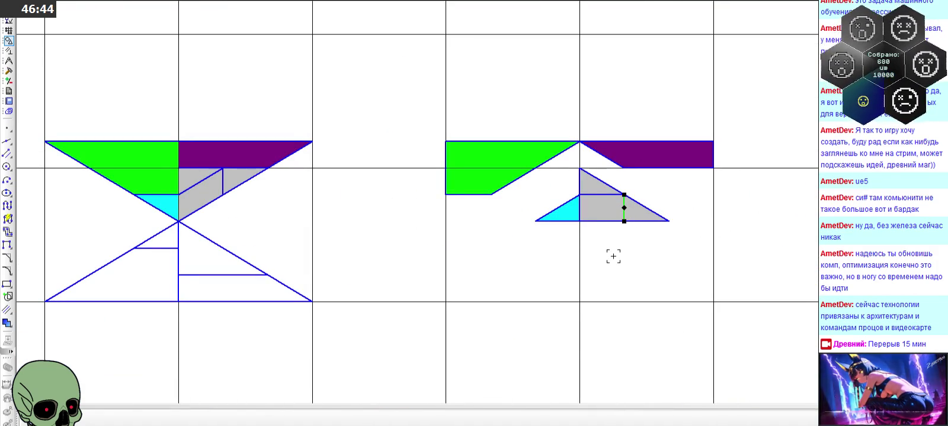
key("Delete")
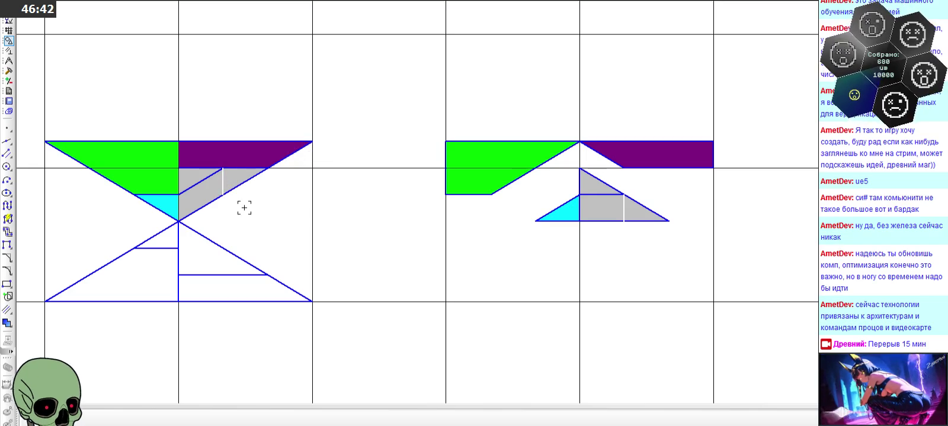
Fill the empty triangle of the middle copy with grey
scroll(166, 167, "down", 2)
scroll(622, 190, "up", 2)
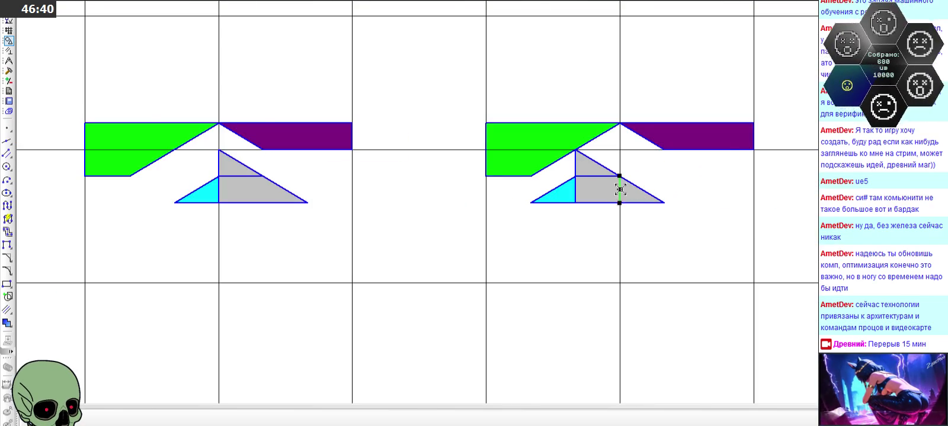
scroll(711, 187, "down", 1)
scroll(809, 184, "down", 1)
scroll(809, 184, "up", 2)
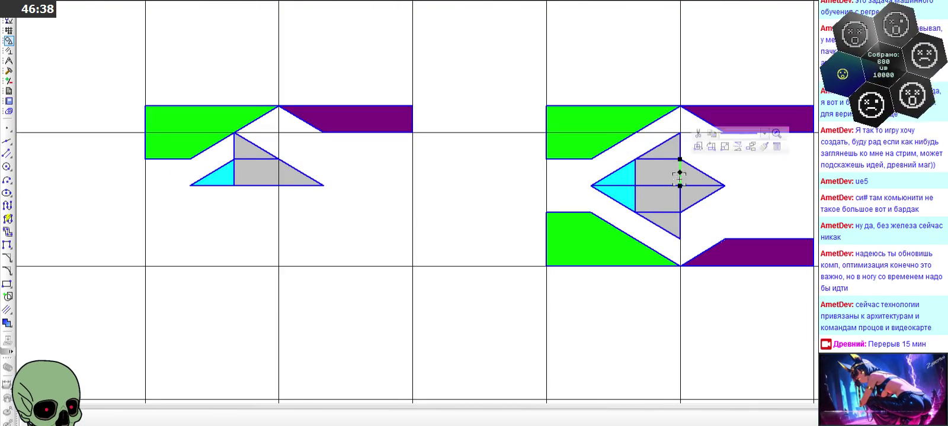
scroll(571, 180, "down", 1)
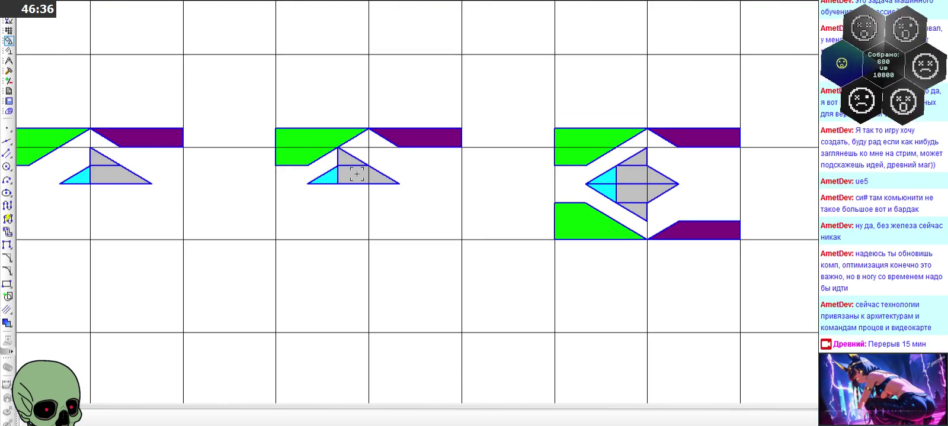
scroll(361, 176, "down", 1)
scroll(665, 200, "up", 1)
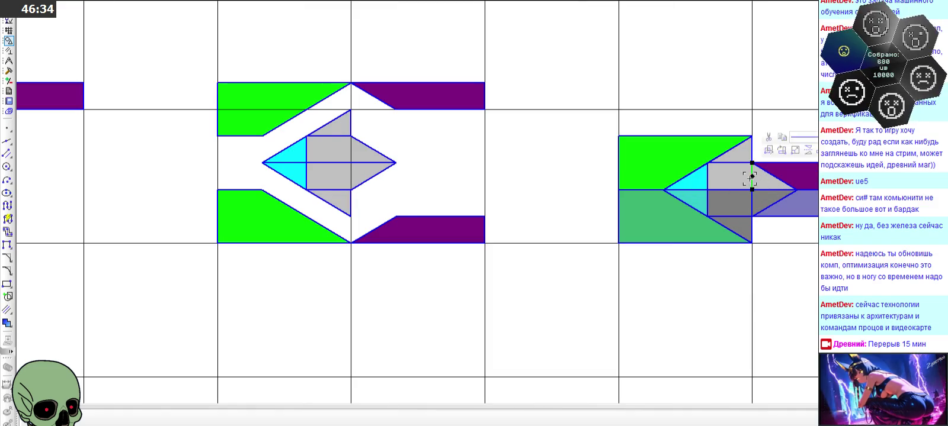
scroll(747, 160, "up", 1)
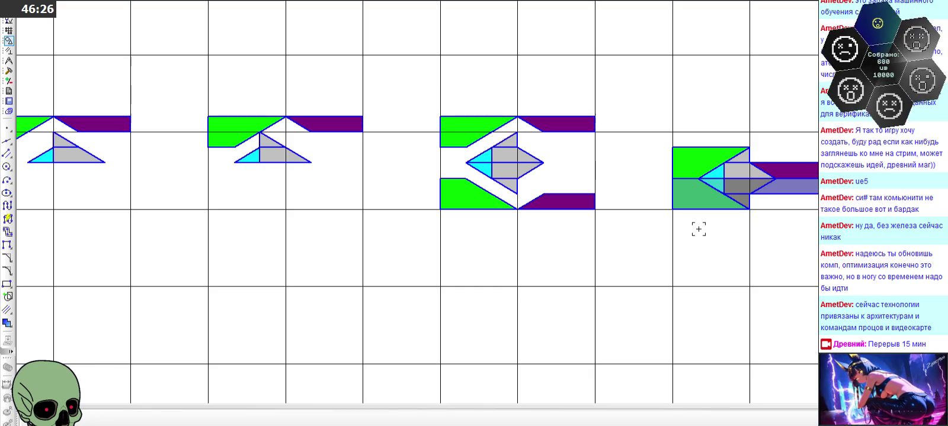
scroll(698, 230, "down", 1)
scroll(699, 228, "down", 1)
scroll(384, 195, "up", 1)
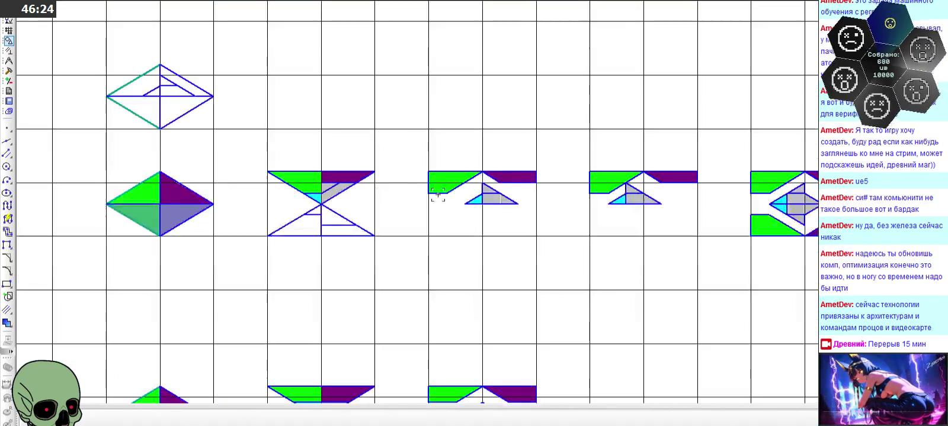
scroll(551, 189, "up", 1)
scroll(474, 215, "up", 1)
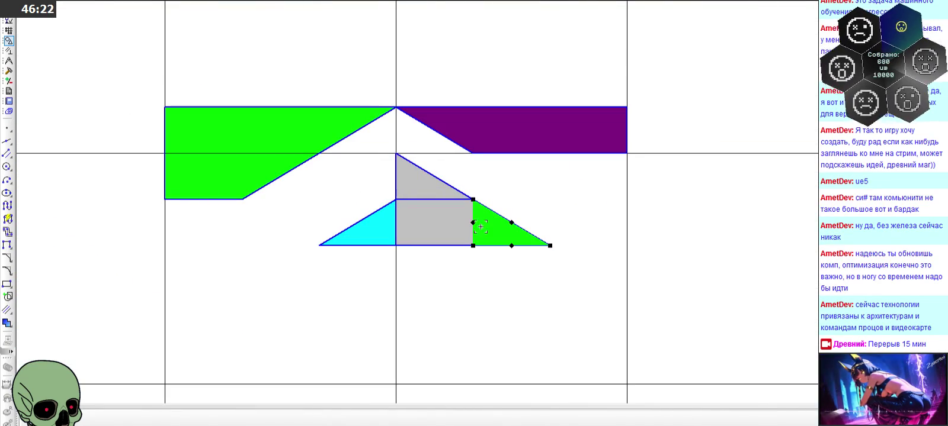
scroll(517, 223, "down", 1)
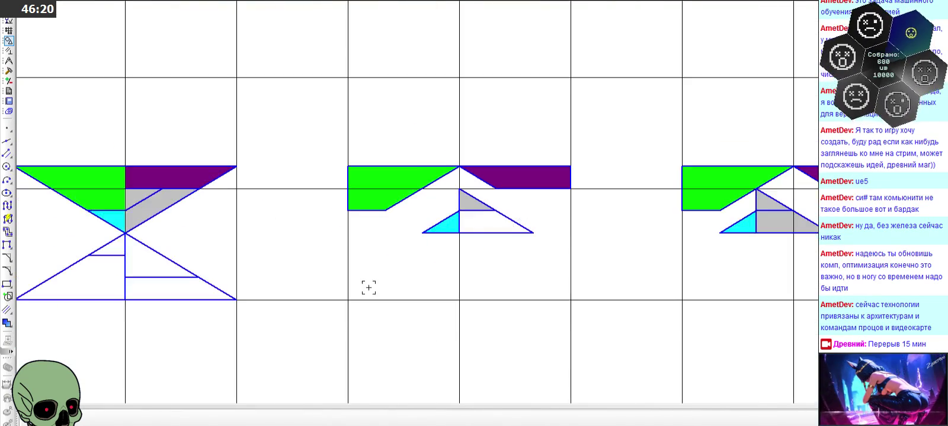
left_click(7, 323)
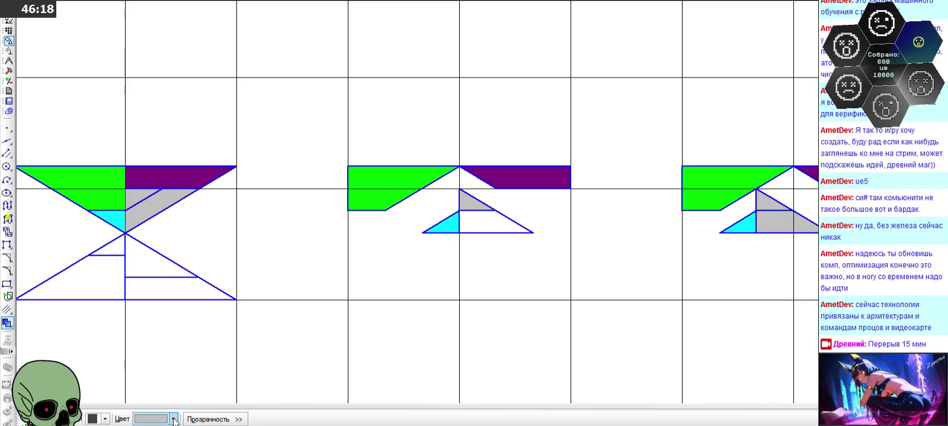
left_click(486, 221)
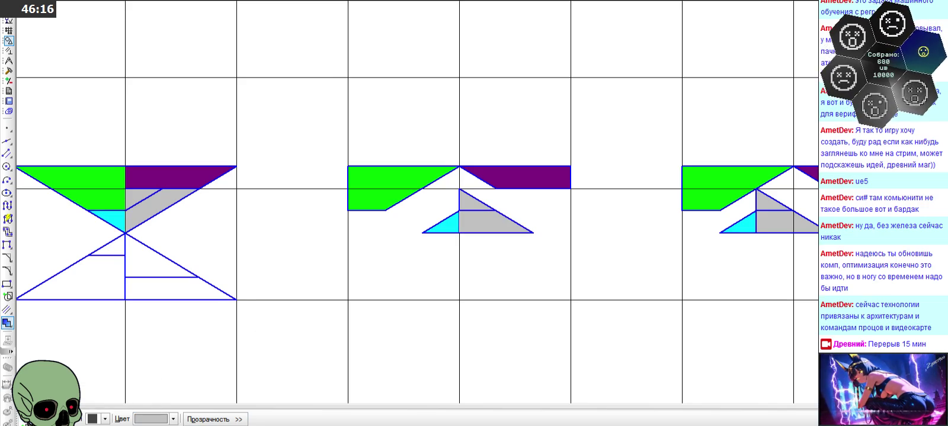
scroll(560, 133, "down", 1)
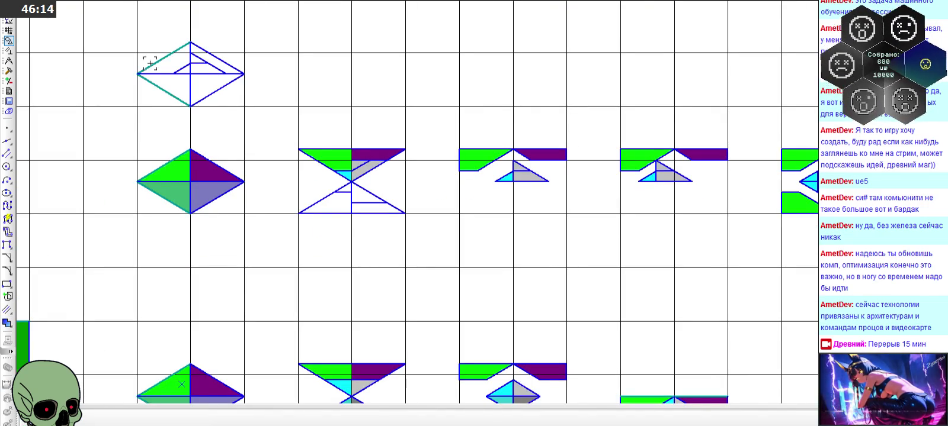
scroll(180, 50, "up", 1)
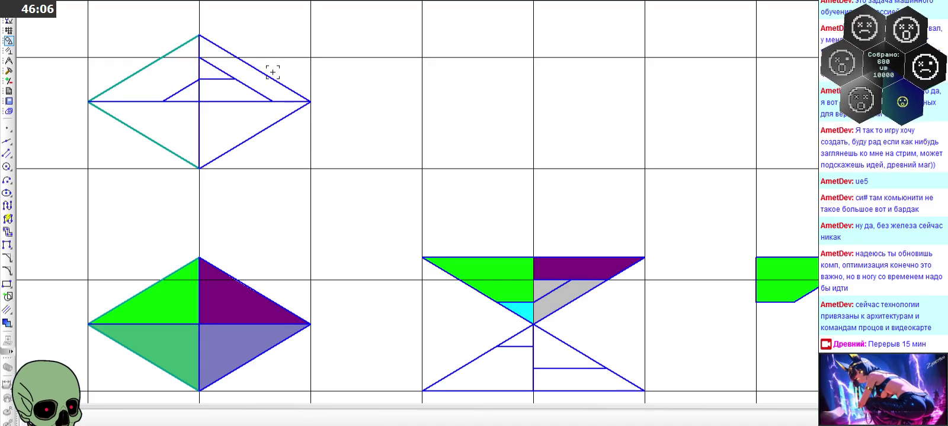
scroll(264, 87, "down", 1)
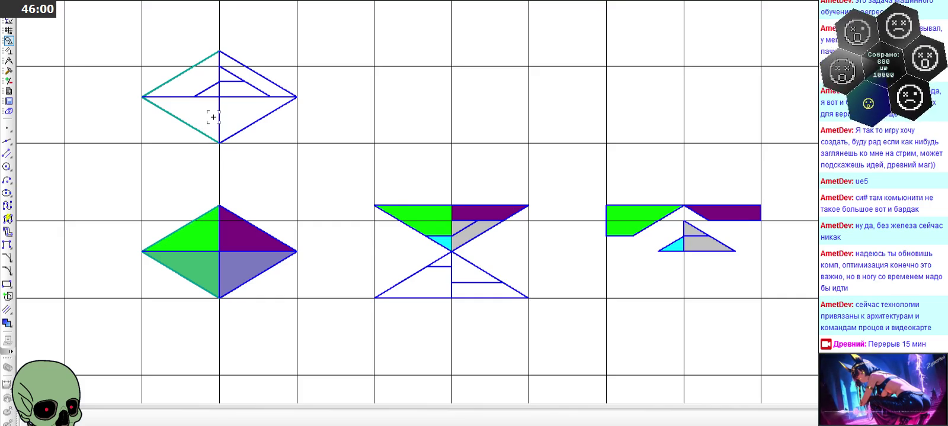
scroll(213, 118, "down", 1)
scroll(586, 201, "up", 2)
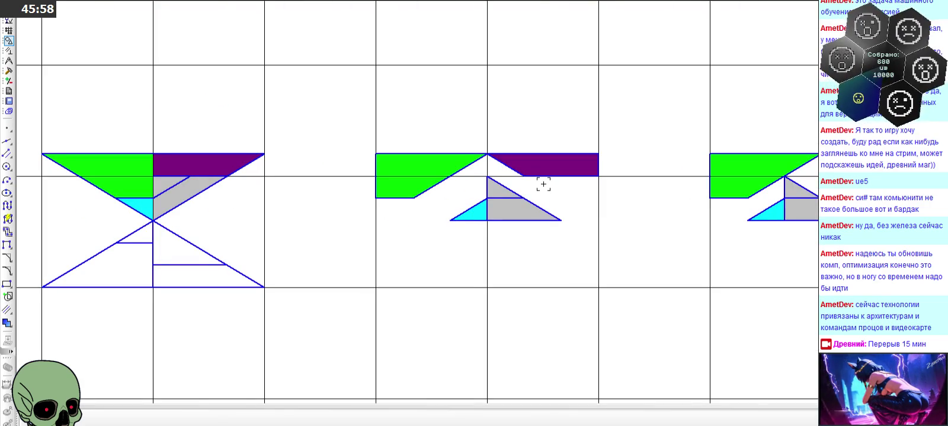
scroll(344, 179, "down", 1)
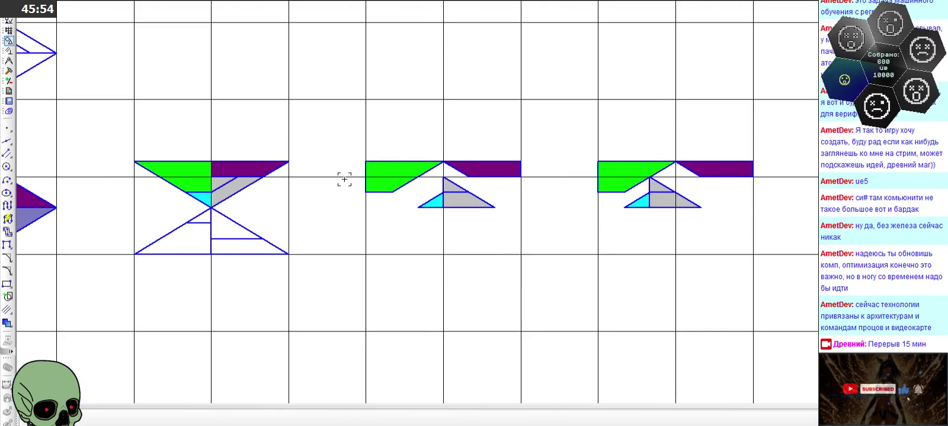
scroll(344, 180, "down", 1)
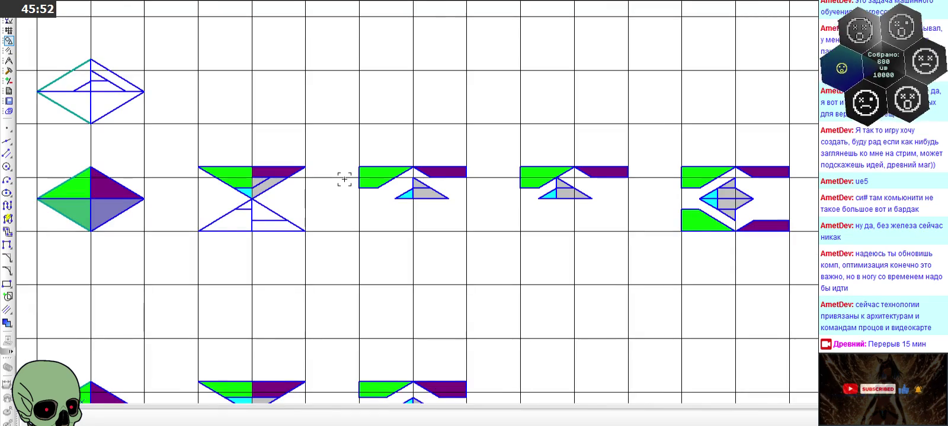
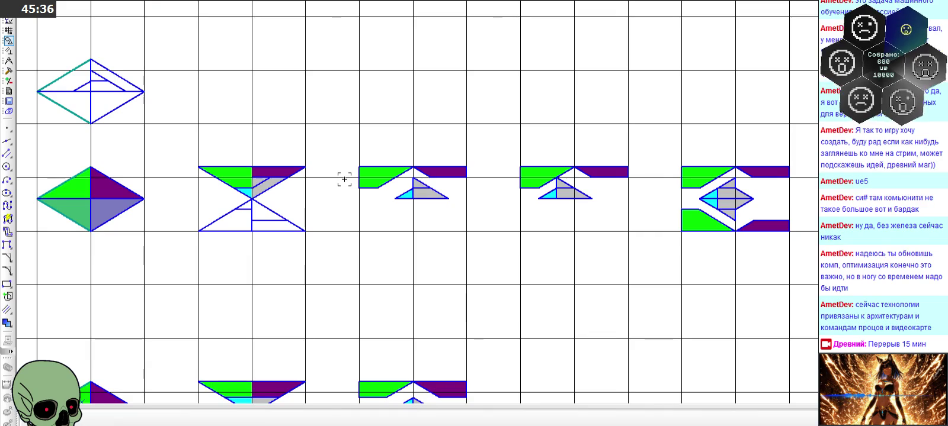
Draw a horizontal line through the hourglass tile's centre
scroll(355, 144, "down", 3)
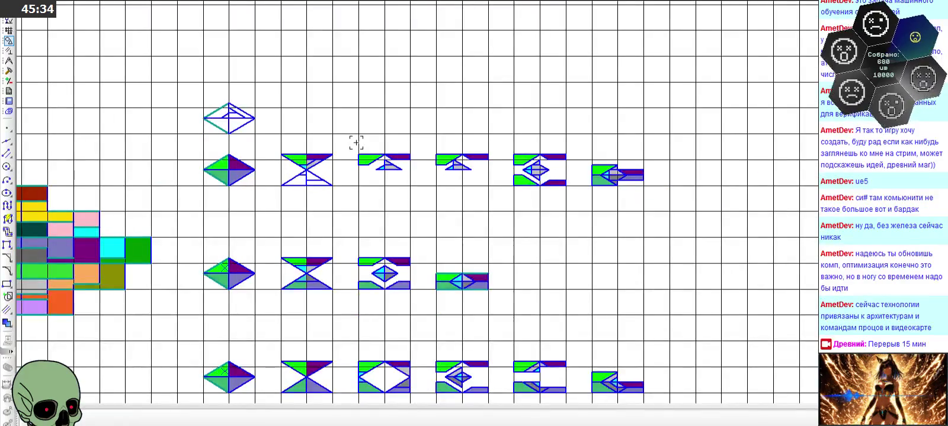
scroll(290, 262, "up", 3)
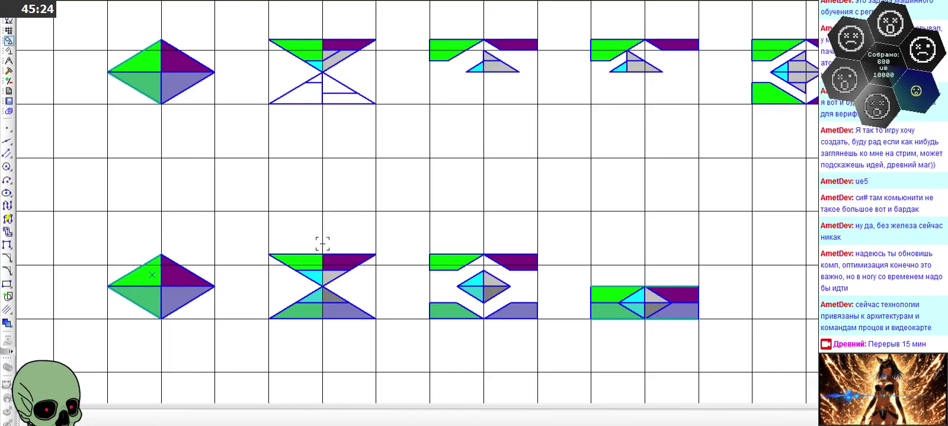
scroll(123, 276, "up", 3)
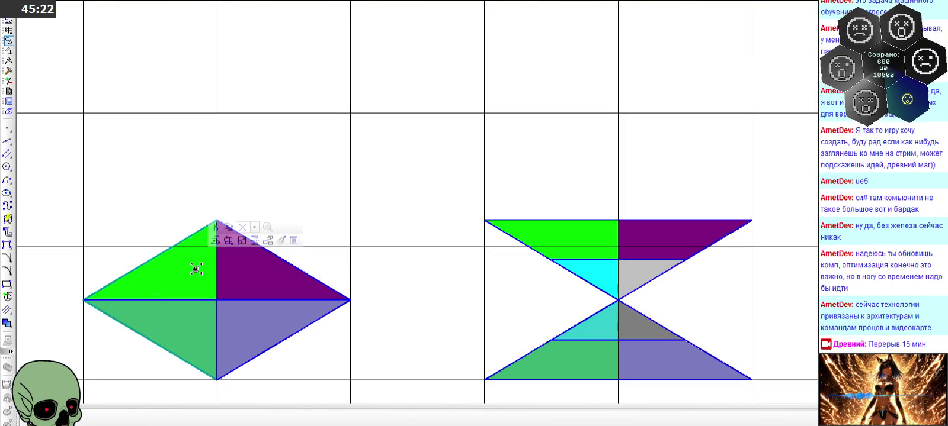
scroll(423, 221, "down", 1)
scroll(477, 207, "down", 1)
scroll(476, 206, "down", 1)
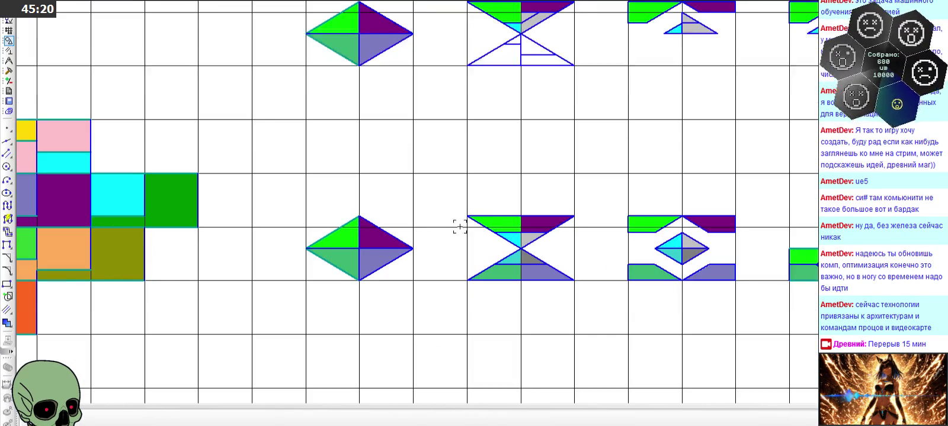
scroll(409, 246, "up", 2)
scroll(482, 245, "up", 2)
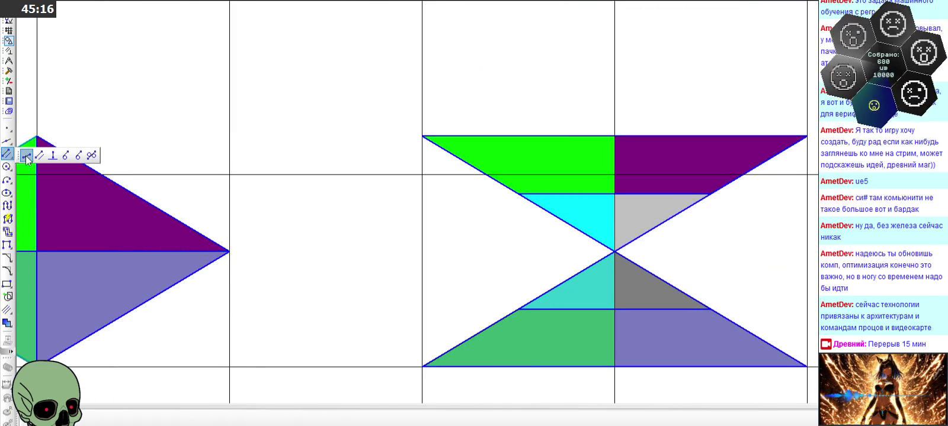
left_click_drag(7, 154, 27, 156)
left_click(402, 252)
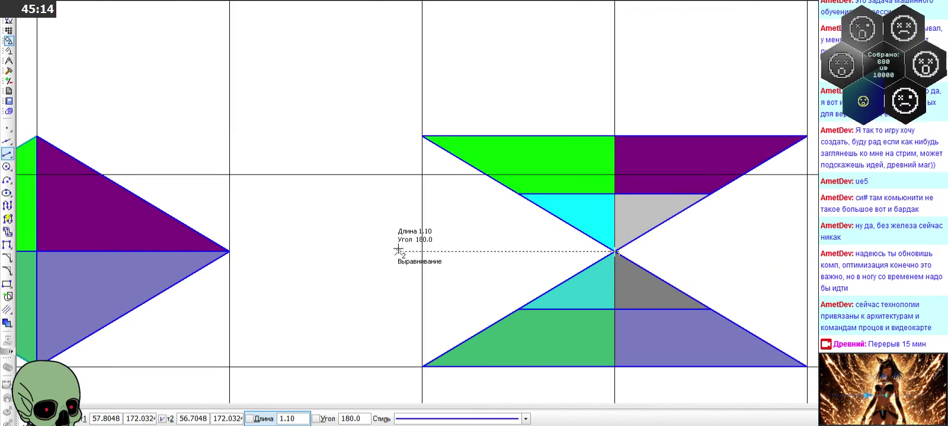
left_click(615, 251)
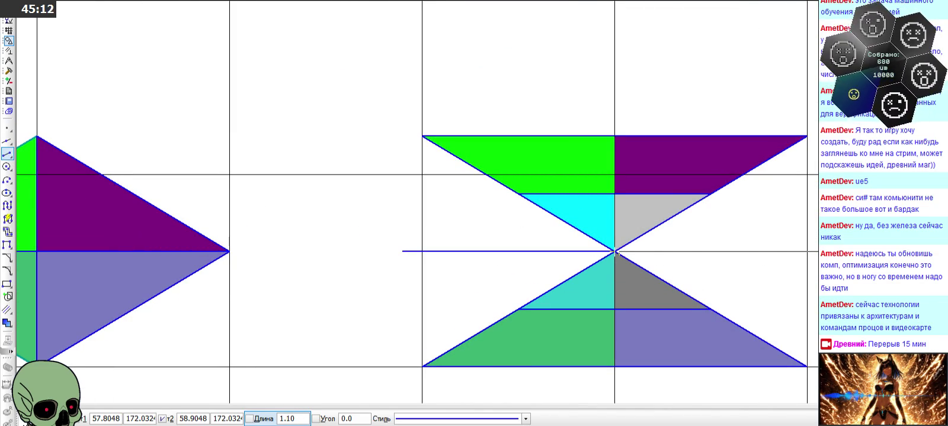
left_click(615, 251)
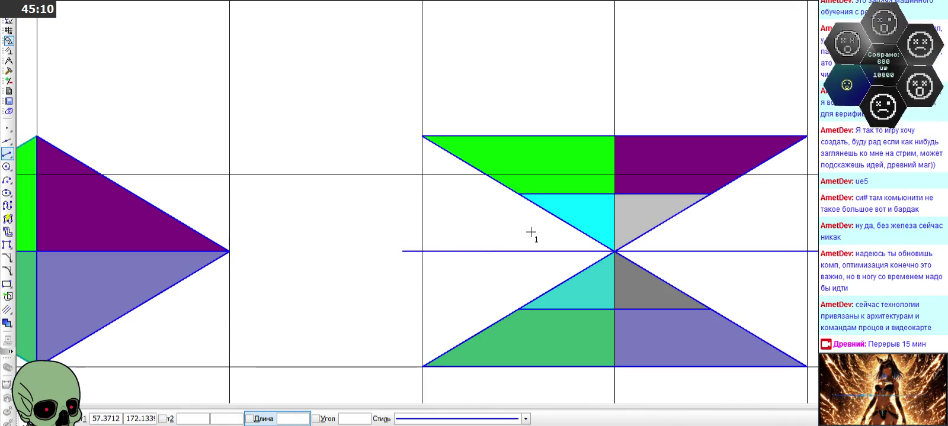
Add vertical construction lines through the left and right inner corners
left_click(8, 140)
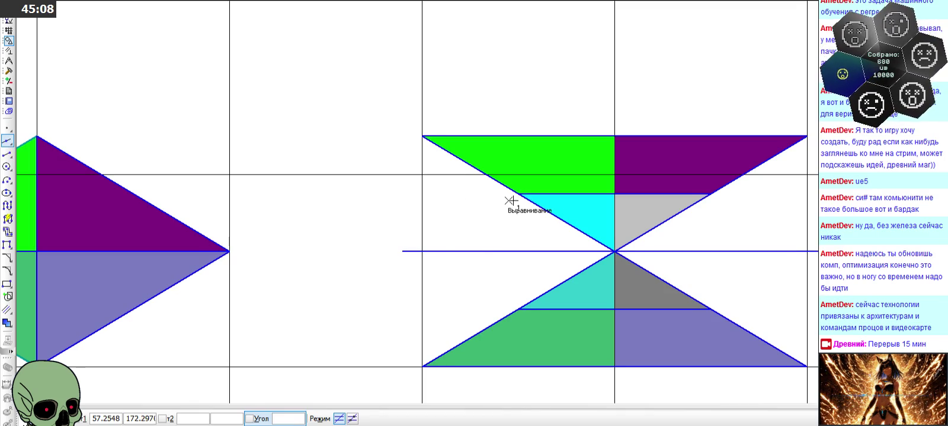
left_click(519, 194)
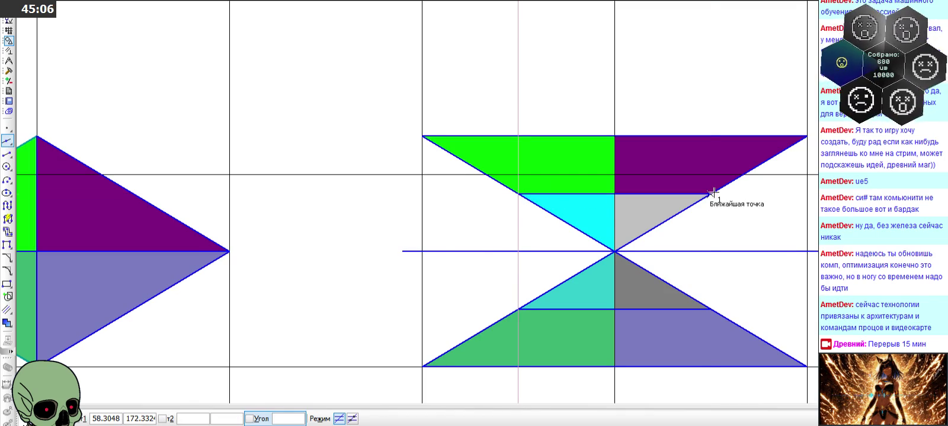
left_click(710, 194)
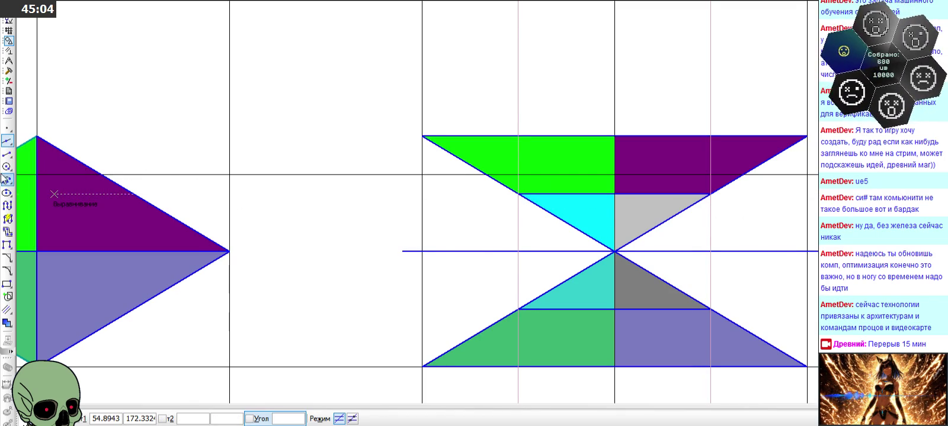
Draw the diagonals forming a diamond between the guides, then select the grey inner triangle
left_click(8, 154)
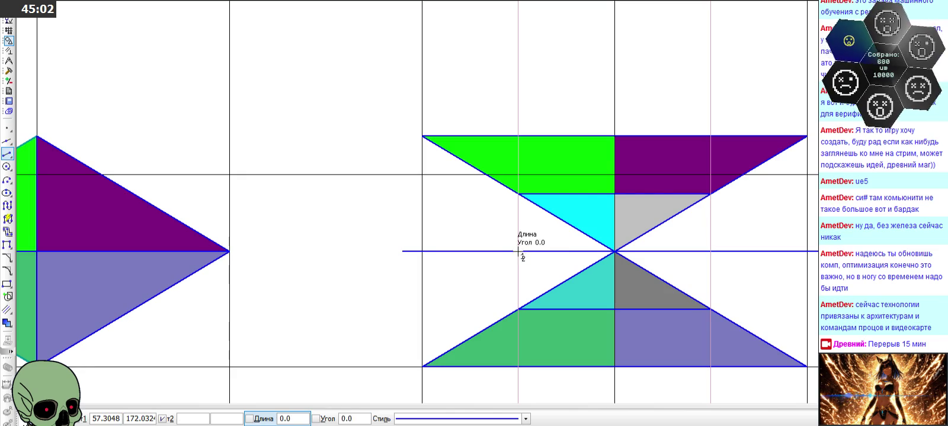
left_click(519, 252)
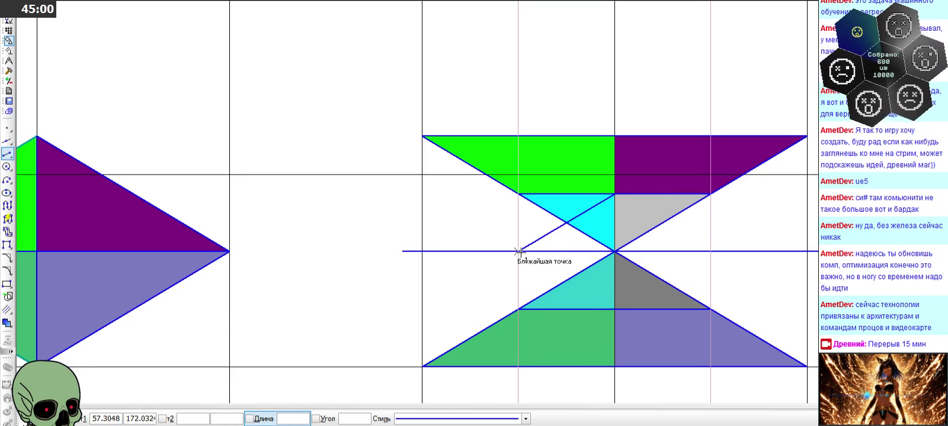
left_click(519, 251)
left_click(614, 308)
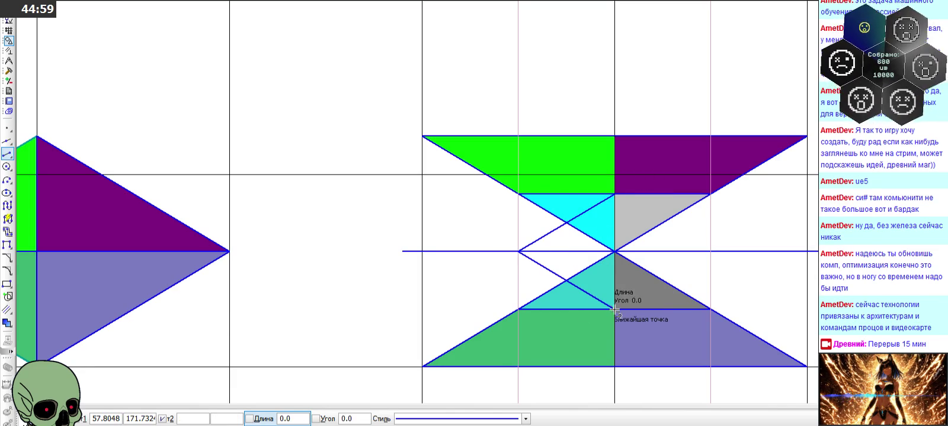
left_click(710, 251)
left_click(614, 194)
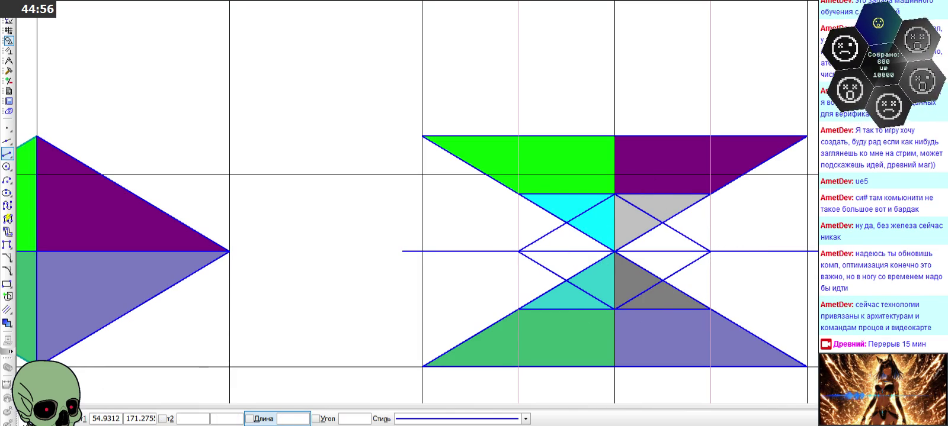
key("Escape")
scroll(305, 158, "down", 3)
scroll(459, 186, "up", 3)
left_click(431, 220)
Delete the four coloured inner triangles of the hourglass tile
key("Delete")
left_click(427, 224)
key("Delete")
left_click(403, 290)
key("Delete")
left_click(462, 290)
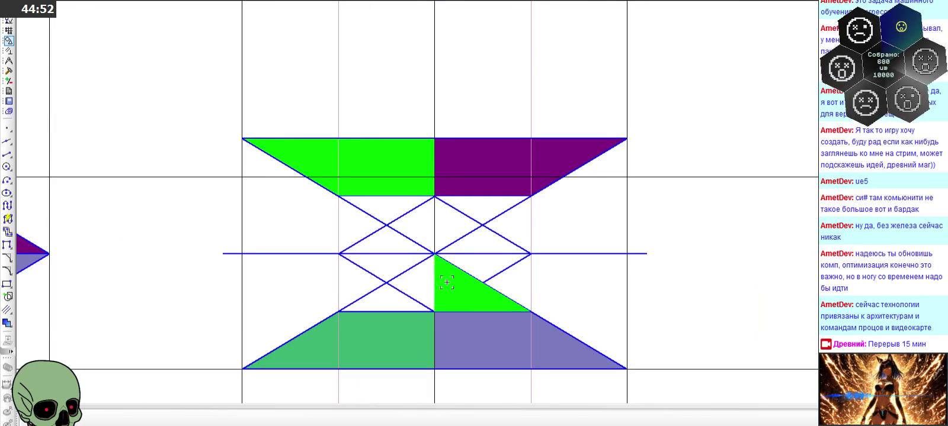
key("Delete")
scroll(422, 189, "up", 3)
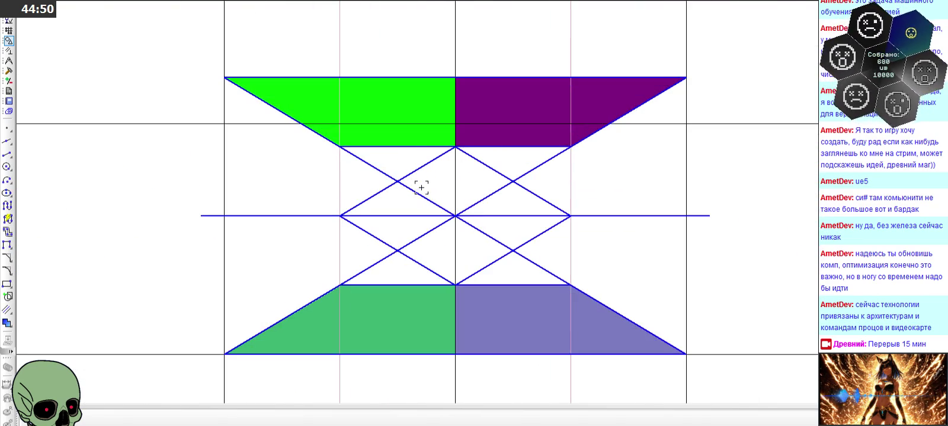
Trim the four crossing line stubs, leaving a hollow diamond
left_click(465, 201)
left_click(431, 195)
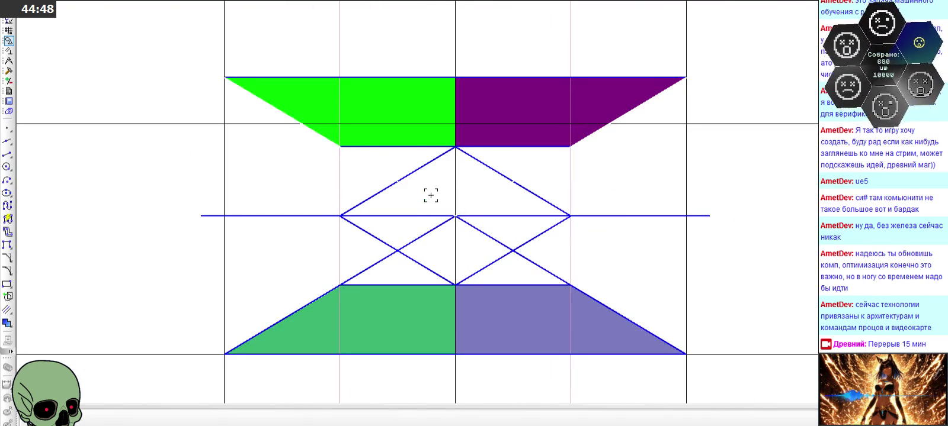
left_click(418, 238)
left_click(485, 235)
scroll(444, 207, "down", 2)
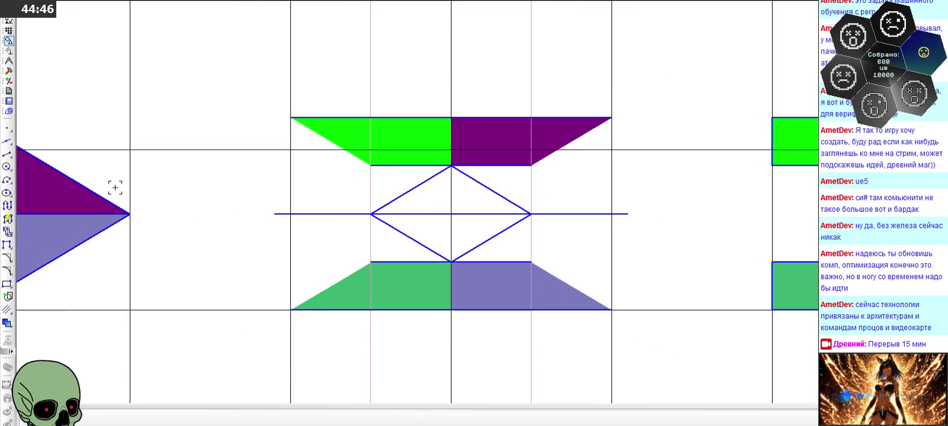
Redraw the slanted edges of the lower green and purple trapezoids
left_click(7, 154)
scroll(367, 267, "up", 1)
left_click(372, 261)
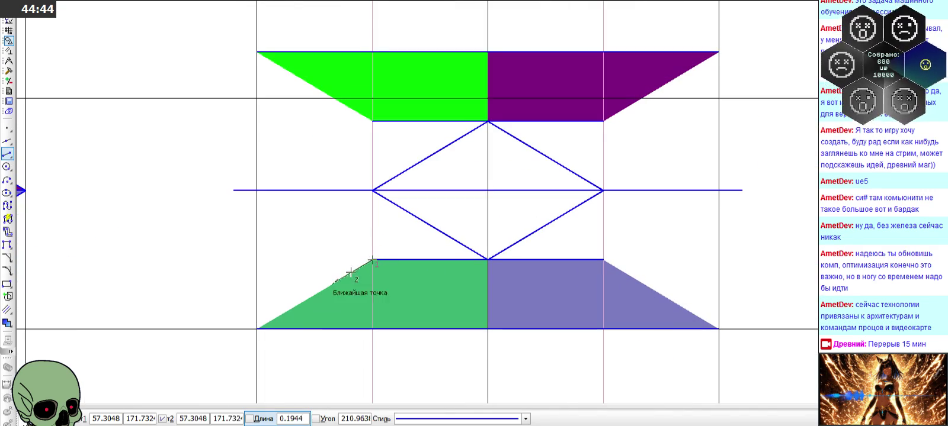
left_click(256, 330)
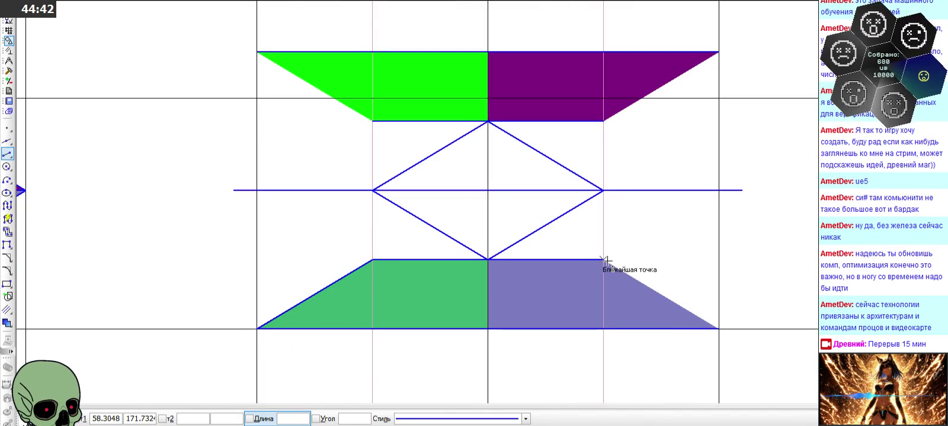
left_click(603, 259)
left_click(718, 329)
scroll(434, 207, "down", 1)
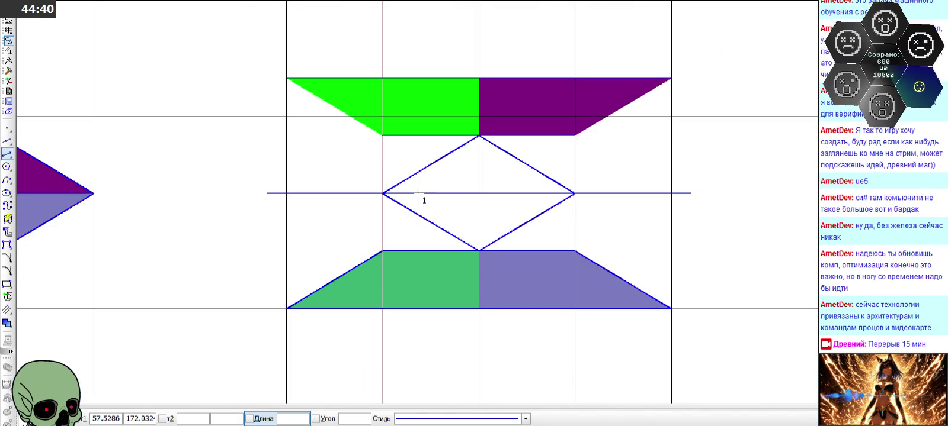
Redraw the slanted edges of the top green and purple trapezoids
left_click(384, 135)
left_click(287, 78)
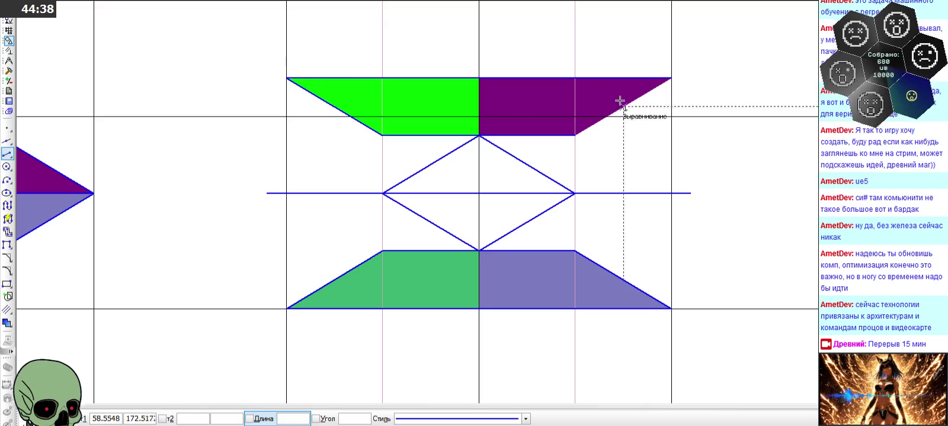
left_click(575, 136)
left_click(670, 77)
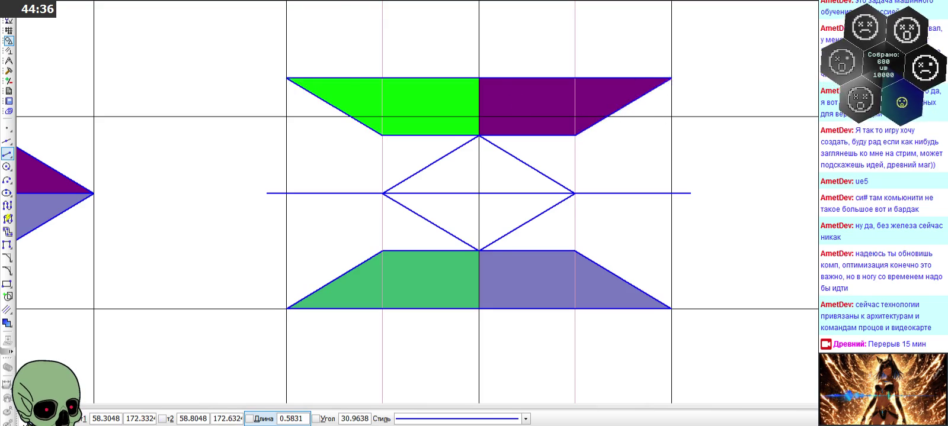
scroll(629, 149, "down", 2)
key("Escape")
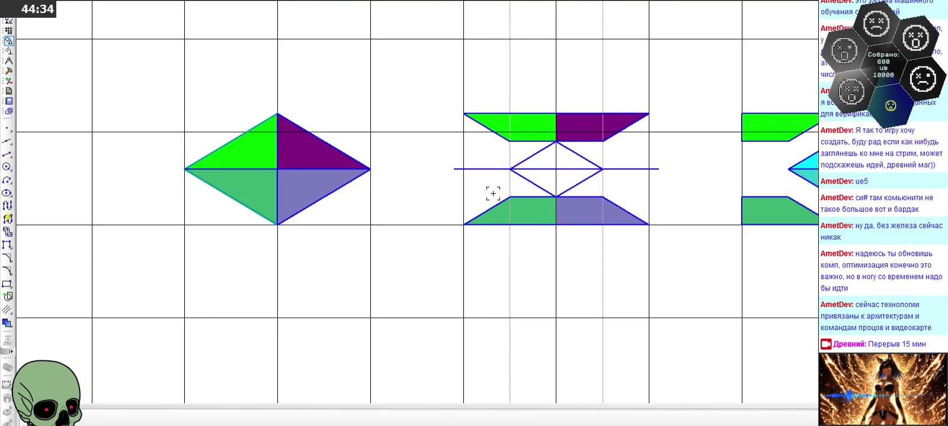
Delete the two vertical guides and the old horizontal centre line pieces
scroll(395, 155, "up", 2)
left_click(426, 147)
key("Delete")
left_click(596, 154)
key("Delete")
left_click(614, 178)
key("Delete")
left_click(462, 174)
key("Delete")
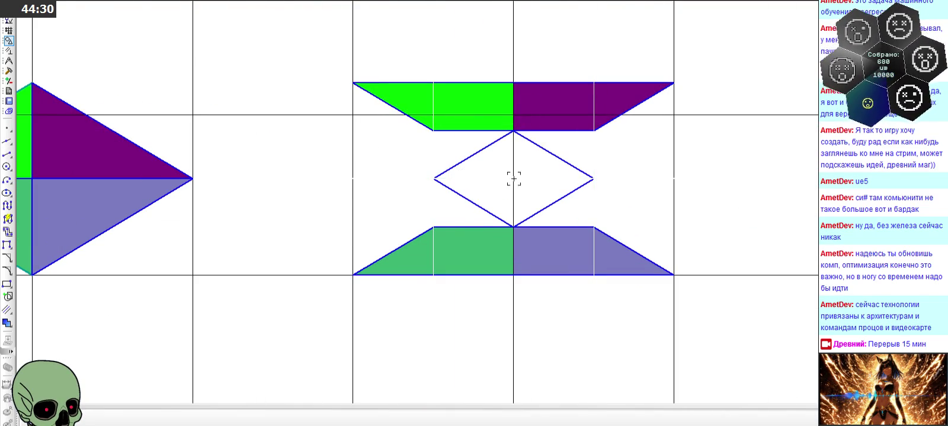
scroll(434, 178, "down", 2)
Draw horizontal and vertical lines joining the diamond's opposite vertices
left_click(8, 154)
scroll(514, 178, "up", 2)
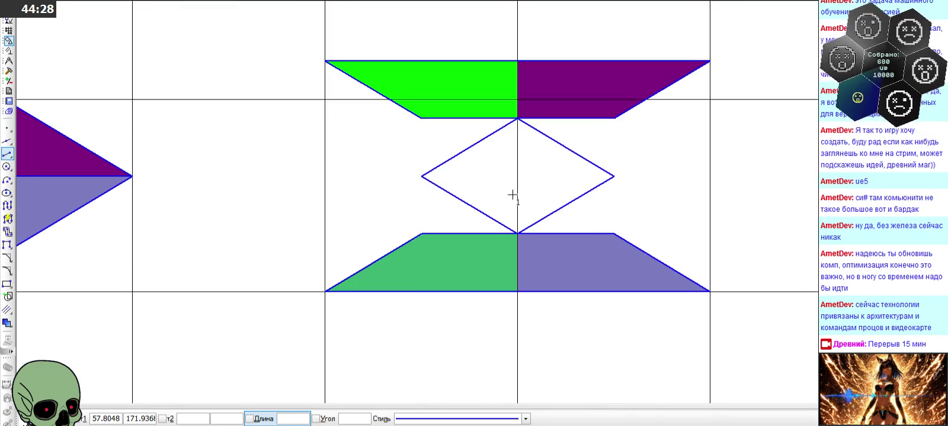
left_click(421, 177)
left_click(615, 176)
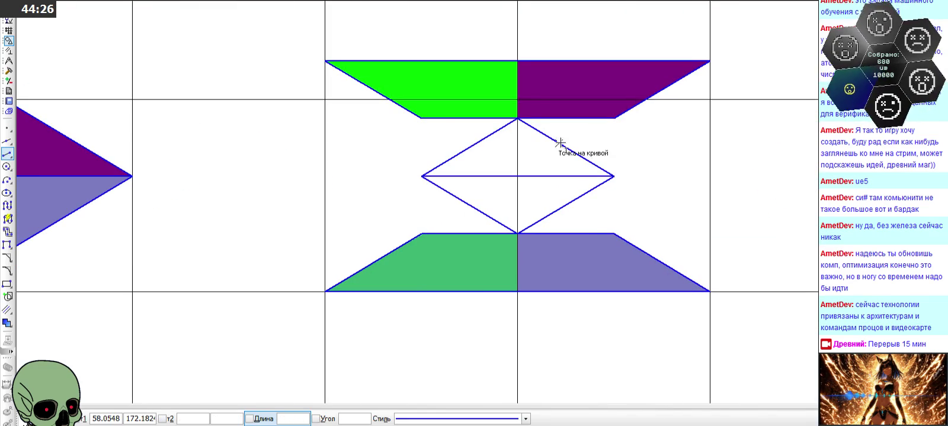
left_click(517, 118)
left_click(518, 233)
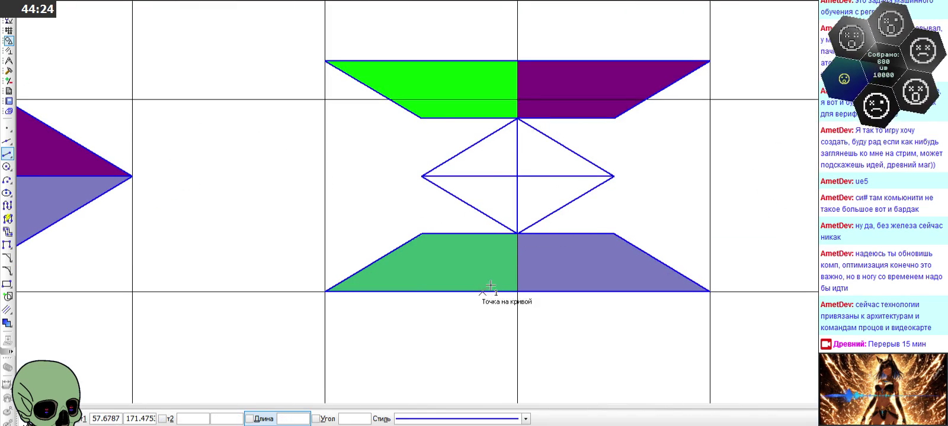
key("Escape")
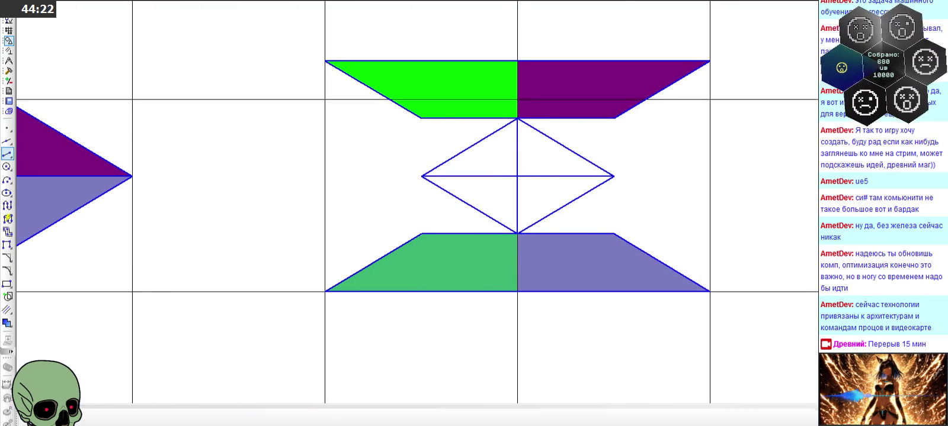
scroll(515, 196, "down", 3)
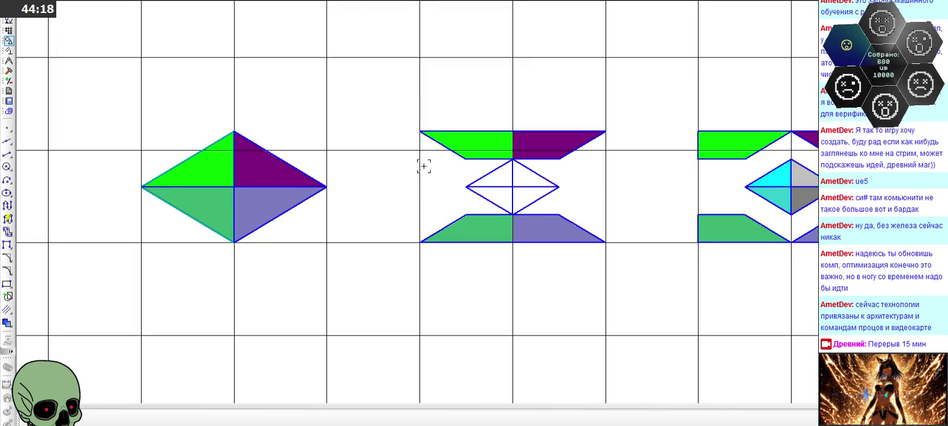
scroll(454, 175, "up", 3)
left_click(484, 177)
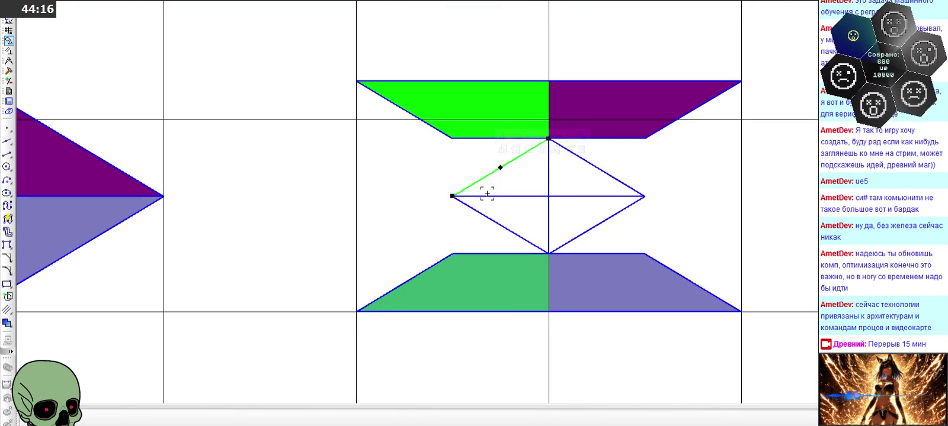
Select all edges and midlines of the small inner diamond
left_click(513, 232)
left_click(548, 233)
left_click(562, 240)
left_click(571, 152)
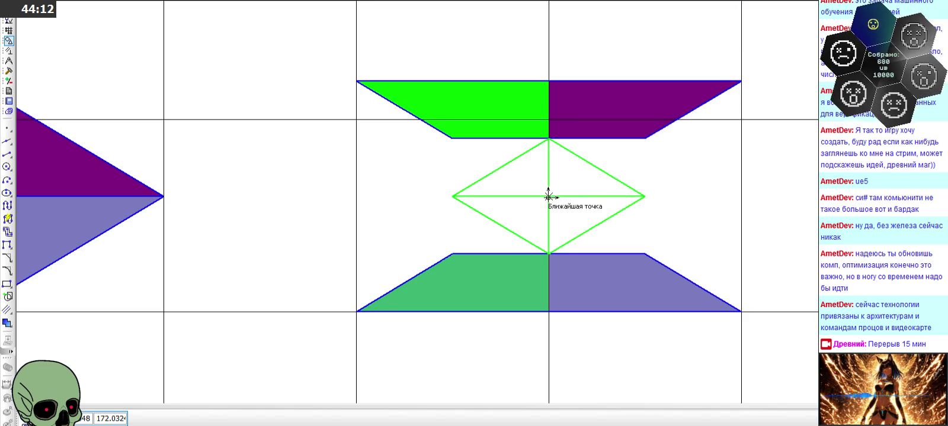
scroll(709, 180, "down", 2)
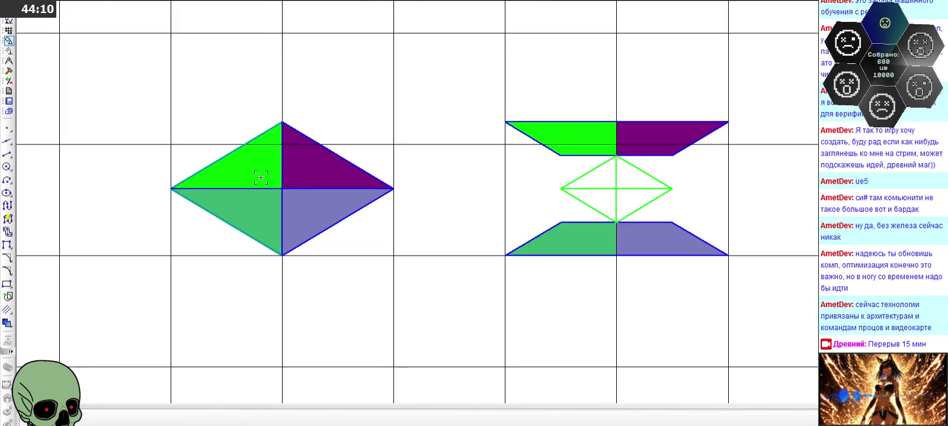
scroll(252, 178, "up", 2)
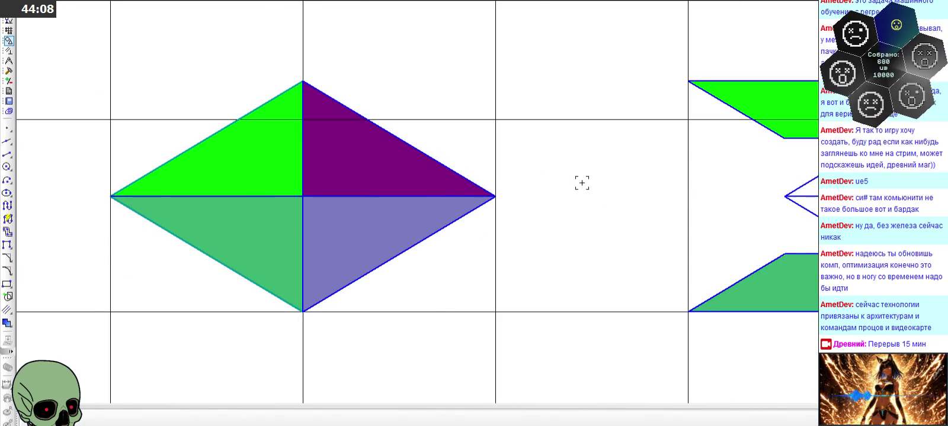
scroll(582, 185, "down", 1)
left_click(744, 211)
left_click(744, 176)
left_click(800, 223)
Copy the diamond and paste it centred inside the left diamond tile
key("ctrl+c")
left_click(784, 193)
key("ctrl+v")
left_click(380, 192)
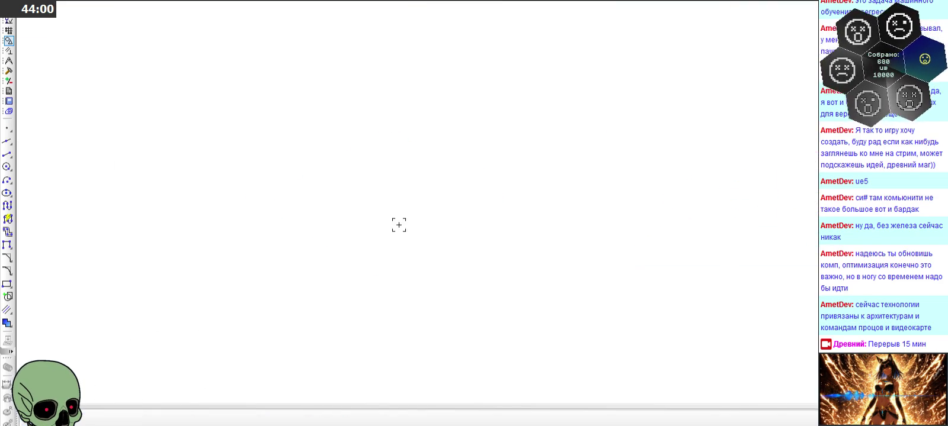
scroll(339, 171, "up", 1)
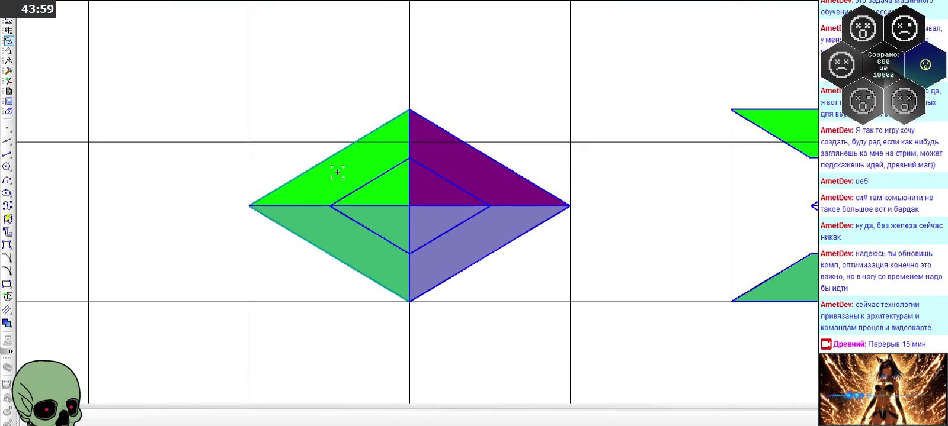
Remove the old purple and lower fills from the diamond tile
left_click(427, 173)
left_click(429, 253)
left_click(371, 259)
scroll(356, 195, "down", 1)
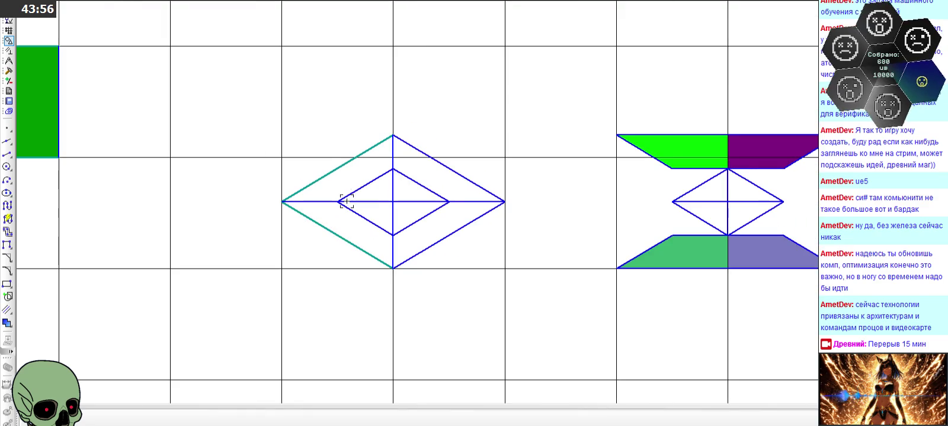
Fill the upper-left outer band bright green and the lower-left band sea green
left_click(7, 323)
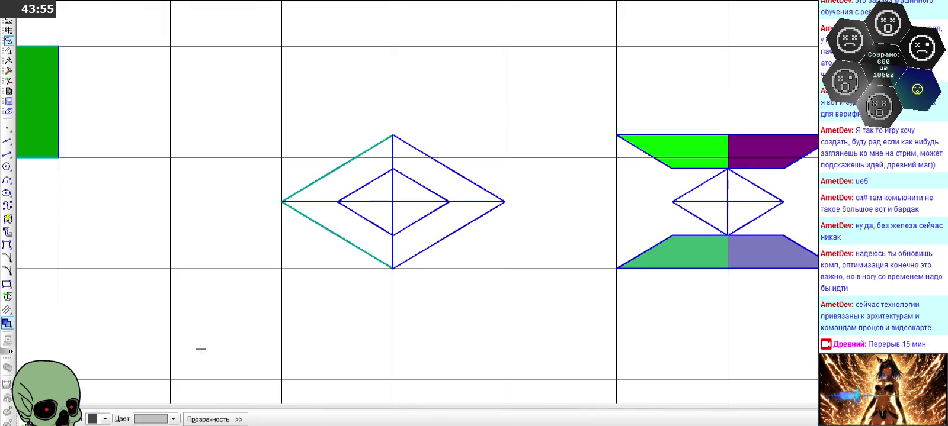
left_click(173, 420)
left_click(168, 379)
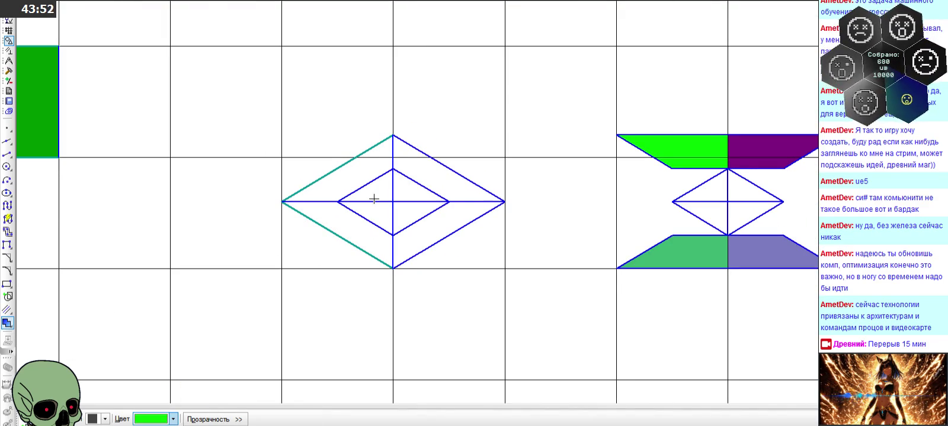
scroll(373, 200, "up", 2)
left_click(359, 149)
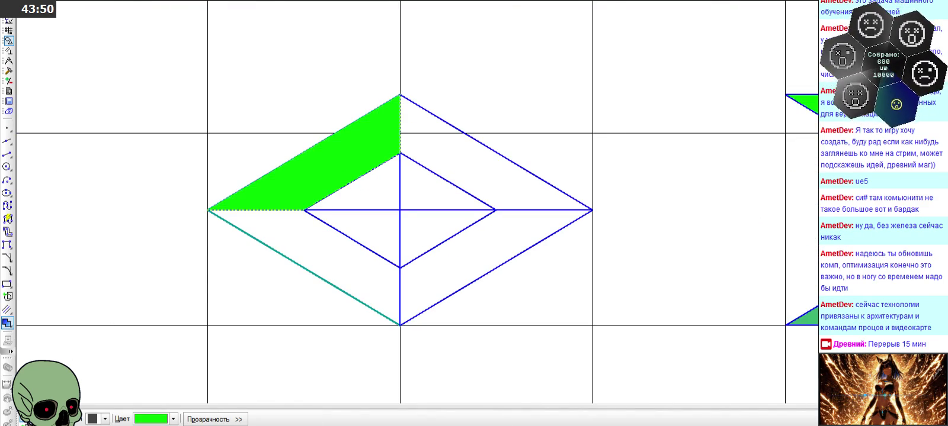
left_click(173, 420)
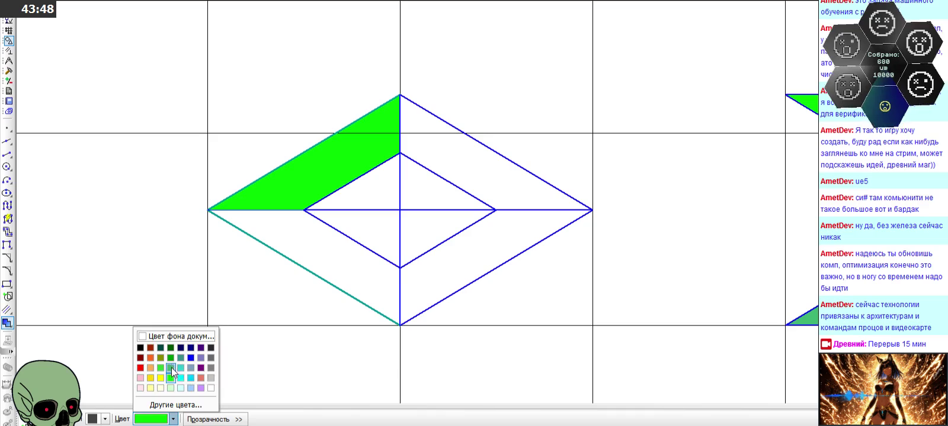
left_click(171, 368)
left_click(325, 256)
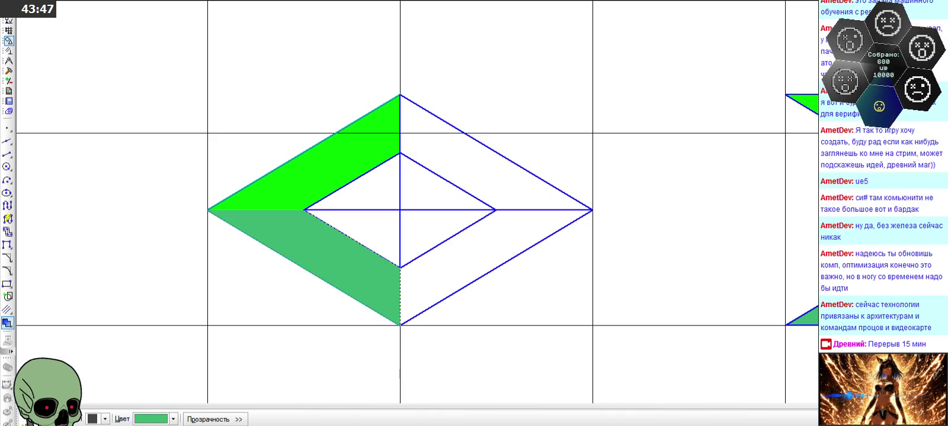
Fill the upper-right outer band purple and the lower-right band lavender
left_click(143, 420)
left_click(191, 368)
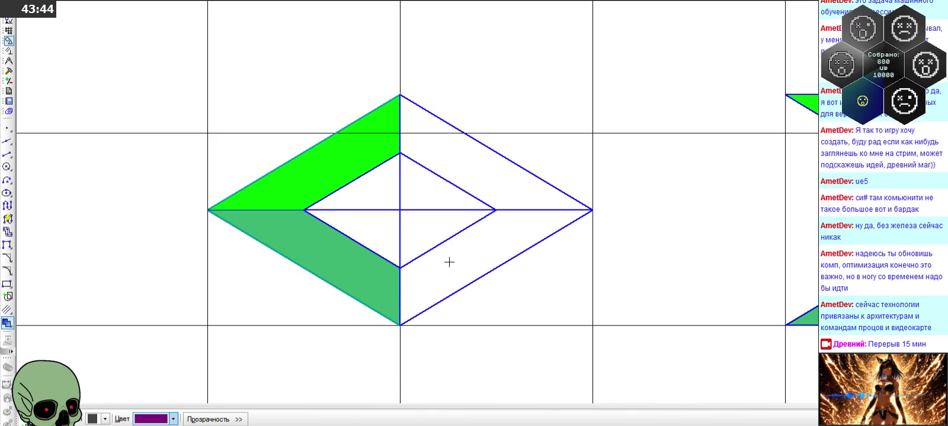
scroll(244, 247, "down", 5)
scroll(370, 186, "up", 5)
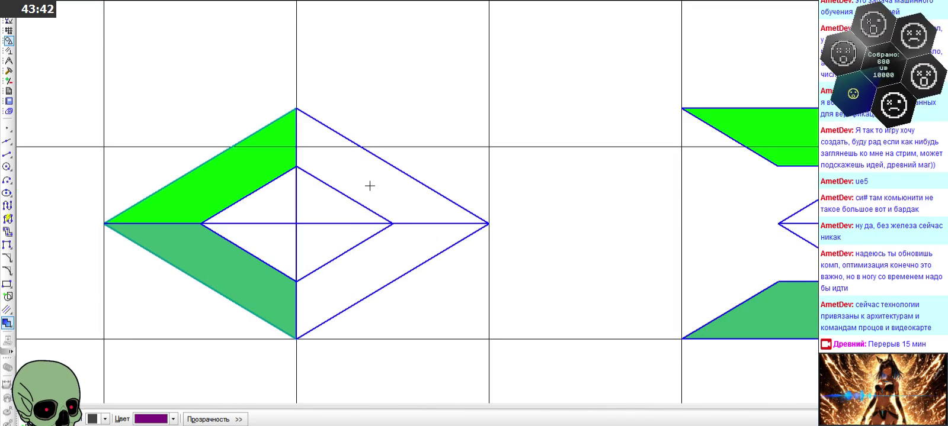
left_click(325, 137)
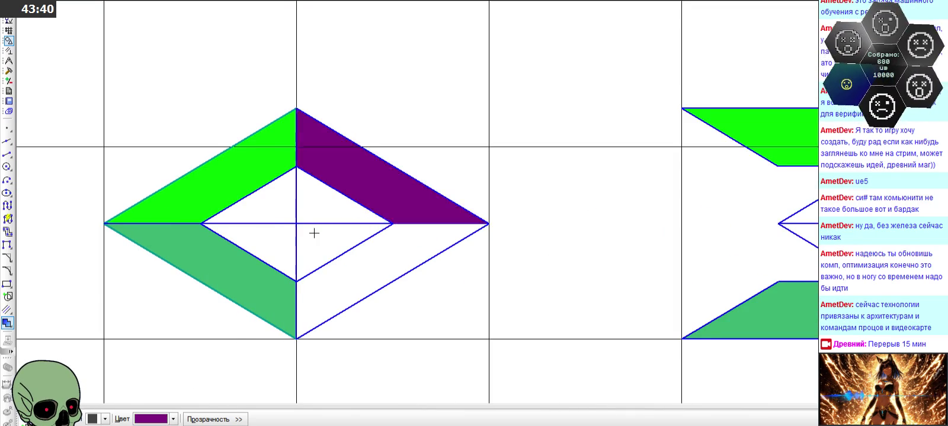
left_click(172, 419)
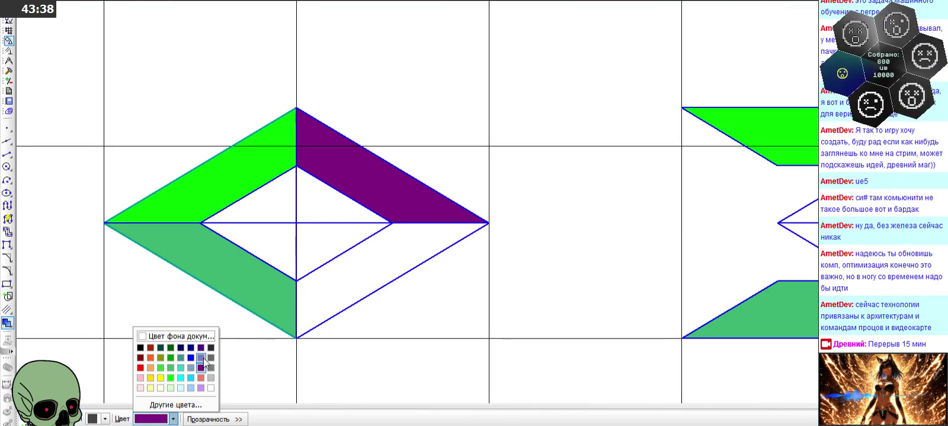
left_click(190, 368)
left_click(374, 267)
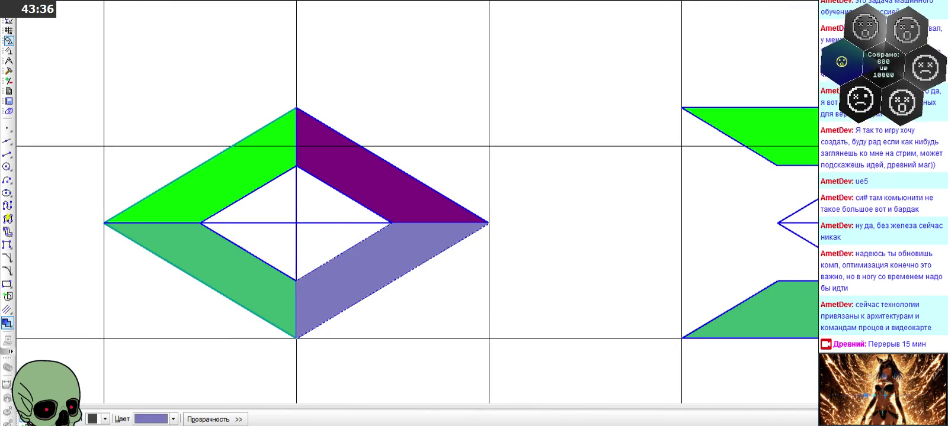
Fill the upper-right inner triangle light grey and the lower-right dark grey
scroll(372, 274, "down", 2)
scroll(303, 282, "up", 3)
left_click(173, 419)
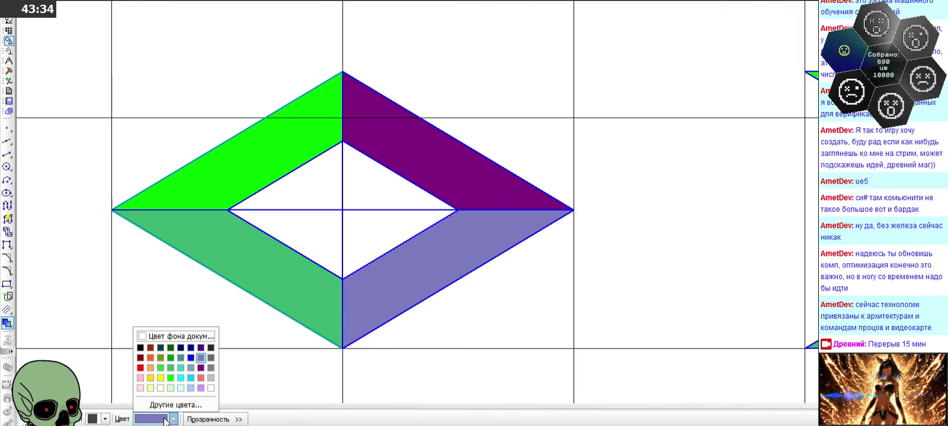
left_click(216, 364)
left_click(362, 197)
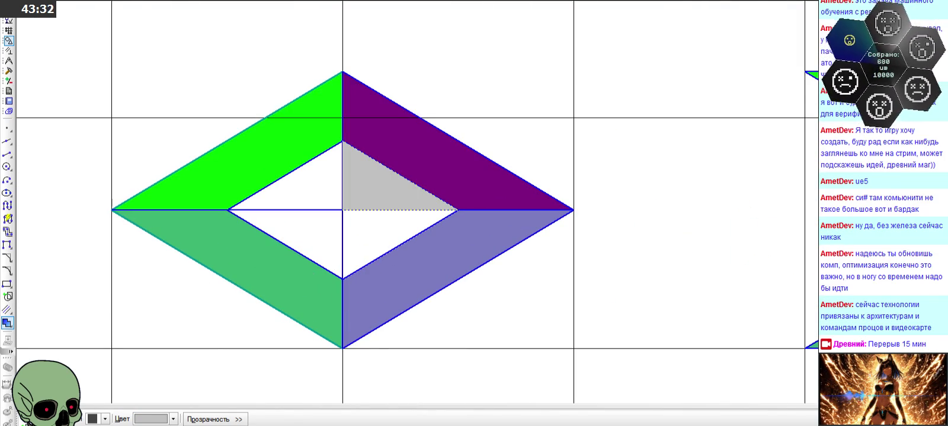
left_click(173, 420)
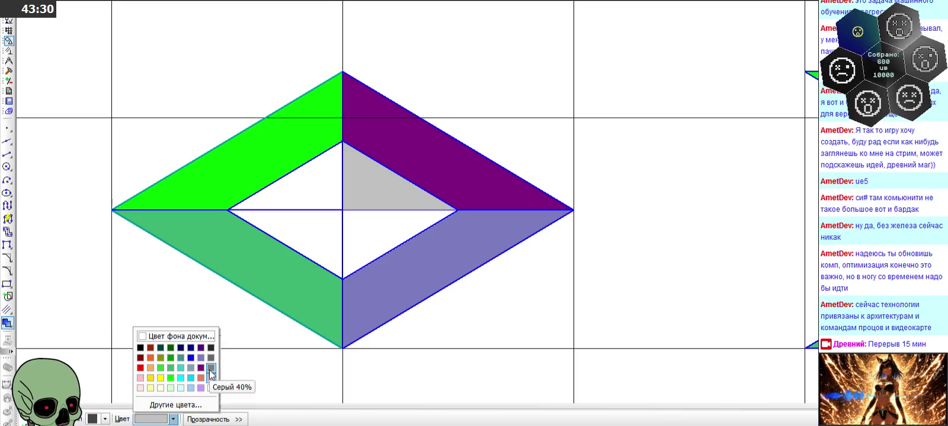
left_click(216, 373)
left_click(354, 248)
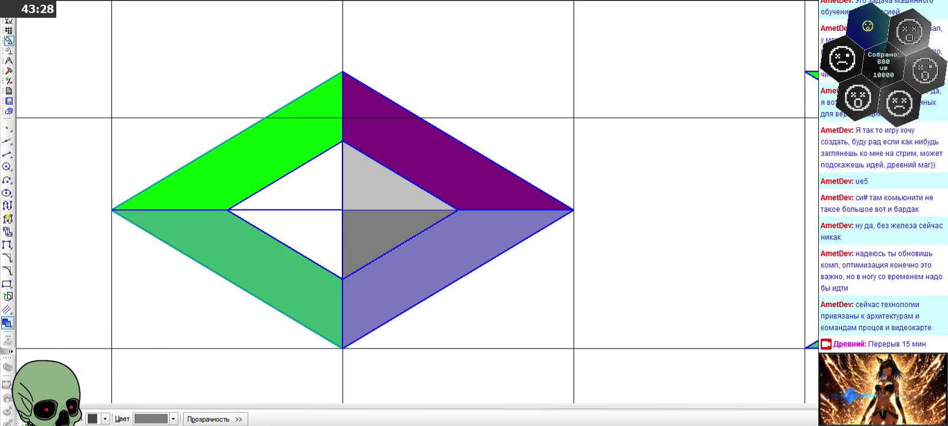
Fill the upper-left inner triangle cyan and the lower-left turquoise
left_click(145, 420)
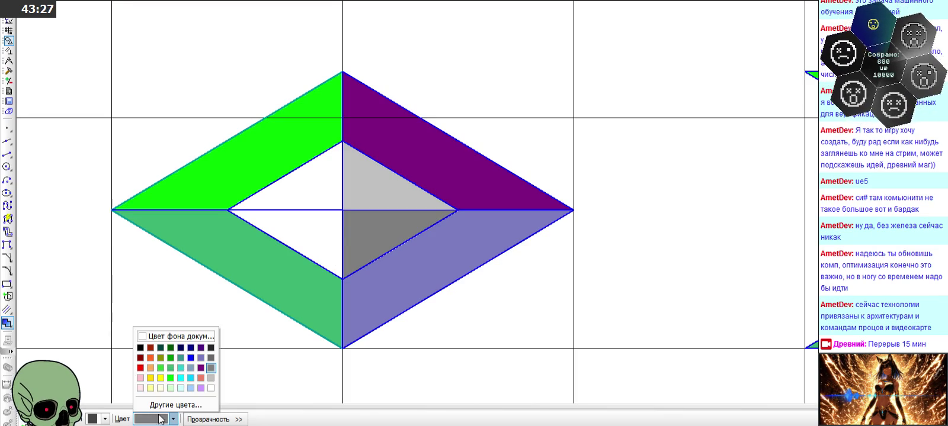
left_click(180, 378)
left_click(314, 198)
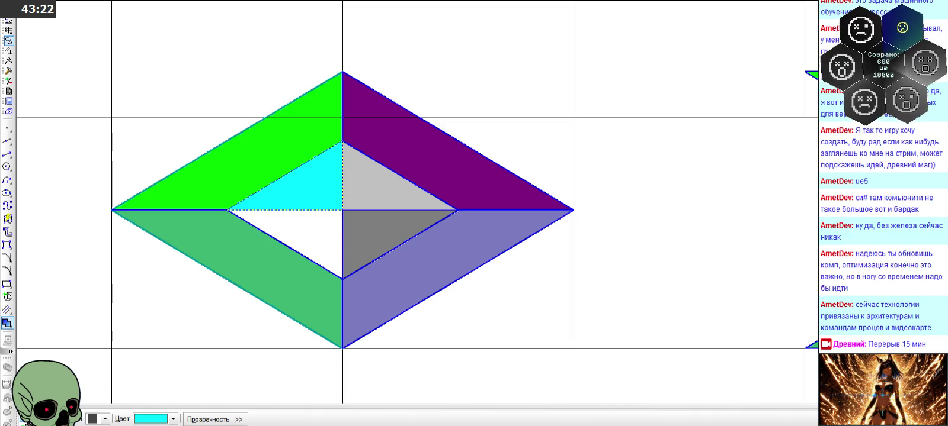
left_click(151, 420)
left_click(183, 374)
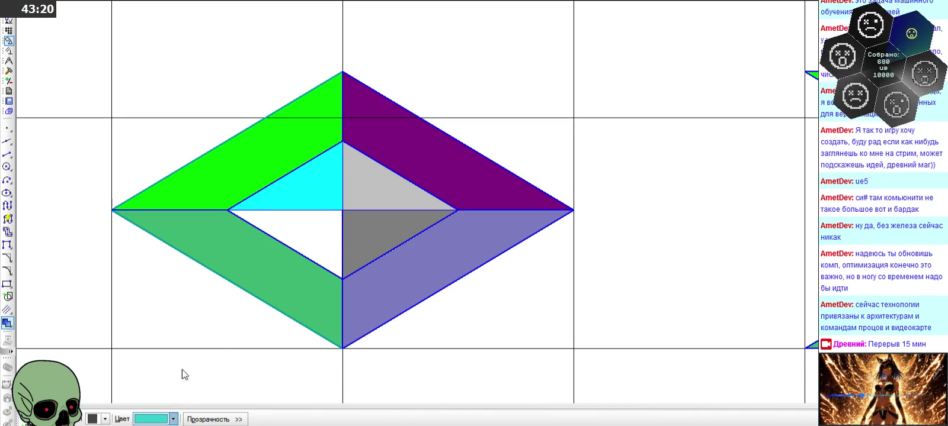
left_click(314, 230)
left_click(83, 420)
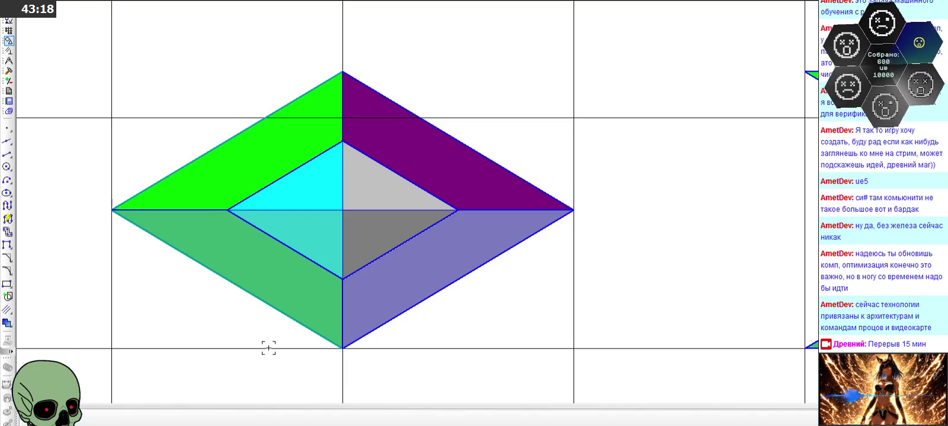
scroll(372, 237, "down", 5)
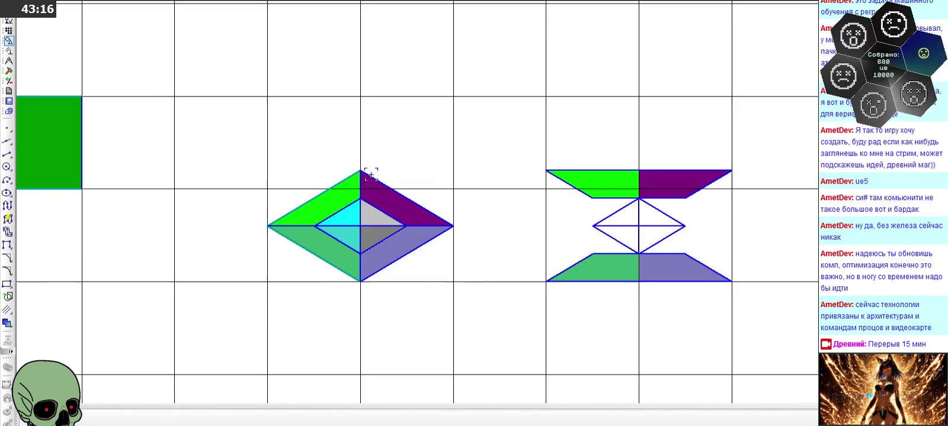
Copy the four cyan, grey and turquoise rhombus triangles into the hourglass tile's centre
scroll(531, 203, "up", 2)
left_click(266, 220)
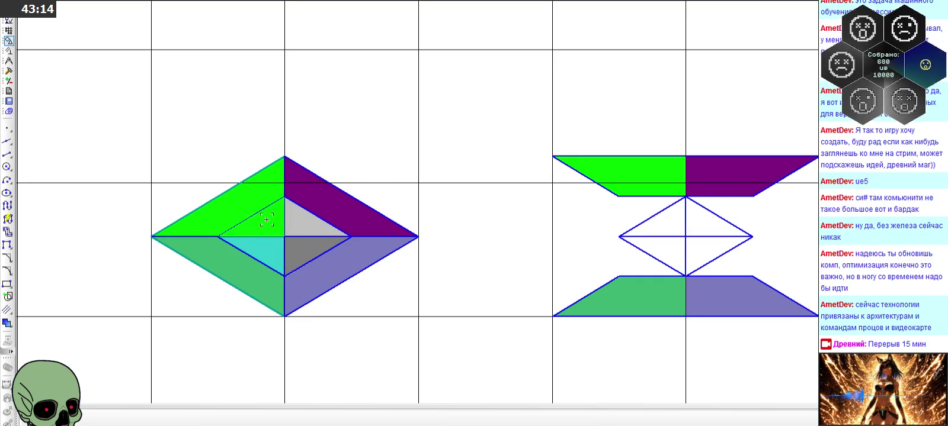
left_click(306, 224)
left_click(306, 250)
left_click(269, 248)
left_click(284, 238)
key("ctrl+v")
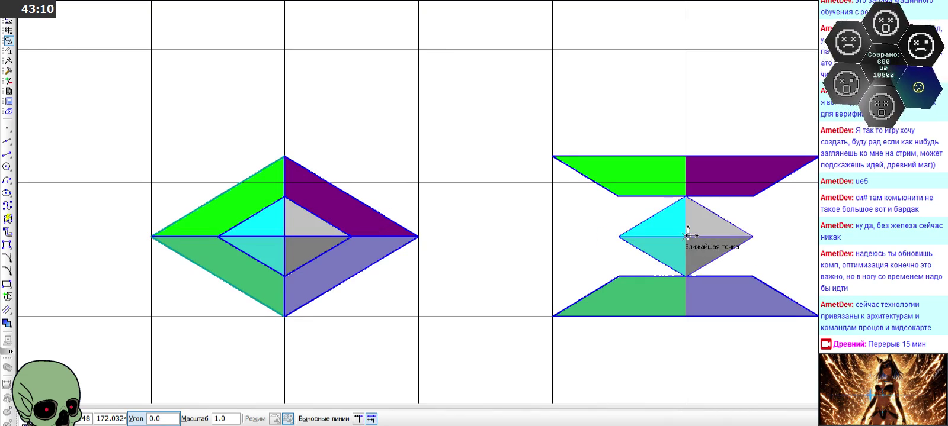
scroll(495, 233, "down", 2)
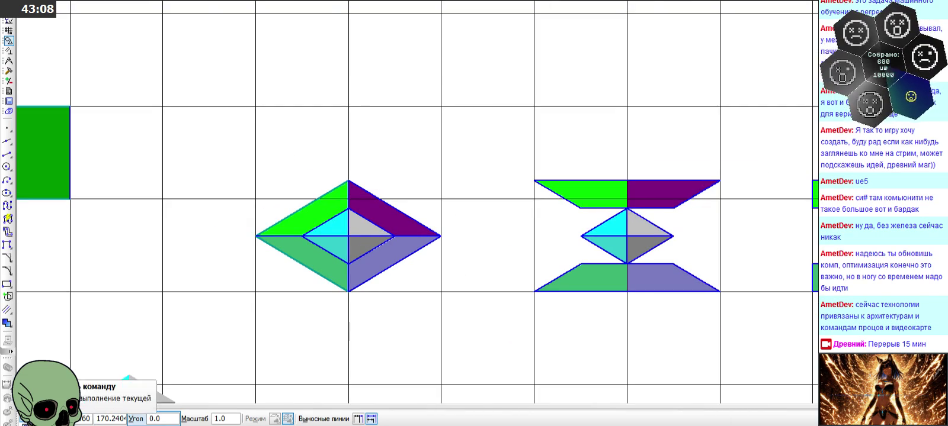
key("Escape")
scroll(336, 104, "down", 2)
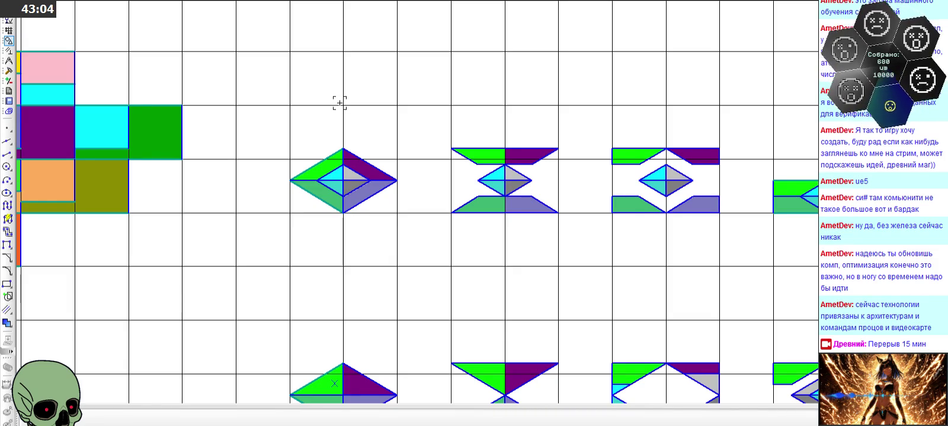
scroll(271, 123, "down", 2)
scroll(490, 163, "down", 1)
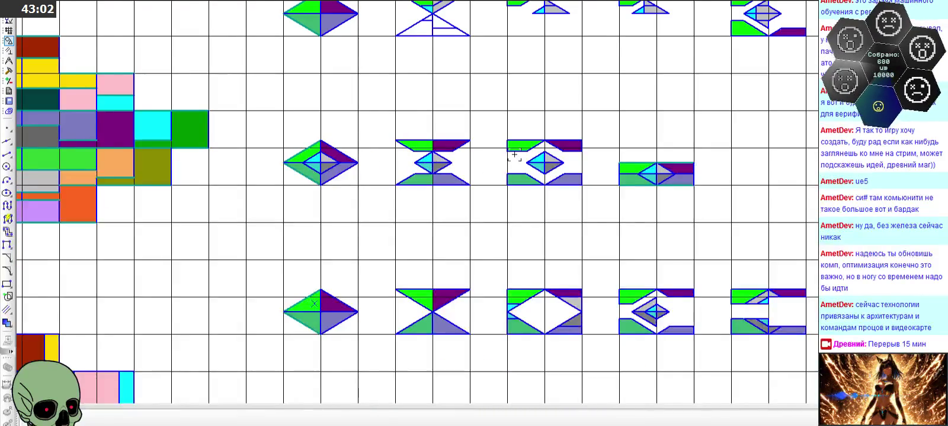
scroll(598, 93, "up", 3)
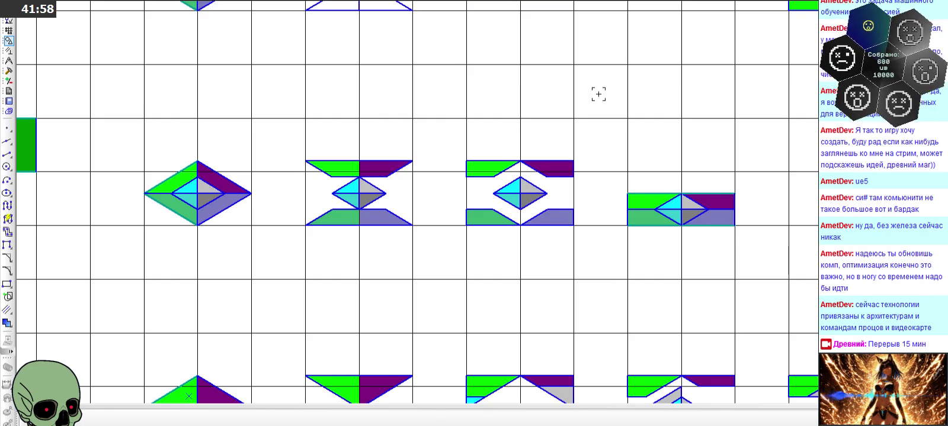
Zoom out over the sprite grid and back in on the partial-hourglass row
scroll(533, 118, "down", 2)
scroll(469, 141, "down", 2)
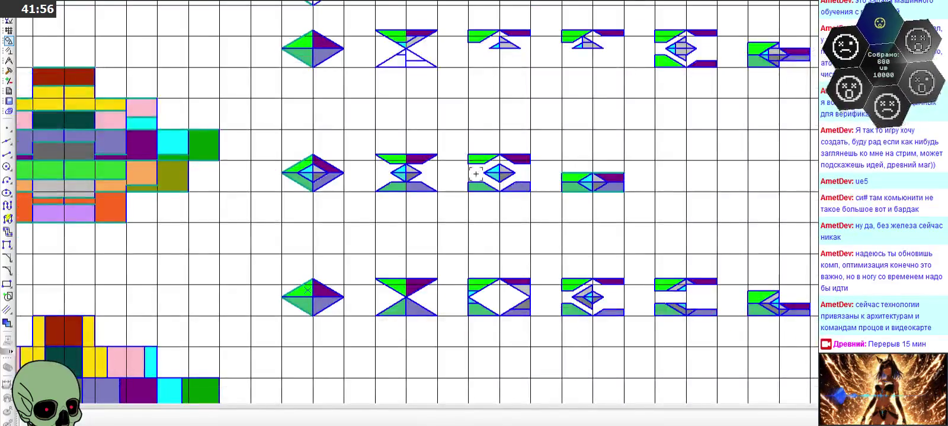
scroll(414, 89, "down", 2)
scroll(365, 47, "up", 2)
scroll(364, 39, "up", 1)
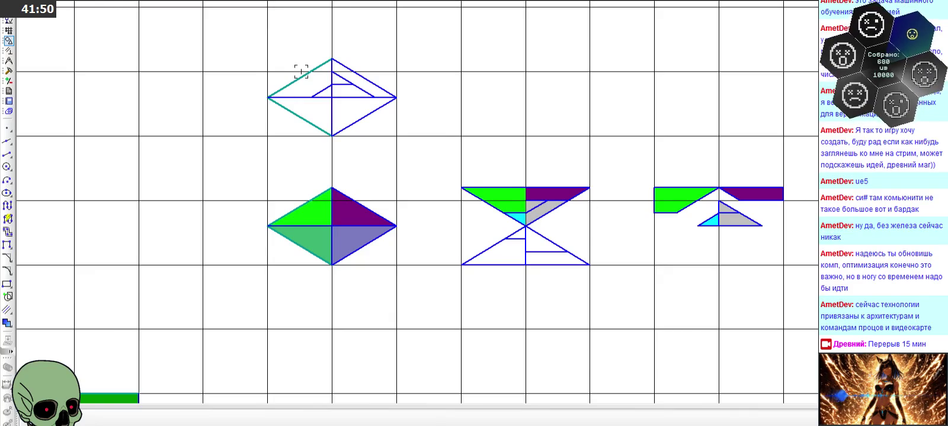
Remove the grey and cyan fills from the hourglass's upper pieces
scroll(539, 237, "up", 2)
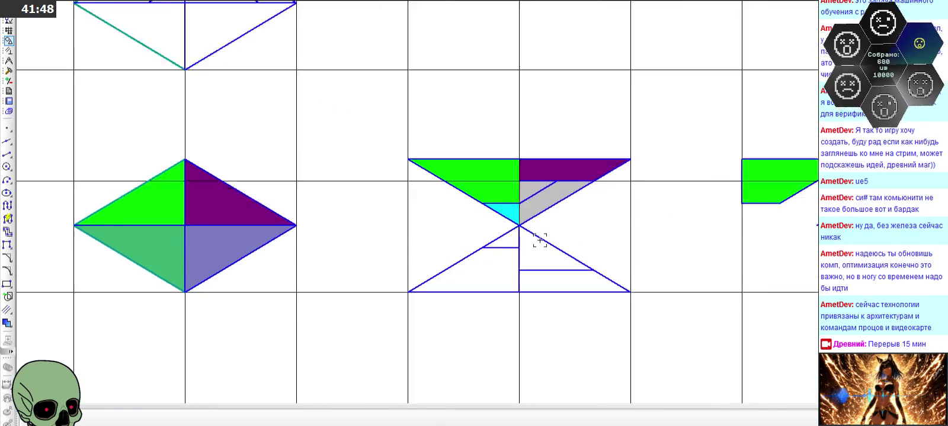
scroll(545, 231, "up", 1)
scroll(474, 173, "down", 1)
scroll(474, 172, "down", 1)
scroll(474, 173, "down", 2)
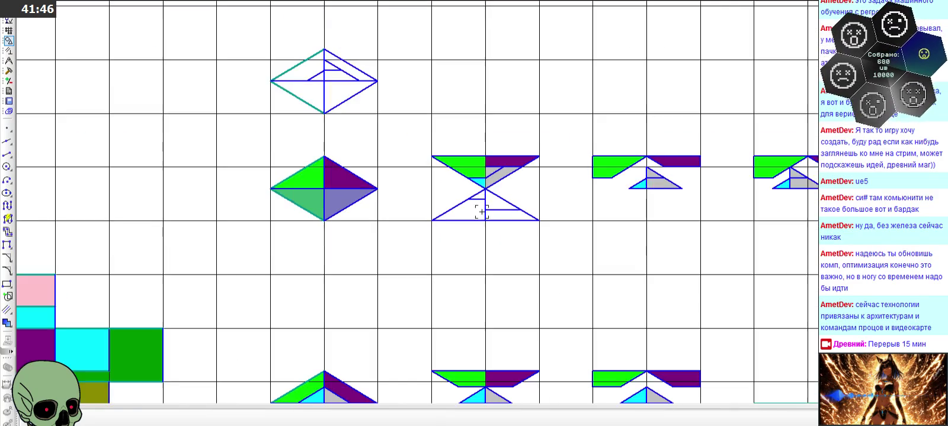
scroll(459, 136, "up", 2)
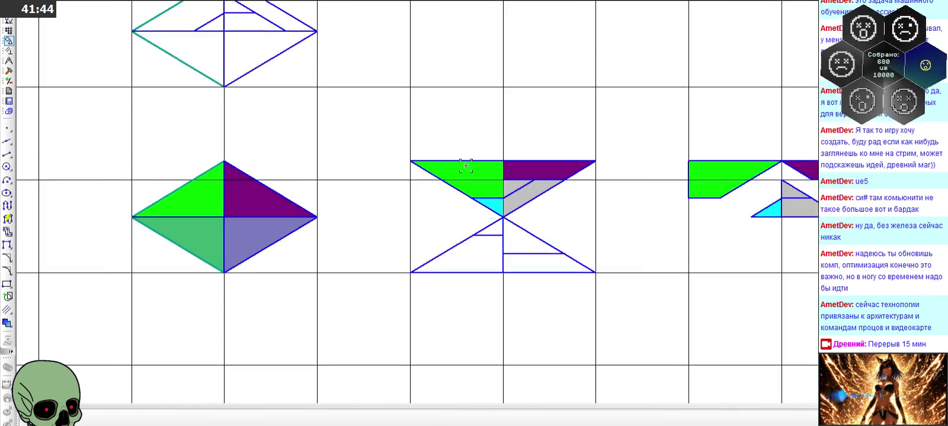
mouse_move(475, 172)
left_mouse_down()
mouse_move(545, 168)
mouse_move(526, 189)
left_mouse_up()
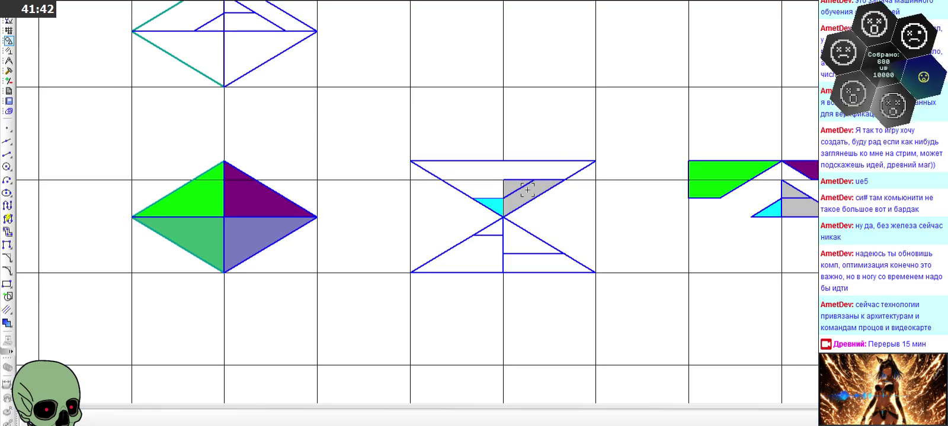
left_click(517, 187)
left_click(494, 201)
scroll(495, 204, "up", 2)
key("Delete")
Delete the hourglass's upper-left and upper-right diagonal lines
scroll(484, 205, "down", 2)
left_click(488, 214)
key("Delete")
left_click(512, 211)
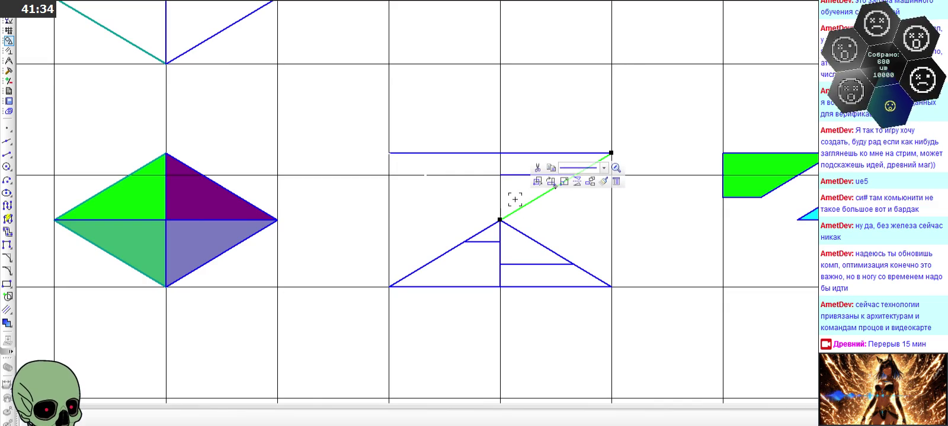
key("Delete")
scroll(482, 201, "down", 2)
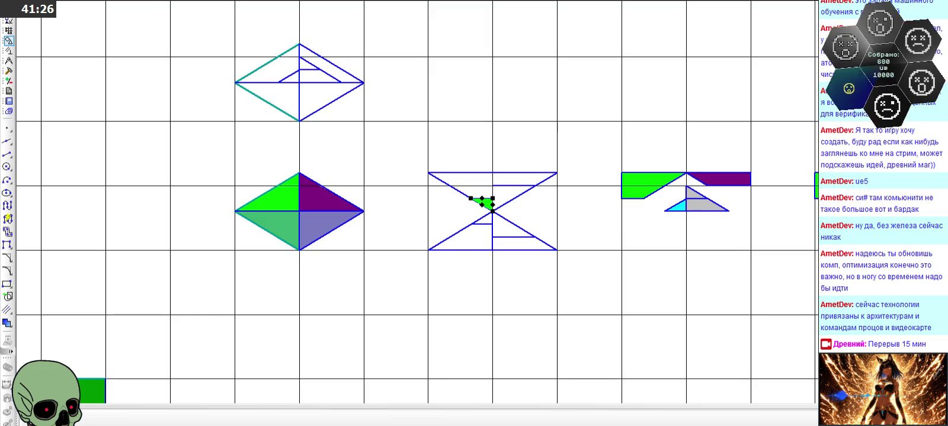
Fill the top-right triangle purple and the top-left region green
left_click(521, 177)
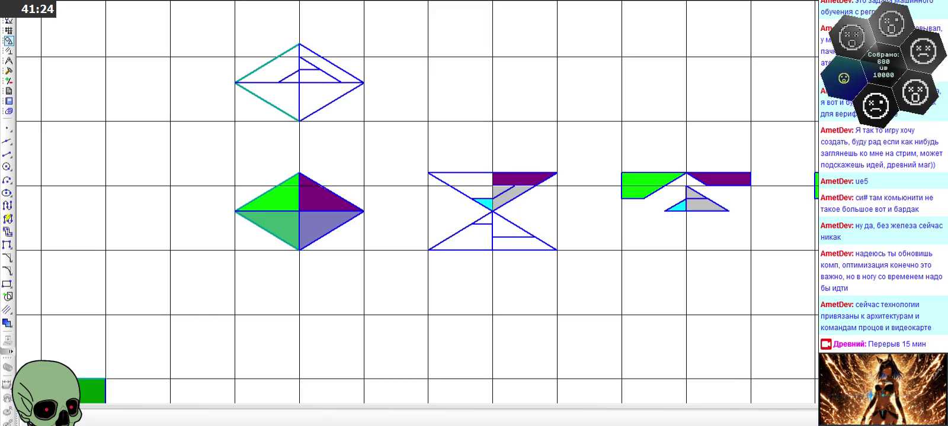
left_click(468, 184)
scroll(497, 202, "up", 2)
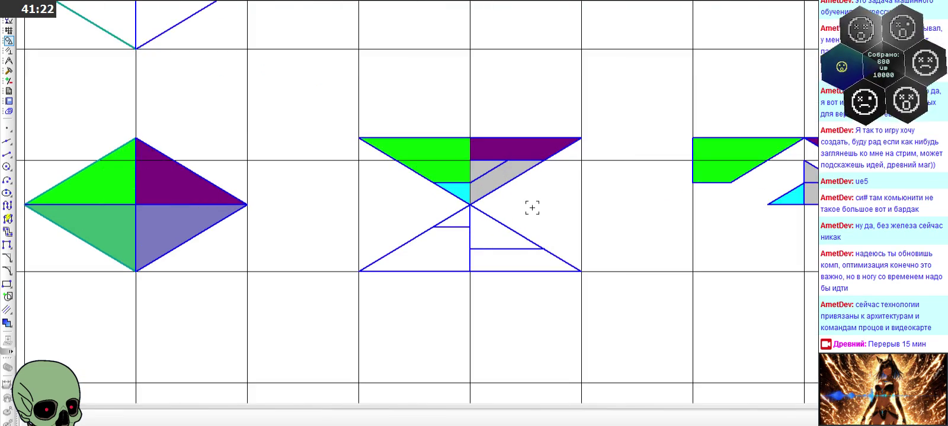
scroll(524, 213, "down", 1)
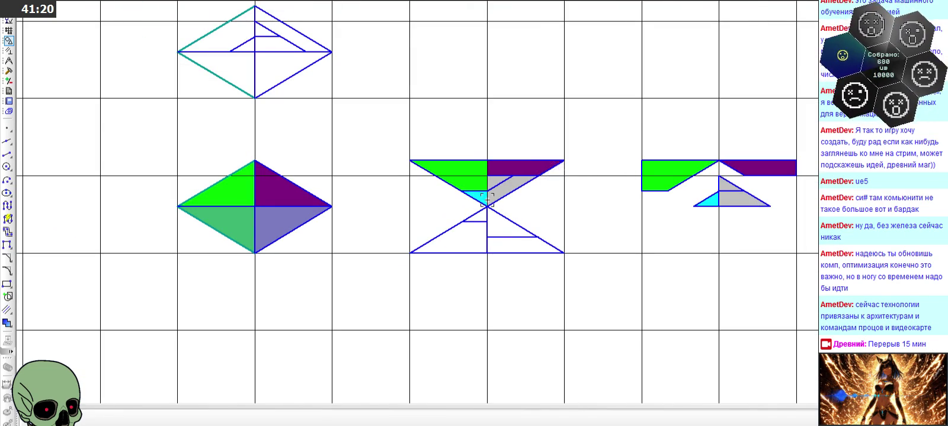
scroll(480, 199, "up", 4)
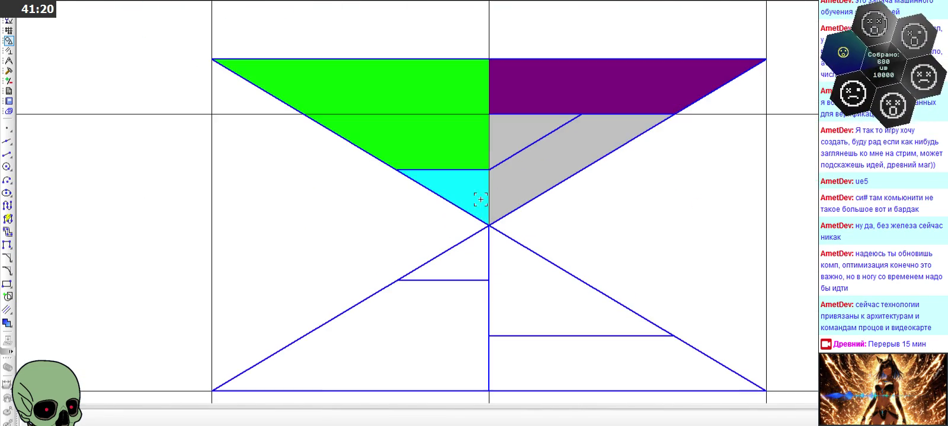
Draw a line parallel to the lower-left diagonal and trim off its lower part
left_click(8, 154)
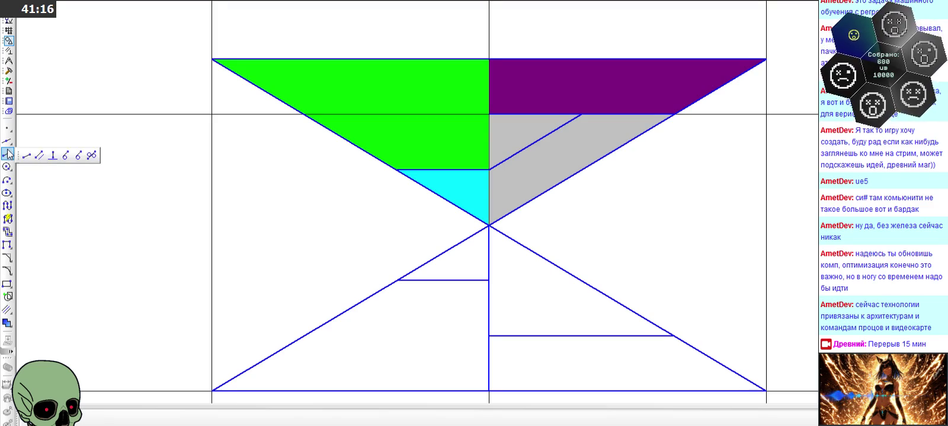
left_click(44, 159)
left_click(348, 304)
left_click(488, 171)
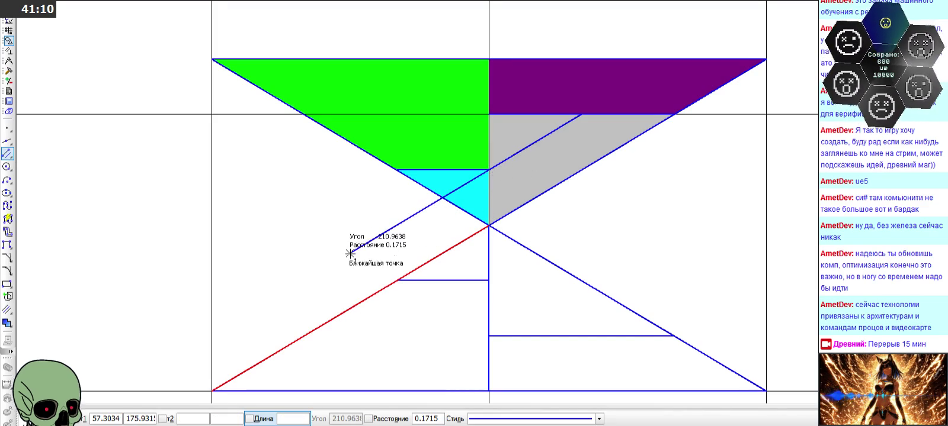
left_click(350, 255)
left_click(7, 140)
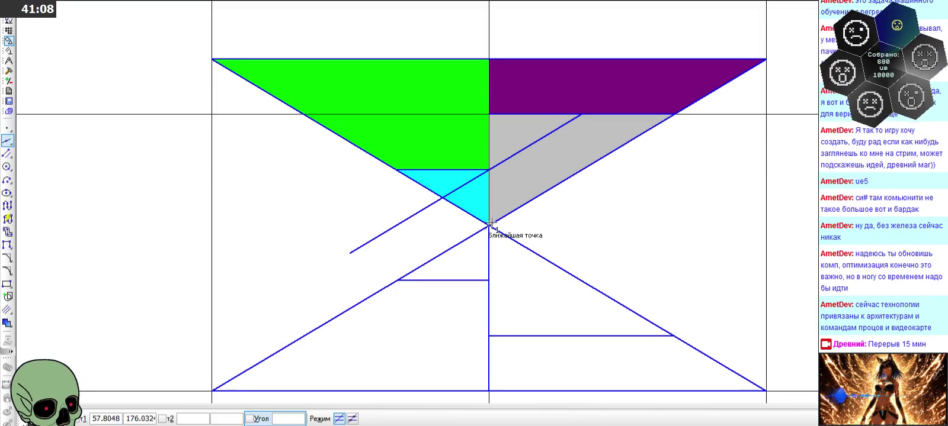
left_click(398, 170)
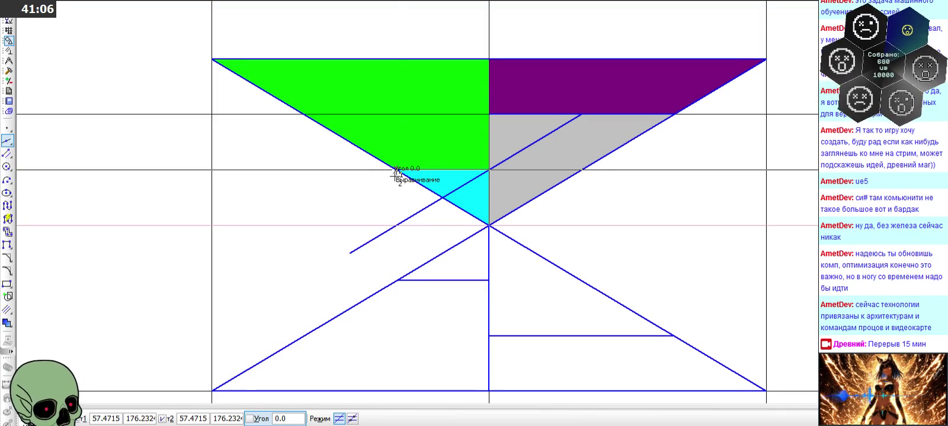
key("Escape")
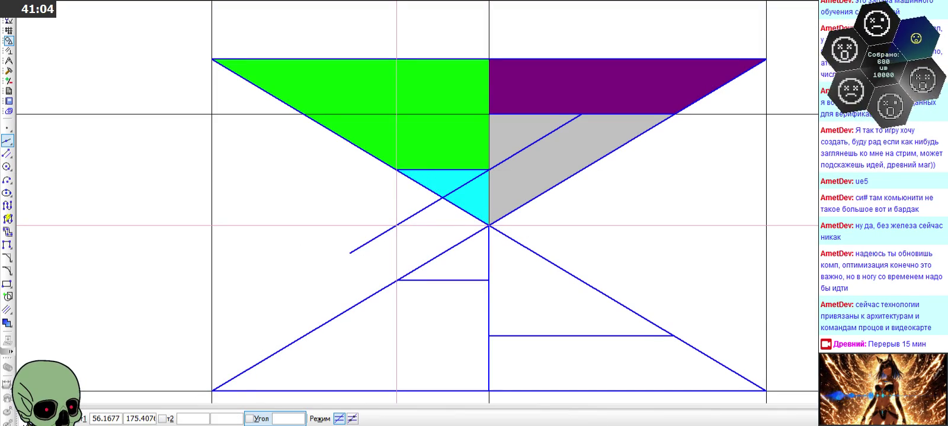
key("Escape")
left_click(360, 251)
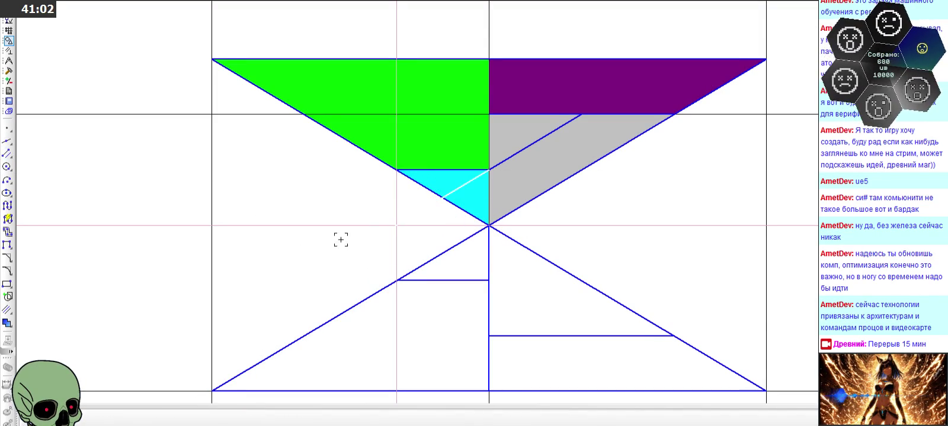
Draw a segment from the guide line to the cyan triangle's corner
left_click(7, 155)
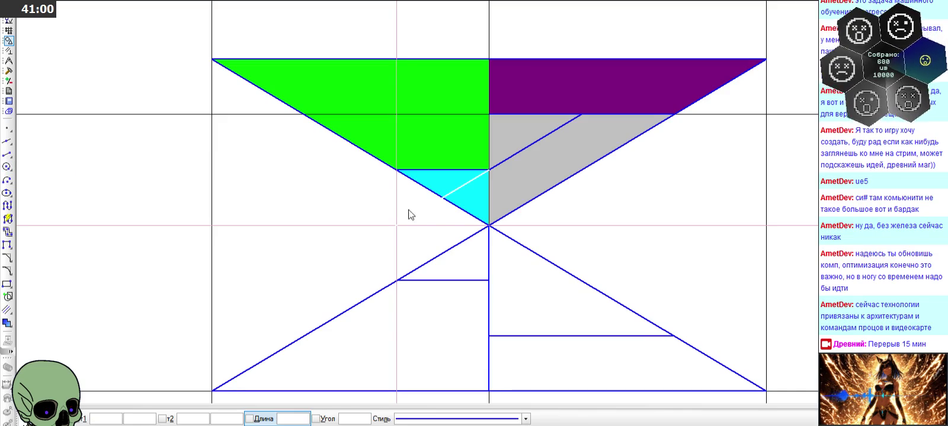
left_click(397, 226)
left_click(443, 197)
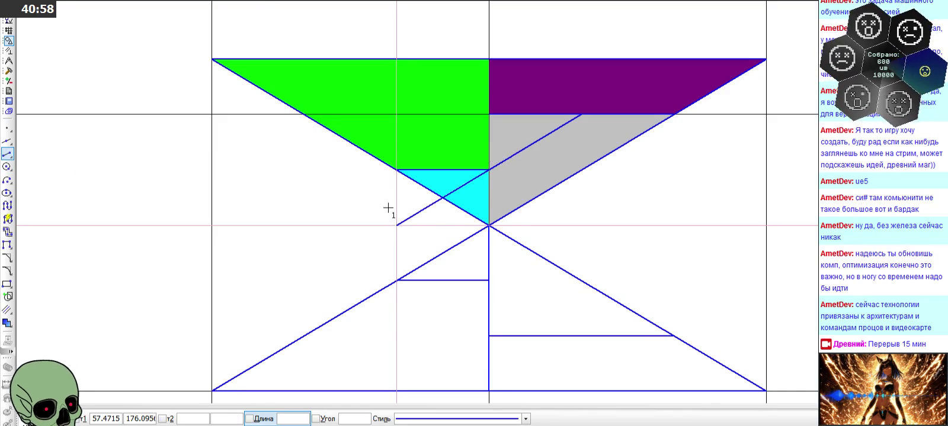
scroll(414, 207, "down", 2)
scroll(442, 199, "up", 3)
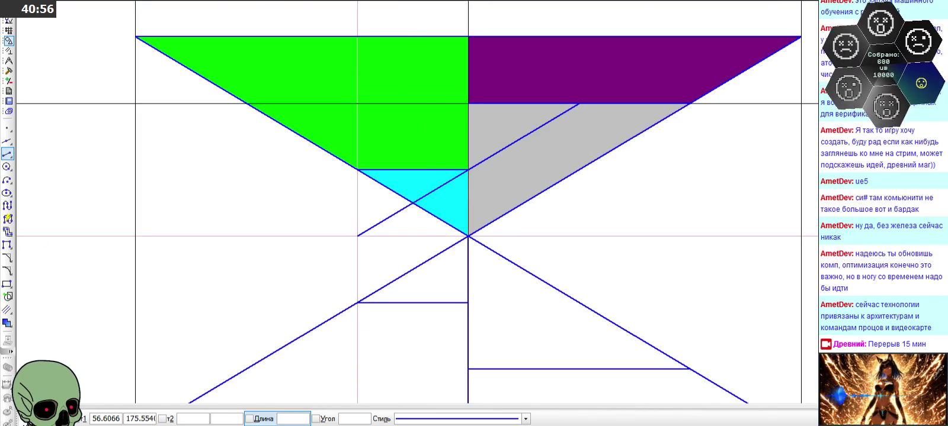
key("Escape")
Delete the cyan triangle fill
left_click(441, 212)
key("Delete")
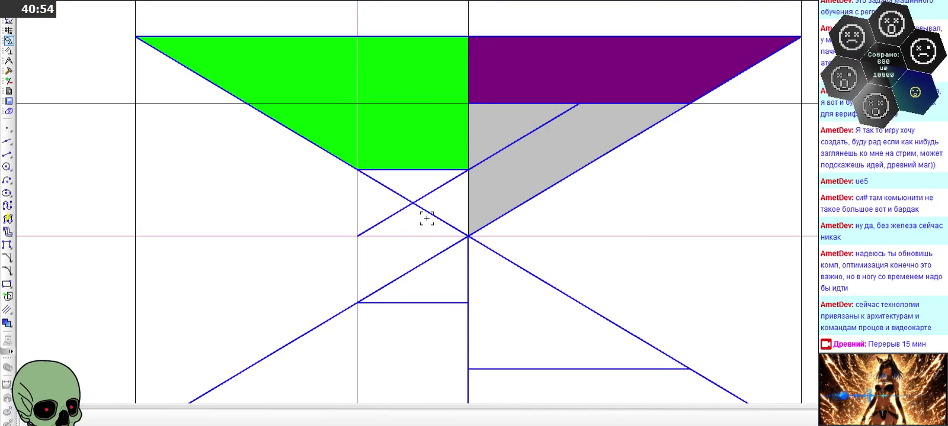
scroll(421, 219, "down", 2)
left_click(9, 72)
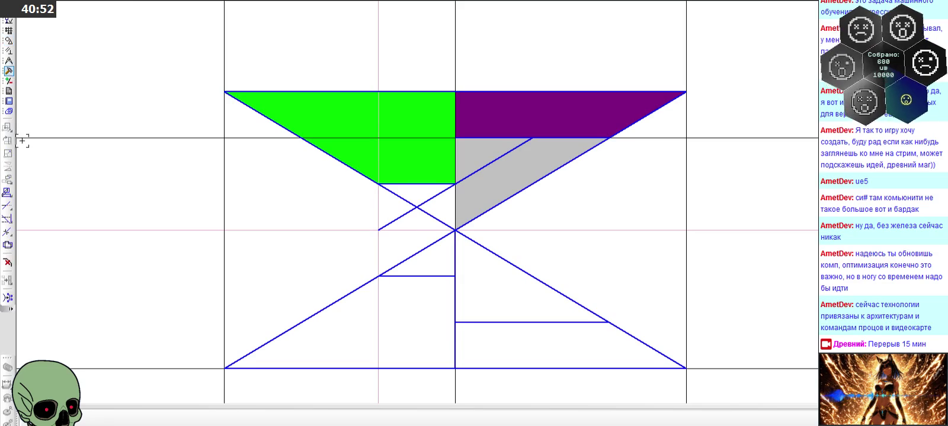
Delete the lower construction diagonals and the two short horizontal segments
left_click(8, 206)
scroll(462, 177, "up", 3)
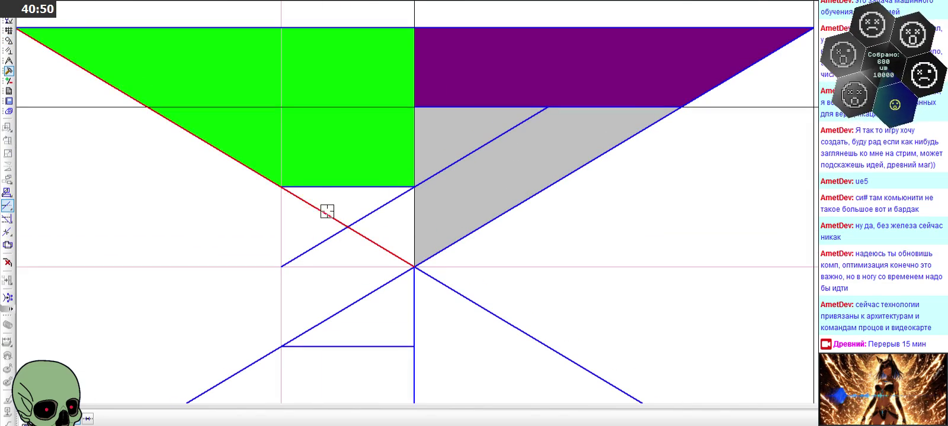
scroll(372, 170, "down", 2)
scroll(372, 170, "down", 1)
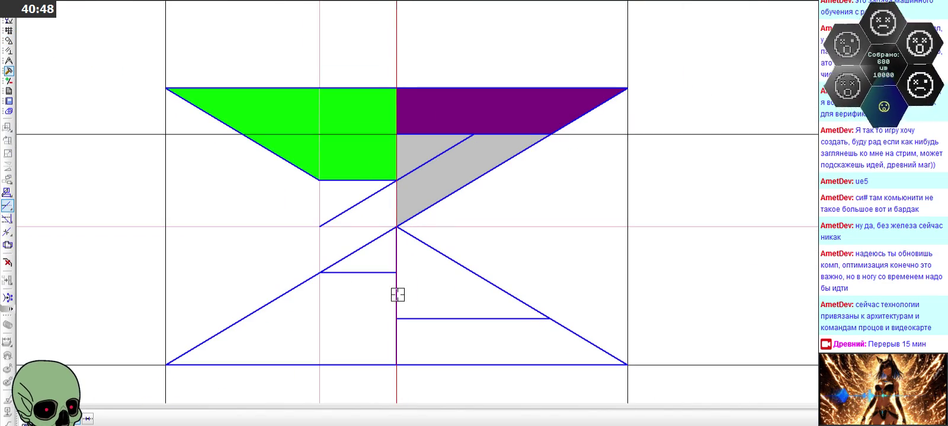
key("Escape")
left_click(288, 299)
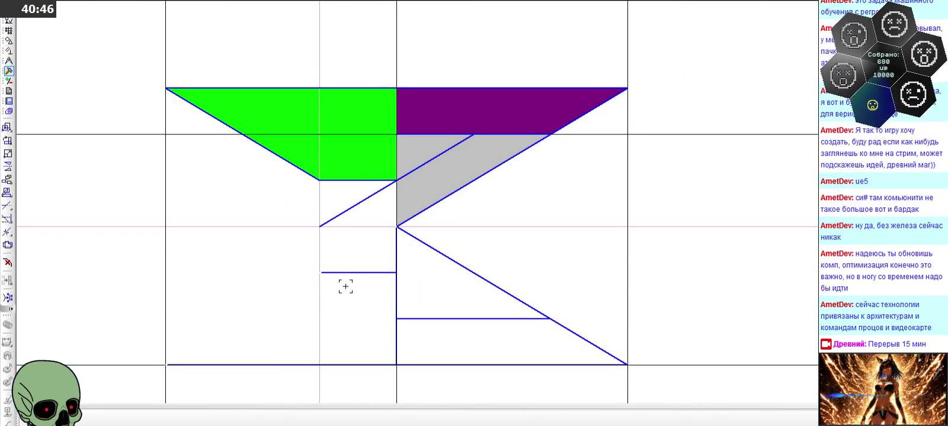
left_click(375, 270)
left_click(456, 262)
left_click(467, 317)
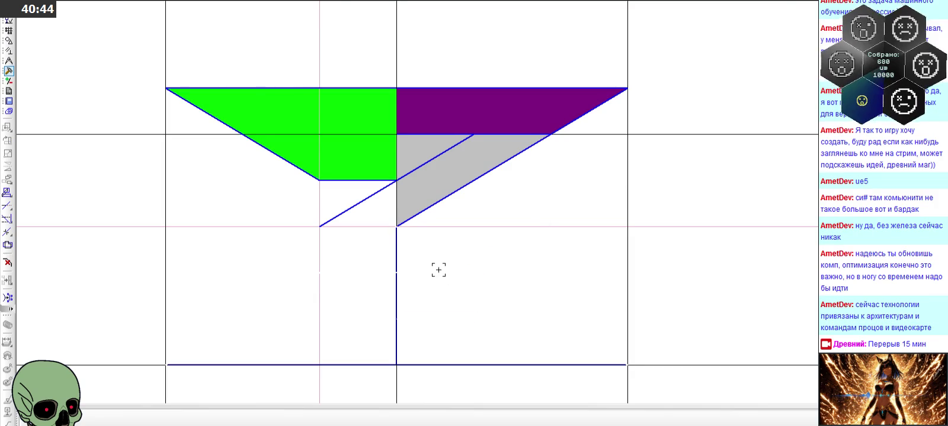
Delete the vertical and bottom horizontal construction lines and the grey triangle's diagonal
scroll(434, 270, "down", 1)
left_click(403, 287)
left_click(438, 349)
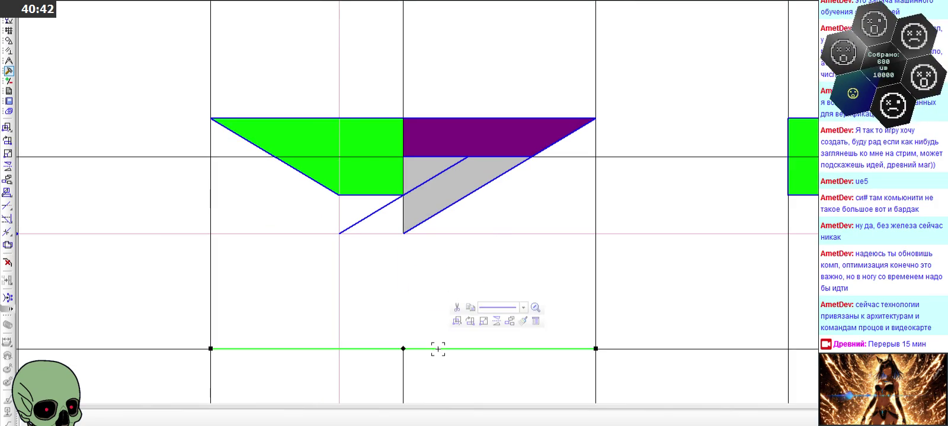
scroll(421, 302, "down", 1)
scroll(435, 274, "down", 1)
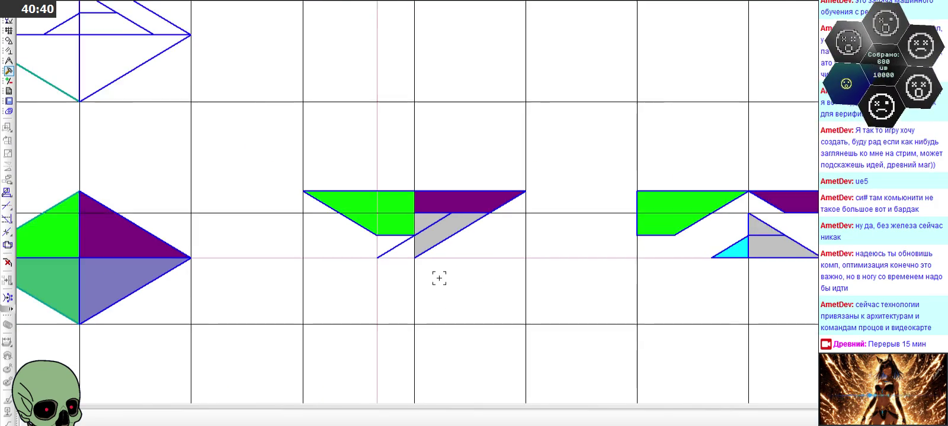
scroll(435, 269, "down", 1)
scroll(424, 264, "up", 2)
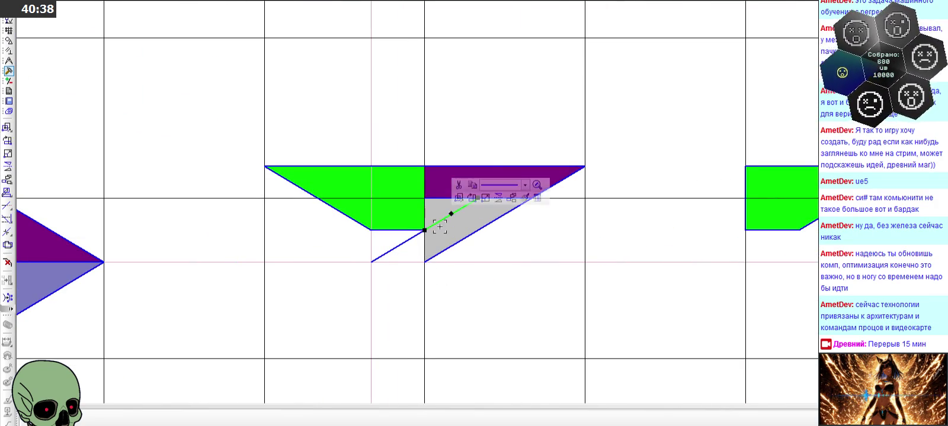
left_click(459, 237)
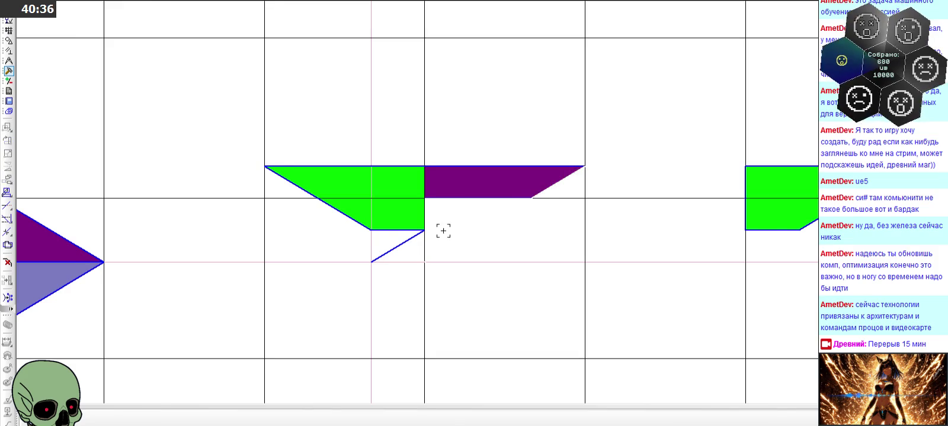
scroll(442, 225, "down", 1)
left_click(8, 41)
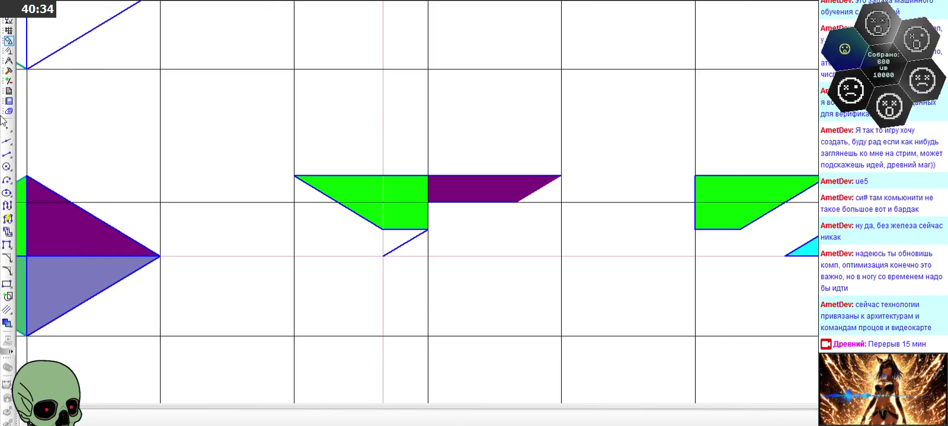
Draw a line along the purple piece's bottom edge to close its boundary
left_click(7, 154)
scroll(480, 197, "up", 2)
scroll(508, 196, "up", 2)
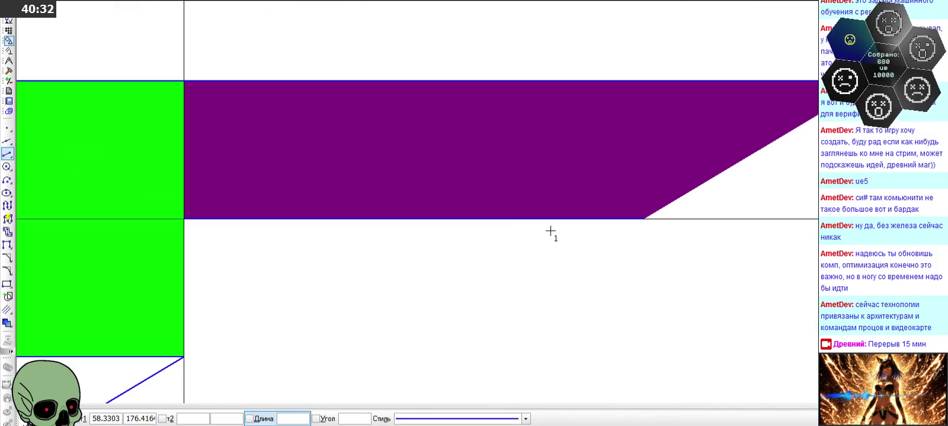
left_click(643, 219)
left_click(643, 219)
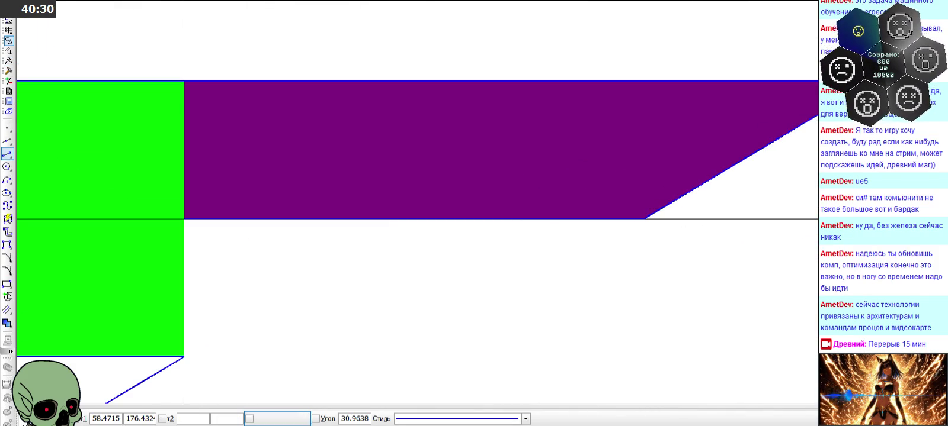
left_click(644, 219)
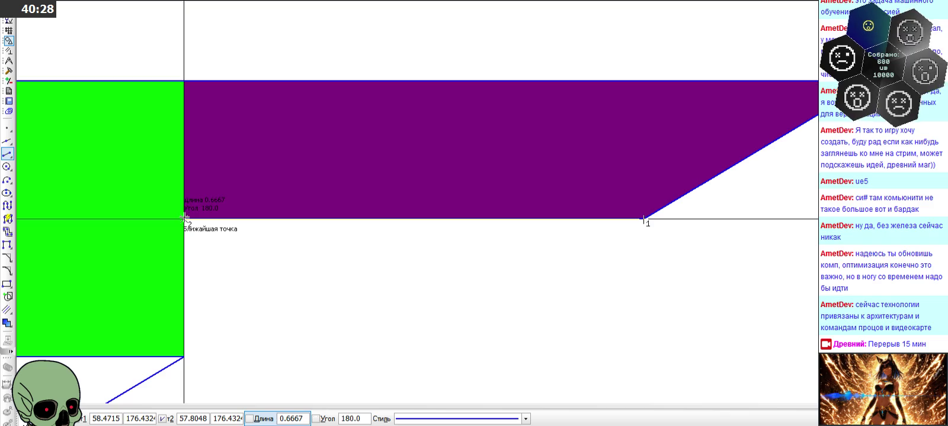
left_click(185, 219)
scroll(459, 210, "down", 2)
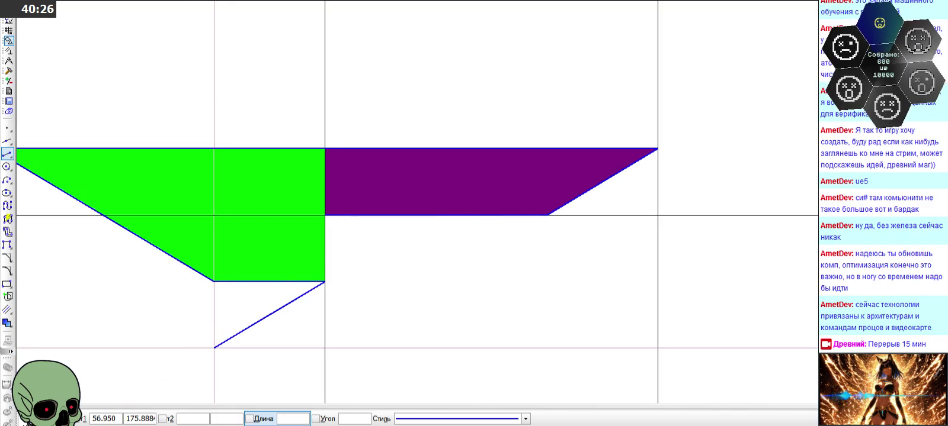
key("Escape")
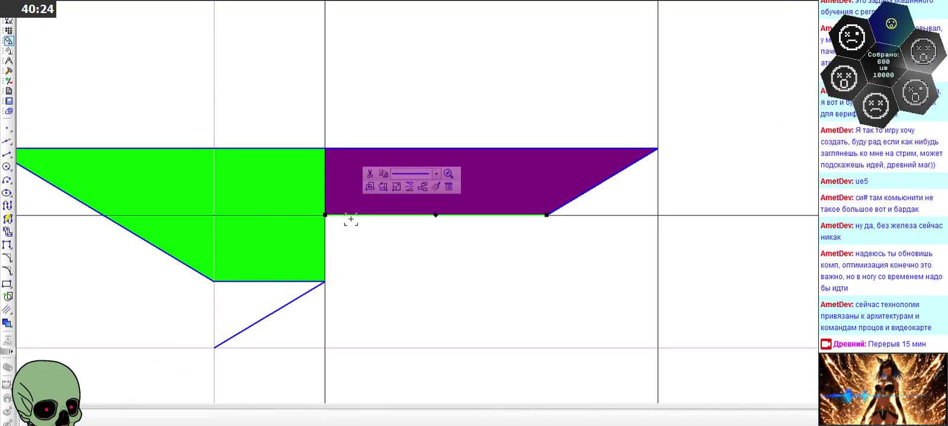
scroll(412, 213, "down", 1)
scroll(406, 206, "down", 1)
Select and deselect the purple piece to confirm it shows filled again
left_click(406, 206)
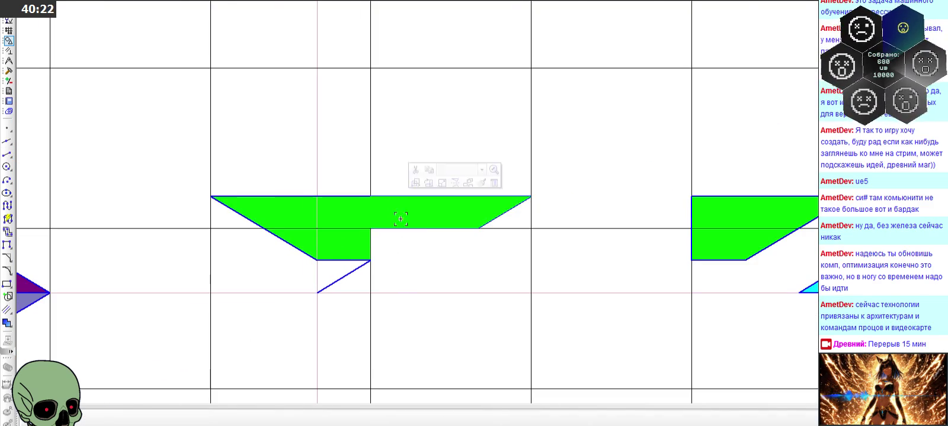
scroll(411, 273, "down", 1)
scroll(484, 141, "down", 1)
left_click(484, 104)
scroll(440, 243, "up", 2)
scroll(473, 236, "down", 2)
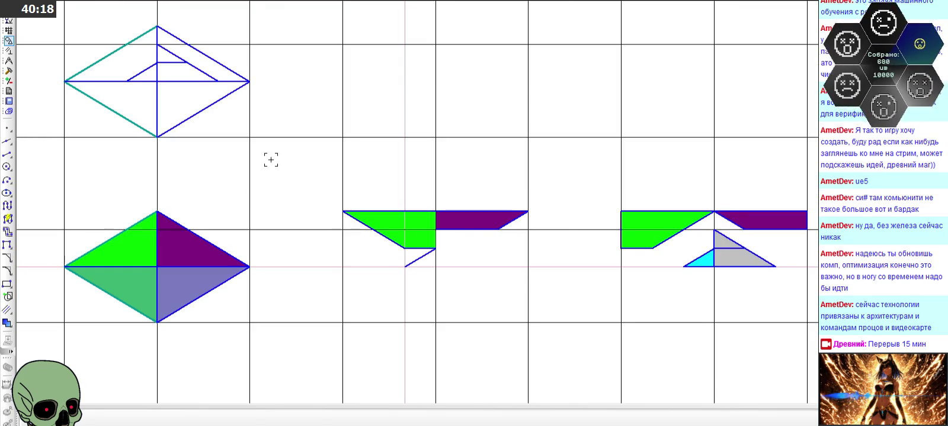
scroll(293, 261, "up", 1)
Draw a short horizontal line closing a small triangle under the green piece
left_click(8, 155)
scroll(551, 235, "up", 2)
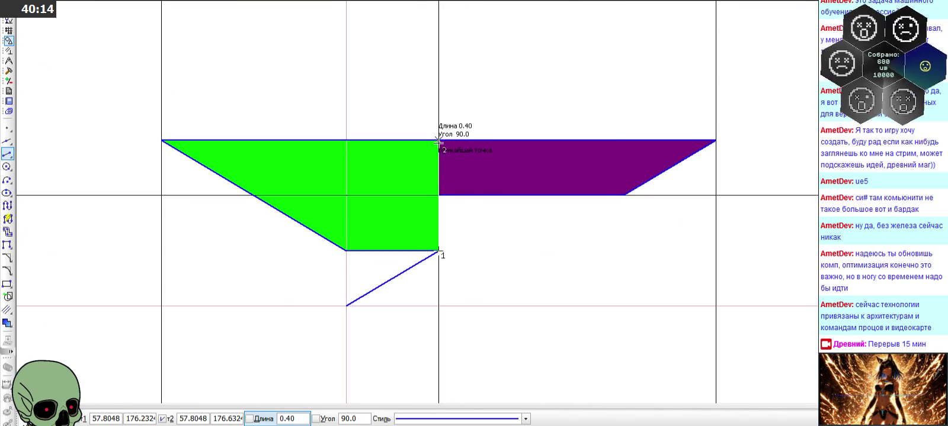
scroll(478, 235, "down", 1)
scroll(486, 225, "down", 1)
scroll(485, 225, "down", 1)
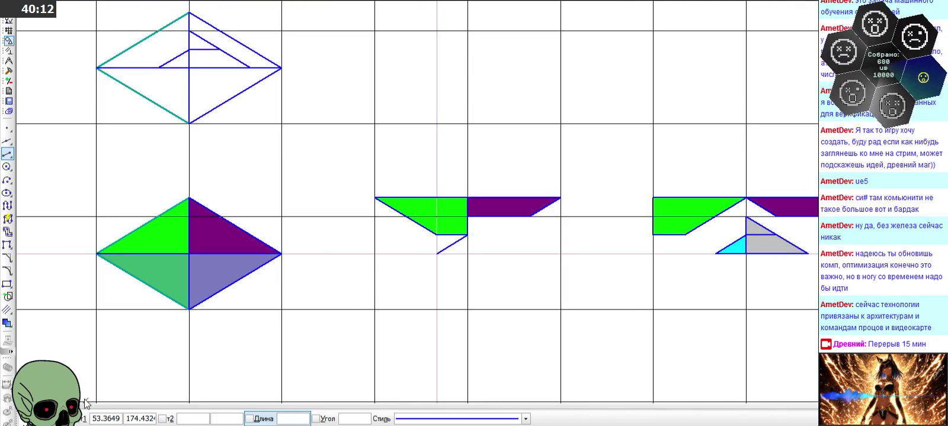
scroll(437, 254, "up", 2)
left_click(445, 235)
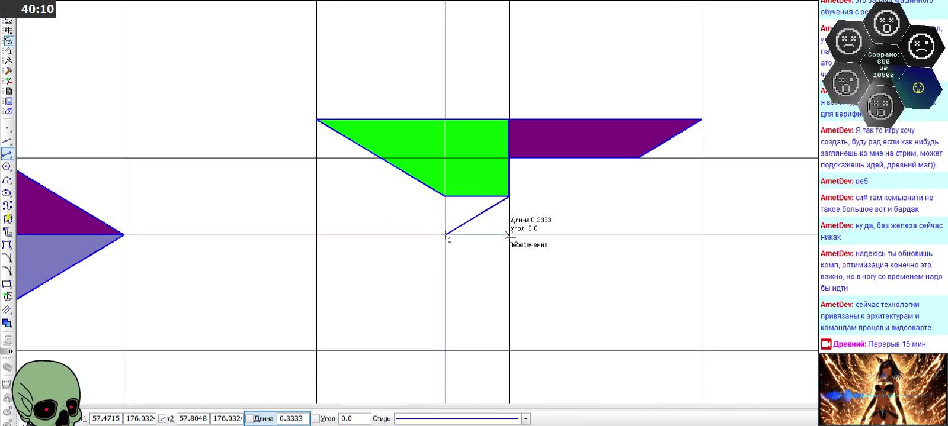
left_click(509, 235)
scroll(477, 271, "down", 2)
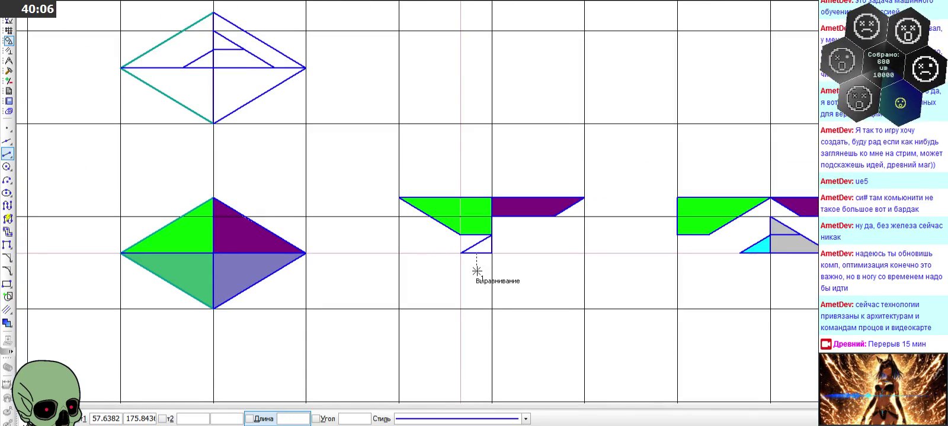
key("Escape")
Paste the upper diamond's copied inner lines below the middle frame
scroll(228, 68, "up", 1)
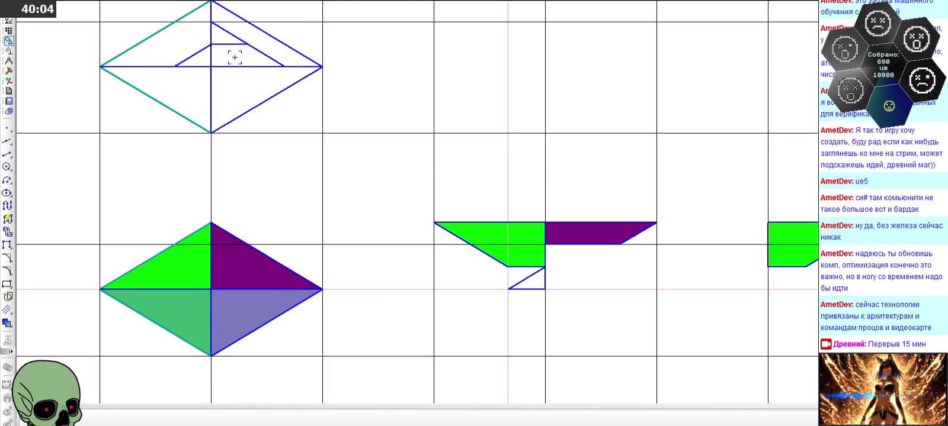
left_click(233, 44, "shift")
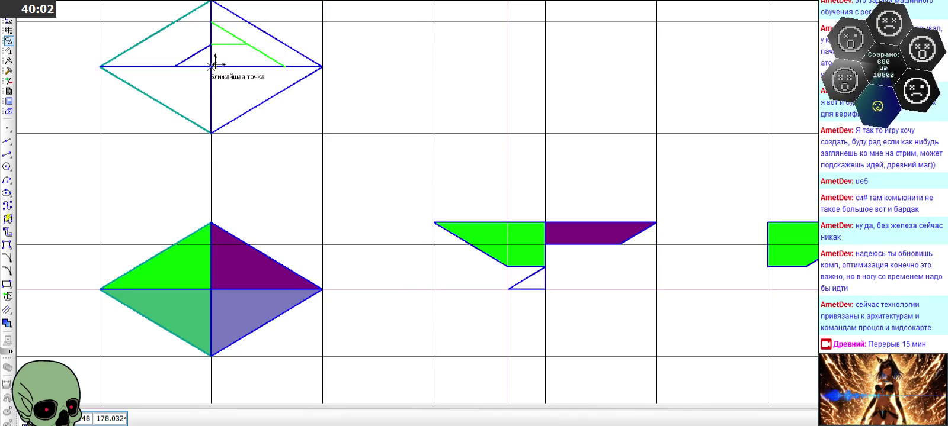
key("ctrl+v")
left_click(604, 277)
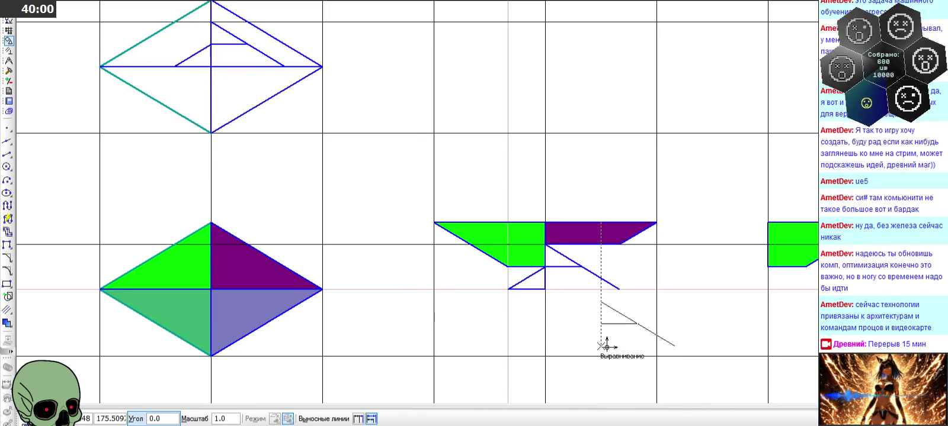
Draw a horizontal base line from the copied diagonal's end to close the lower triangle
left_click(7, 154)
scroll(560, 275, "up", 4)
left_click(675, 309)
left_click(444, 308)
scroll(465, 198, "down", 4)
scroll(464, 198, "down", 1)
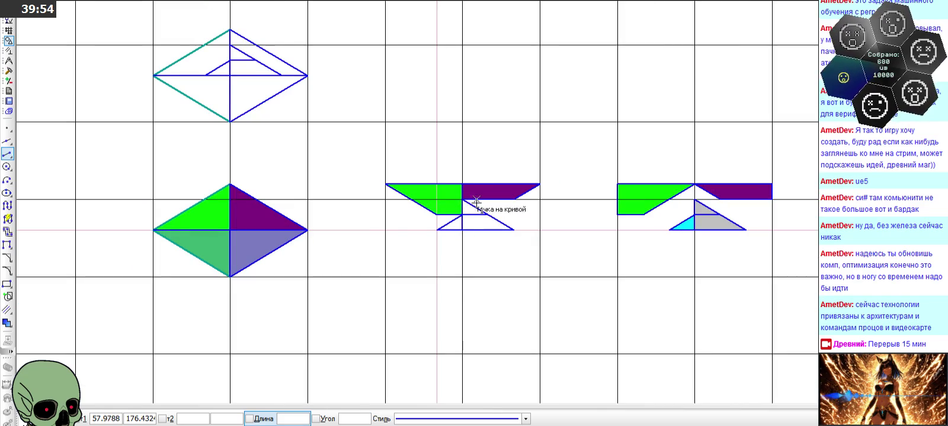
key("Escape")
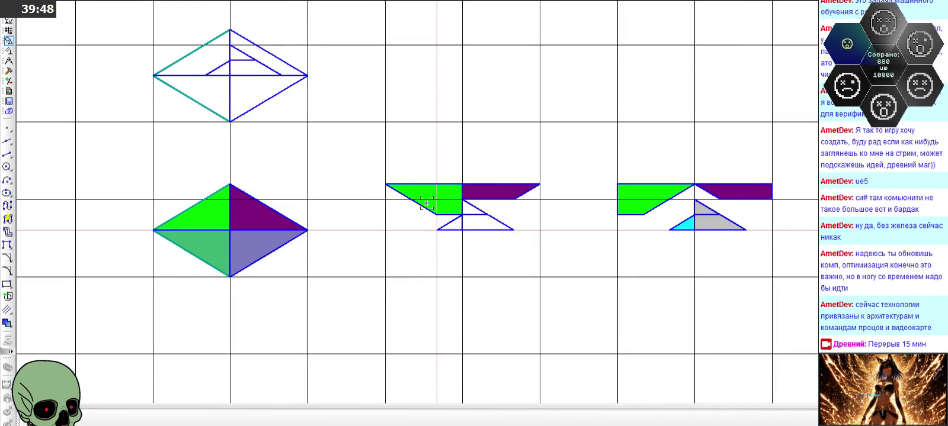
scroll(299, 153, "down", 4)
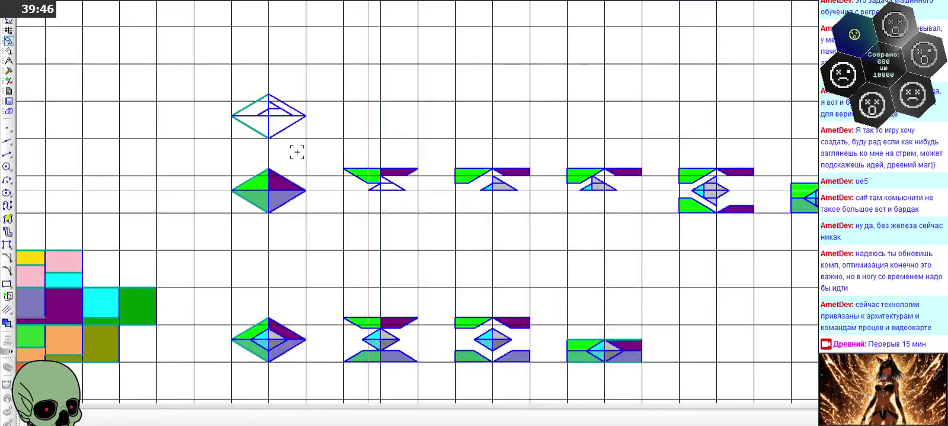
scroll(248, 152, "up", 4)
Delete the lower filled diamond
left_click_drag(263, 248, 388, 303)
key("Delete")
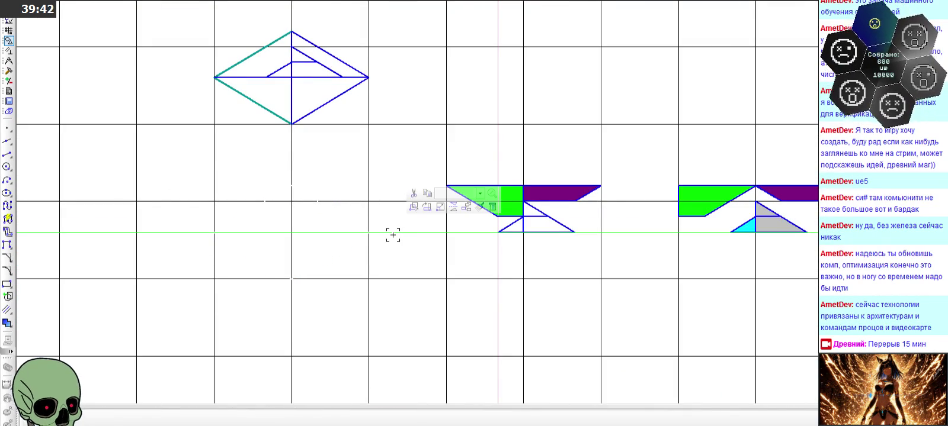
scroll(394, 235, "down", 1)
Copy the upper outlined diamond and paste it below the original
left_click_drag(202, 46, 392, 166)
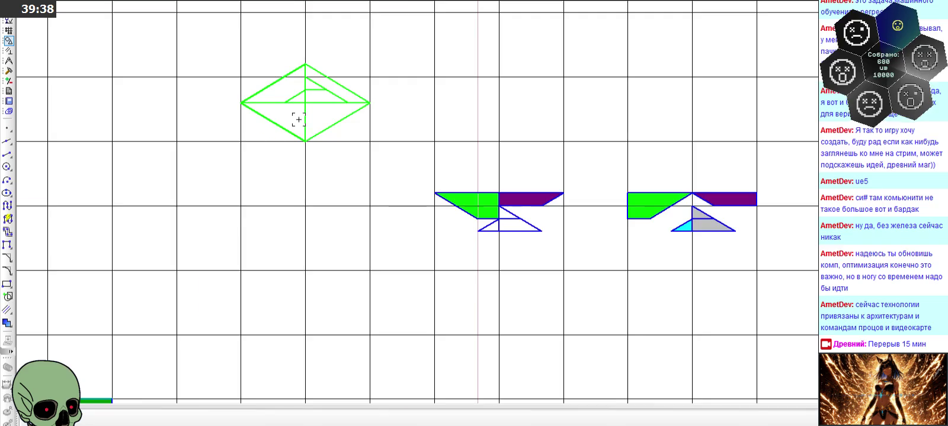
scroll(311, 112, "down", 4)
key("ctrl+c")
key("ctrl+v")
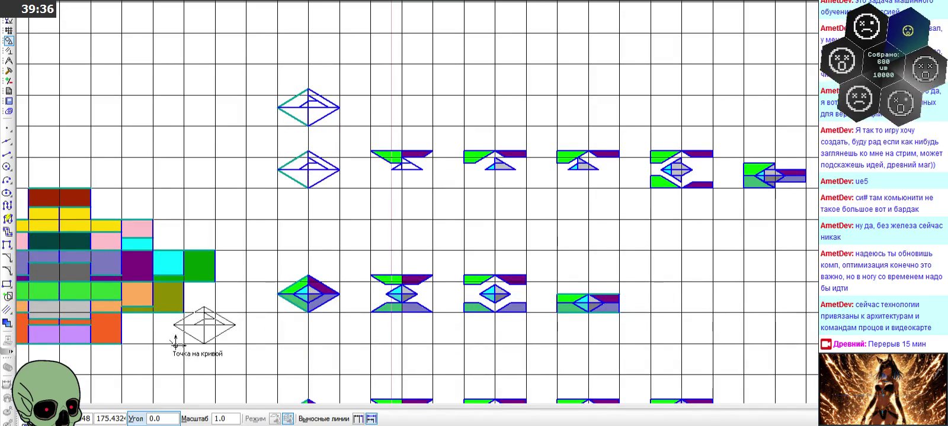
left_click(280, 180)
Delete the original upper diamond, keeping only the placed copy
scroll(272, 78, "up", 5)
left_click_drag(257, 85, 485, 225)
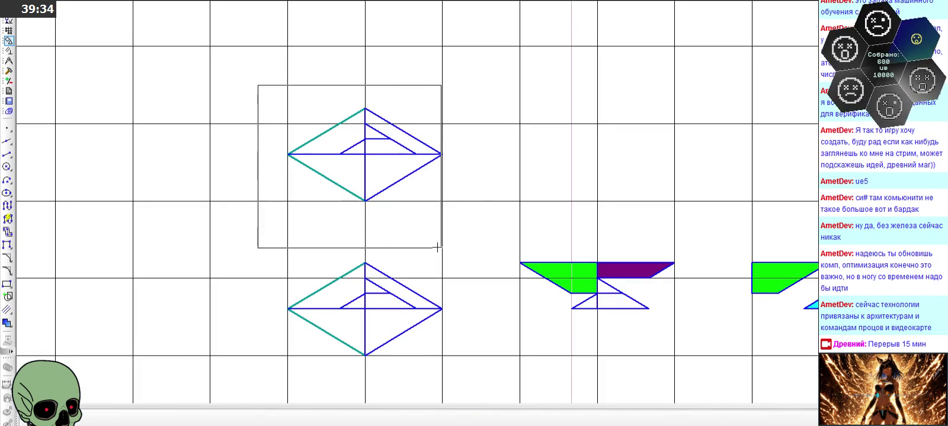
key("Delete")
scroll(364, 156, "down", 5)
scroll(379, 204, "up", 5)
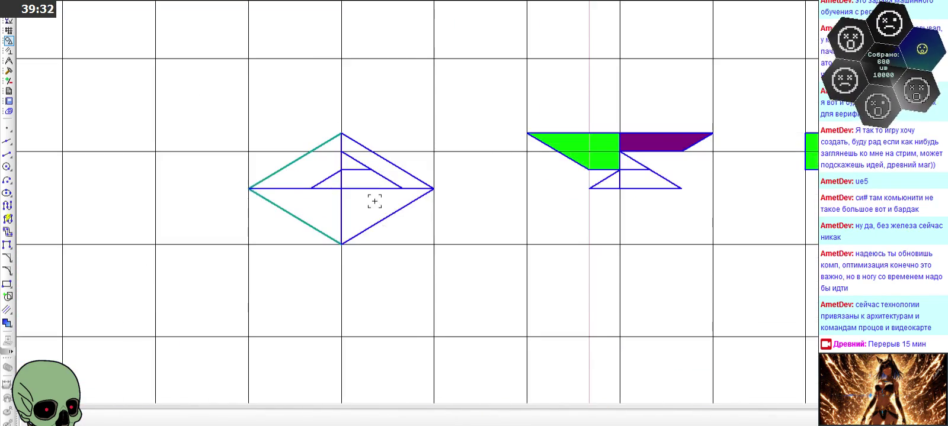
left_click(7, 323)
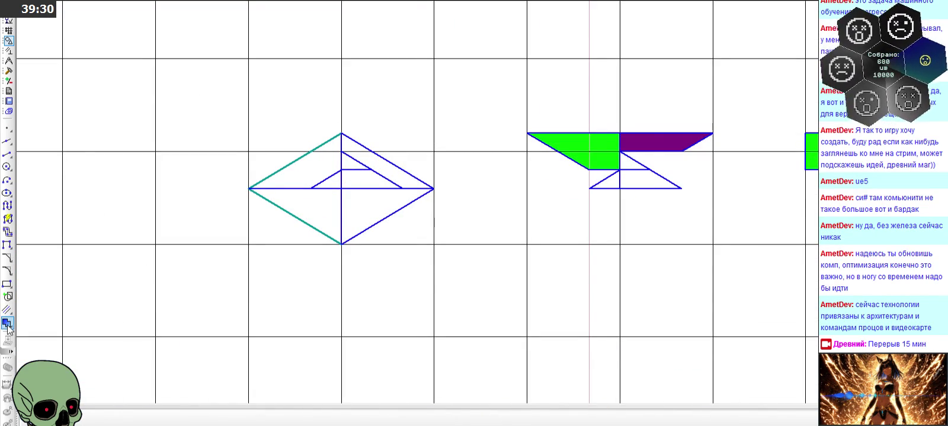
Fill the diamond's upper-left part with bright green
left_click(174, 420)
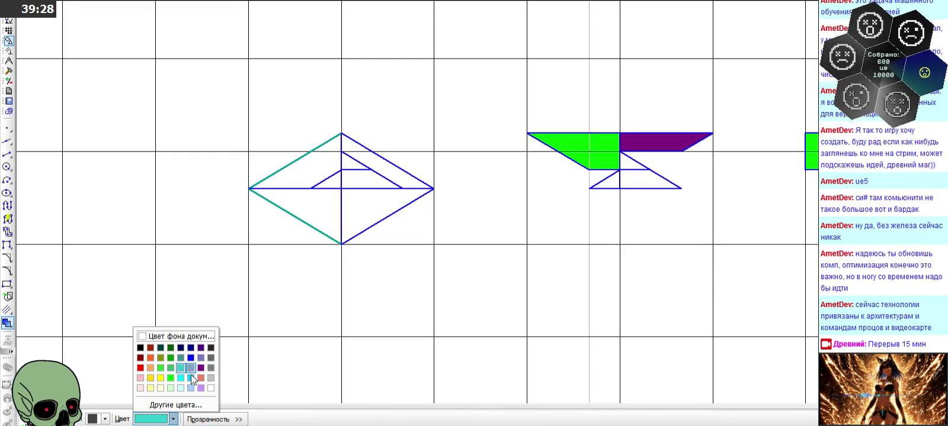
left_click(171, 381)
left_click(312, 170)
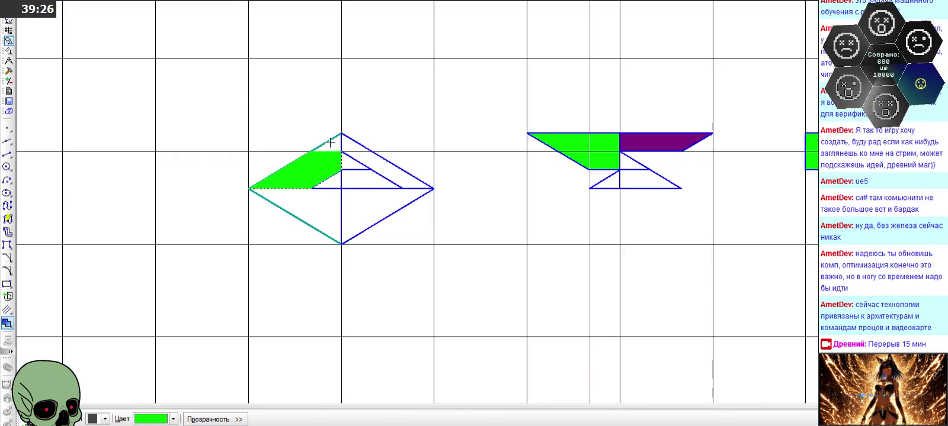
left_click(70, 408)
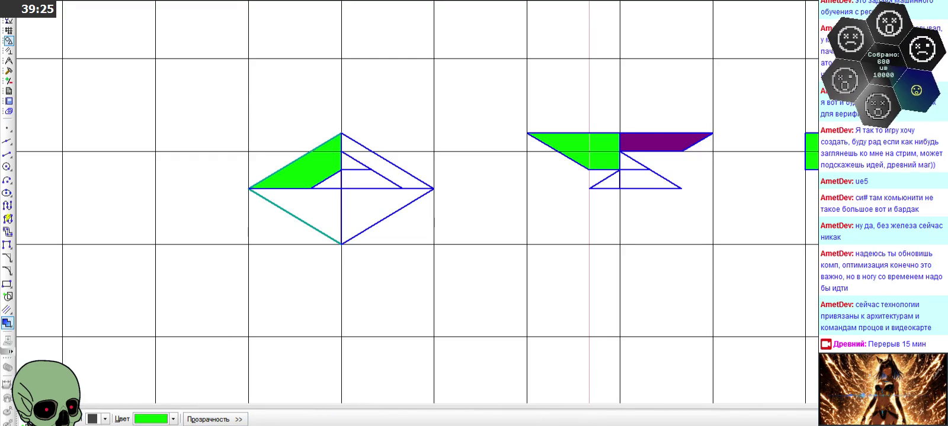
Switch the fill colour to medium green and select the centre and inner triangle lines
left_click(147, 422)
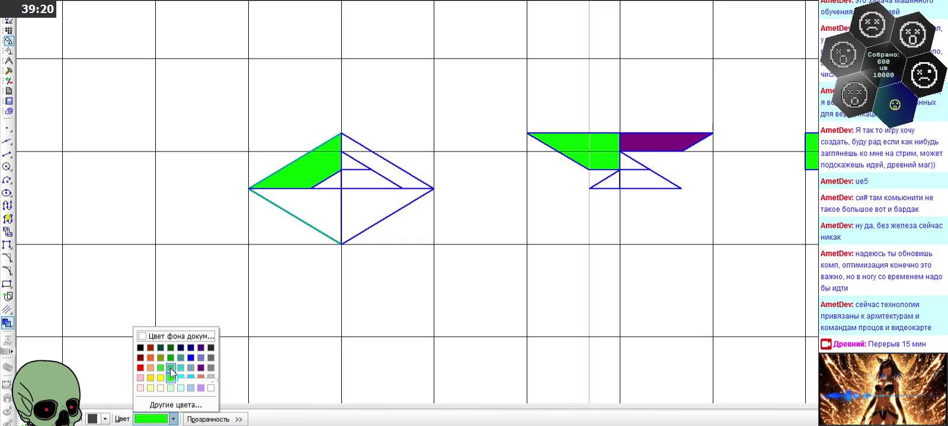
left_click(171, 369)
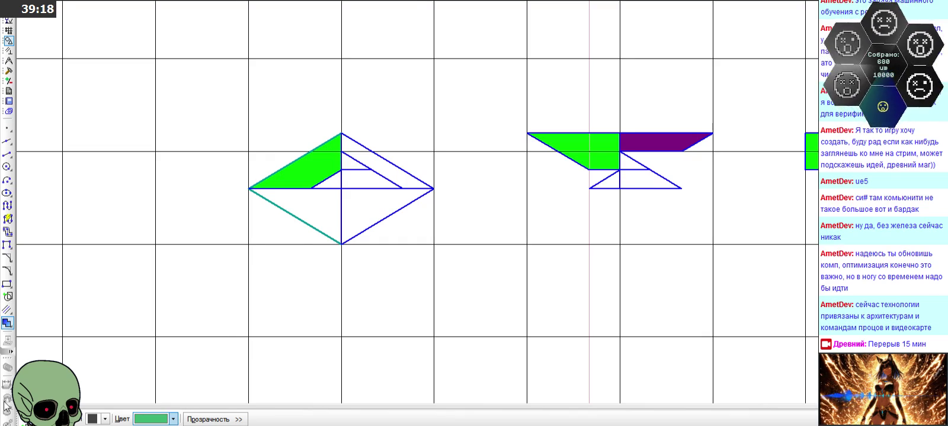
scroll(400, 200, "up", 1)
scroll(377, 186, "up", 2)
left_click(313, 172)
left_click(294, 151)
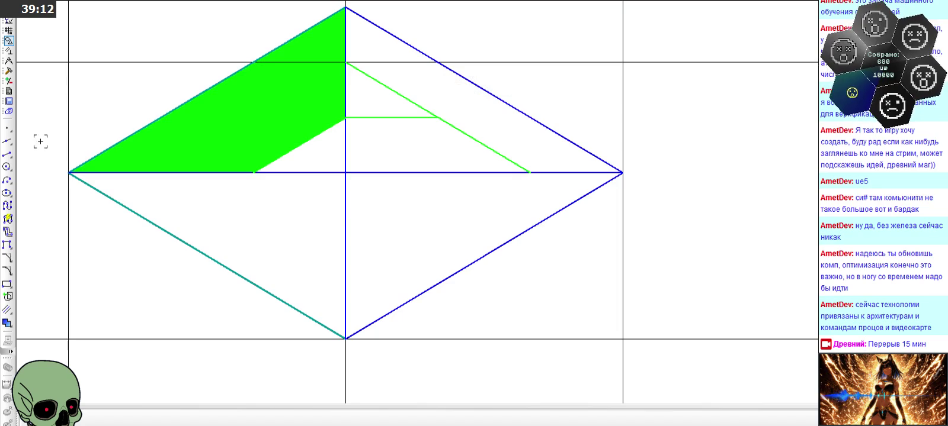
Mirror the selected inner lines downward about the diamond's horizontal line
left_click(8, 71)
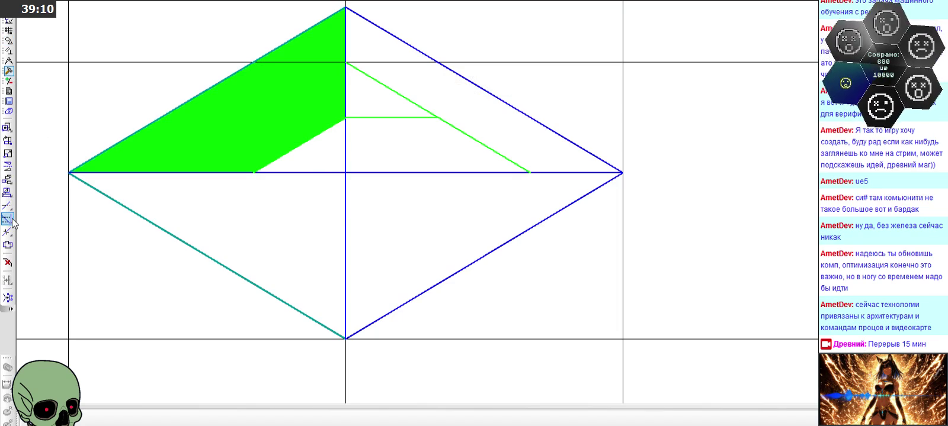
left_click(7, 166)
left_click(375, 172)
left_click(388, 173)
key("Escape")
left_click(492, 281)
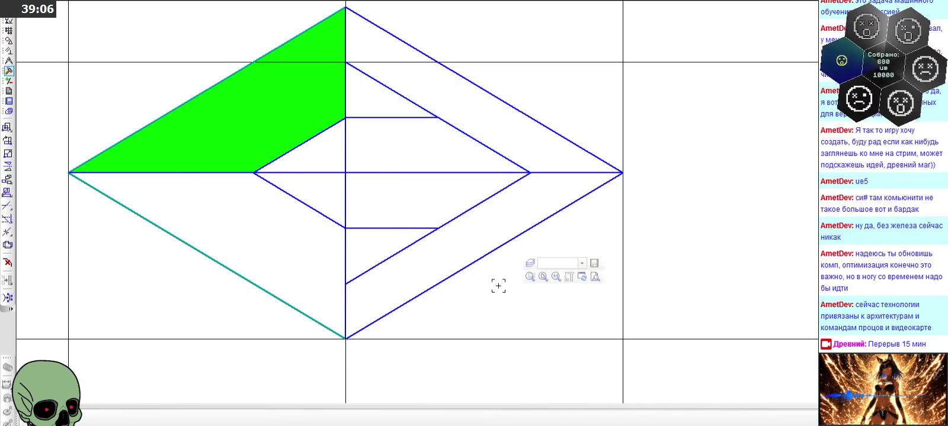
scroll(439, 215, "down", 3)
Fill the lower-left part emerald, the upper-right band purple and the lower-right band lavender
left_click(9, 41)
left_click(7, 322)
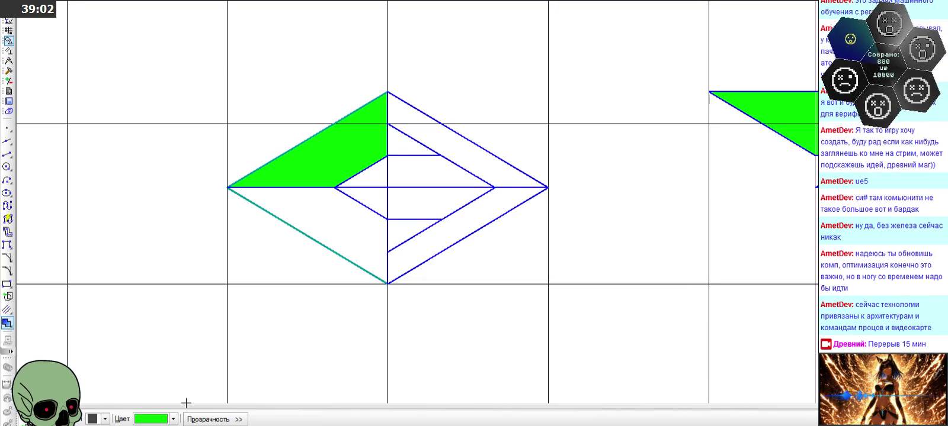
left_click(173, 420)
left_click(174, 368)
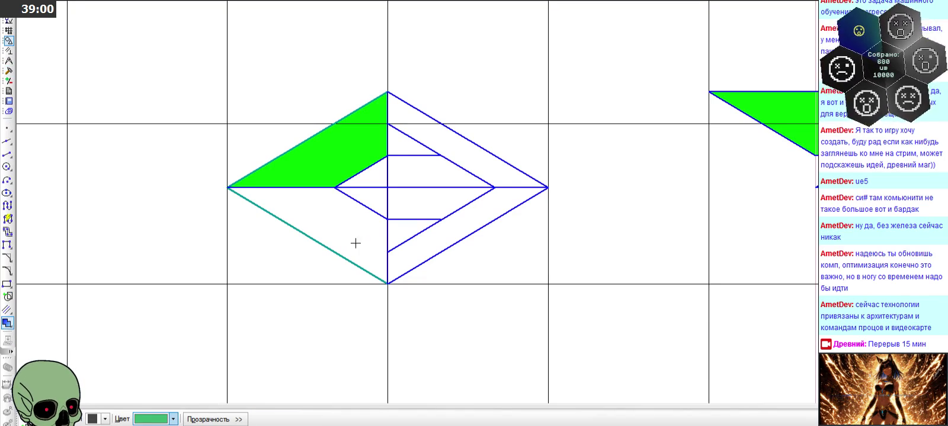
left_click(356, 243)
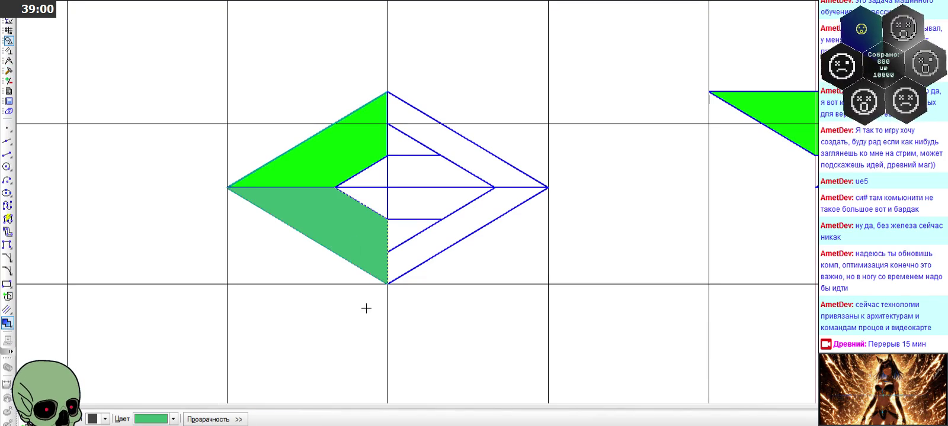
left_click(163, 419)
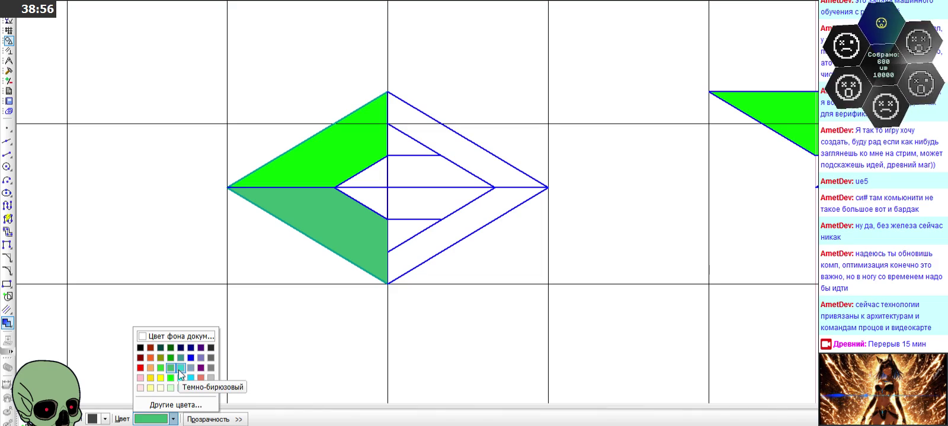
left_click(200, 367)
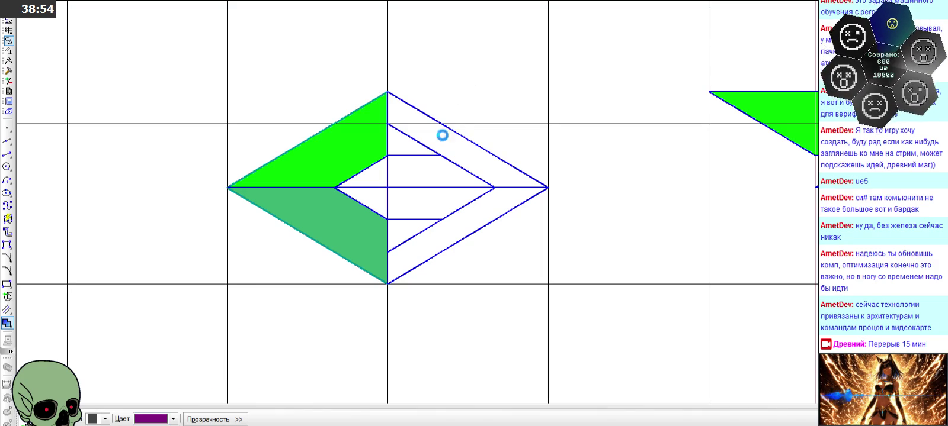
left_click(173, 420)
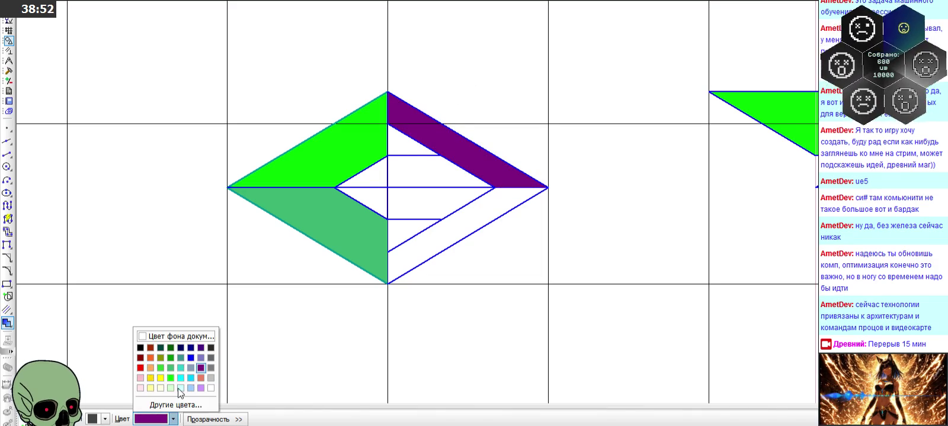
left_click(200, 359)
left_click(403, 258)
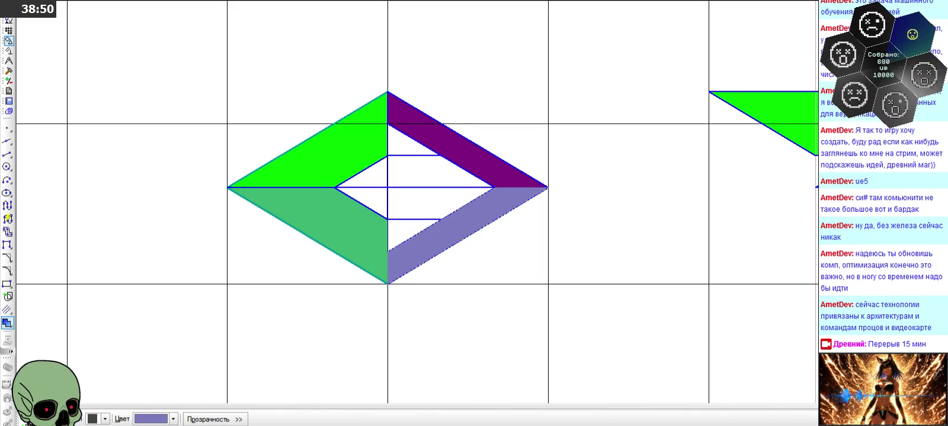
Choose turquoise as the fill colour for the inner pieces
scroll(299, 159, "down", 4)
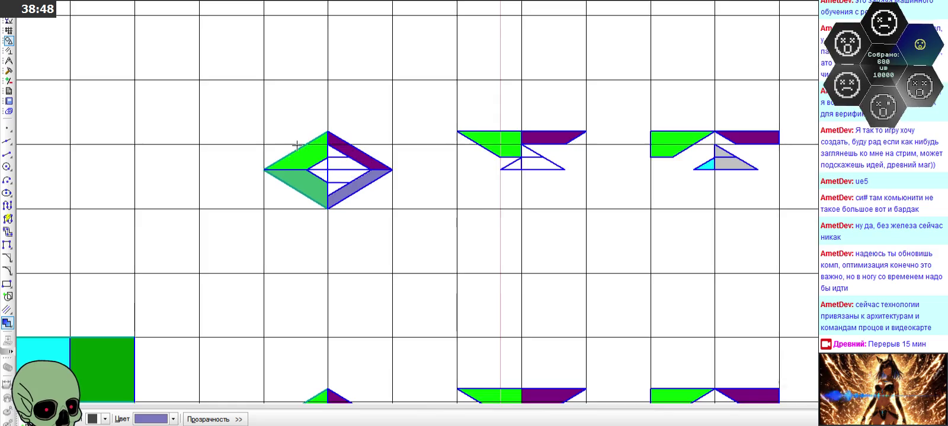
scroll(299, 159, "down", 2)
scroll(296, 124, "up", 4)
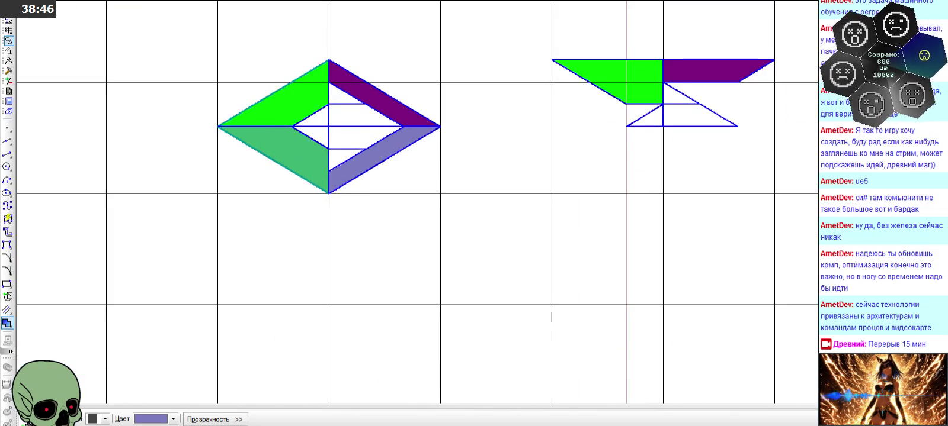
left_click(172, 419)
left_click(181, 367)
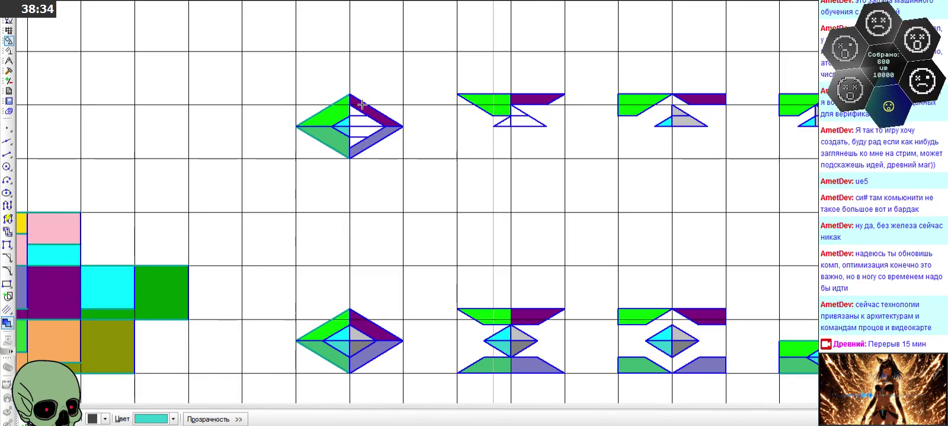
scroll(362, 105, "up", 4)
Fill the triangle under the purple band light grey and the lower inner triangle grey
scroll(362, 104, "up", 1)
scroll(362, 105, "up", 3)
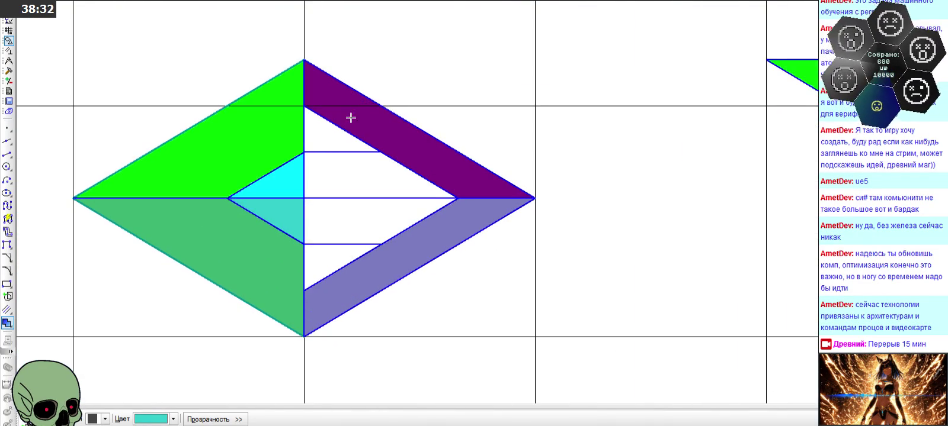
left_click(173, 420)
left_click(215, 378)
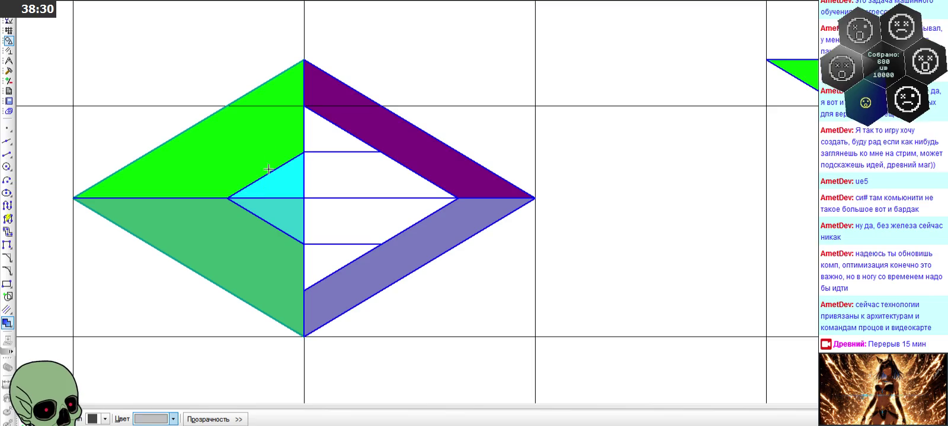
left_click(310, 138)
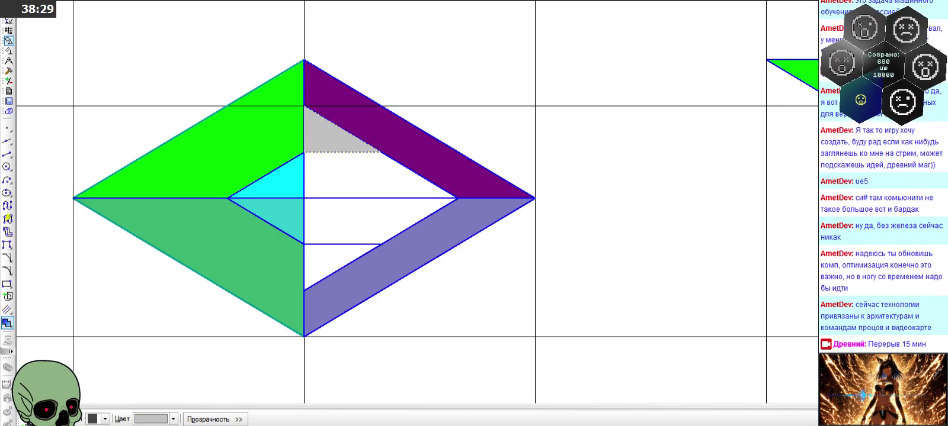
left_click(151, 422)
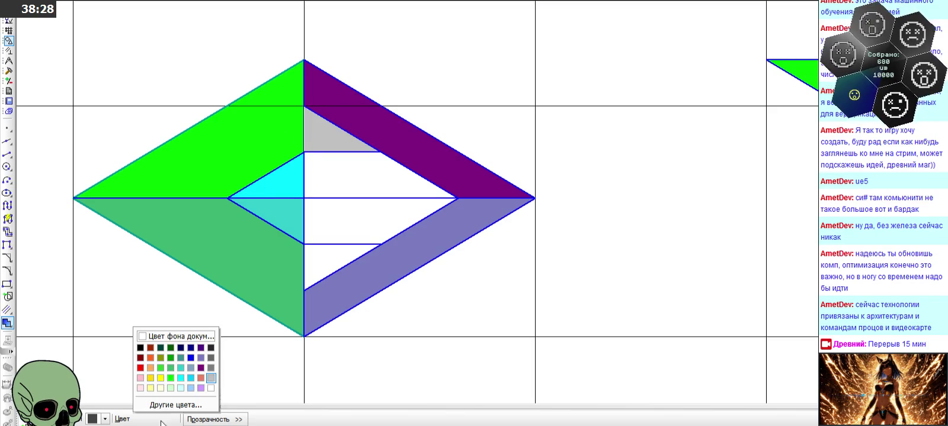
left_click(207, 368)
left_click(332, 265)
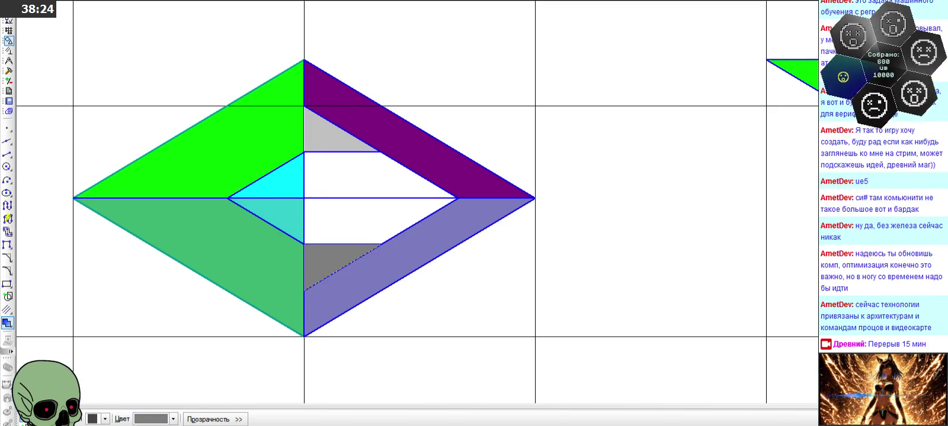
Fill the upper white inner triangle yellow, discarding a pale-blue preview first
left_click(173, 420)
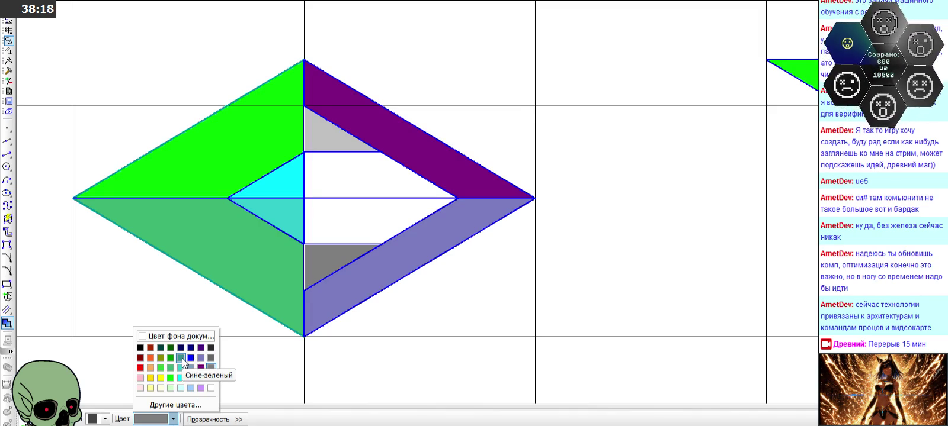
left_click(191, 389)
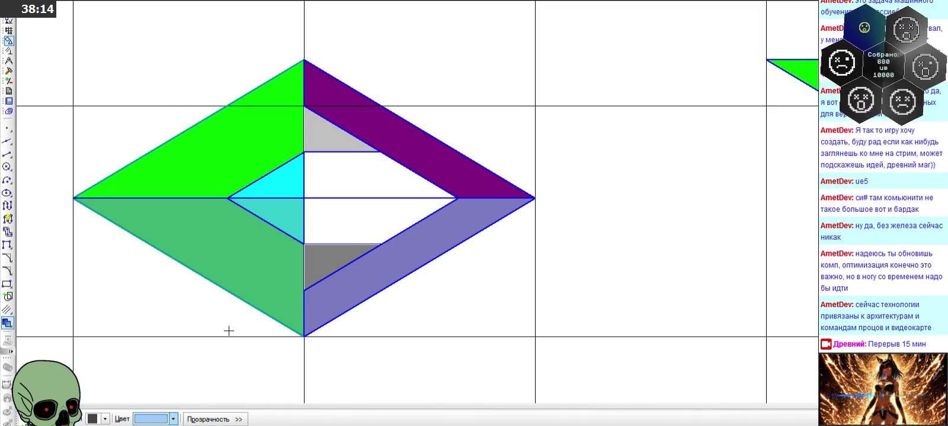
left_click(306, 208)
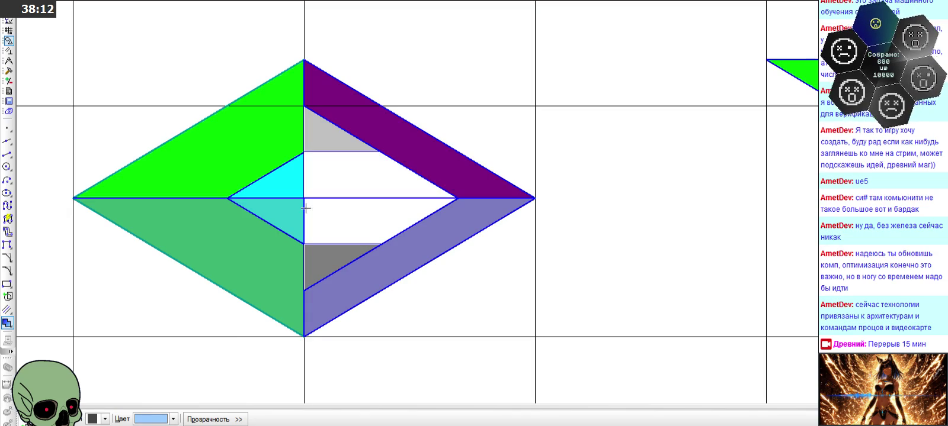
left_click(173, 419)
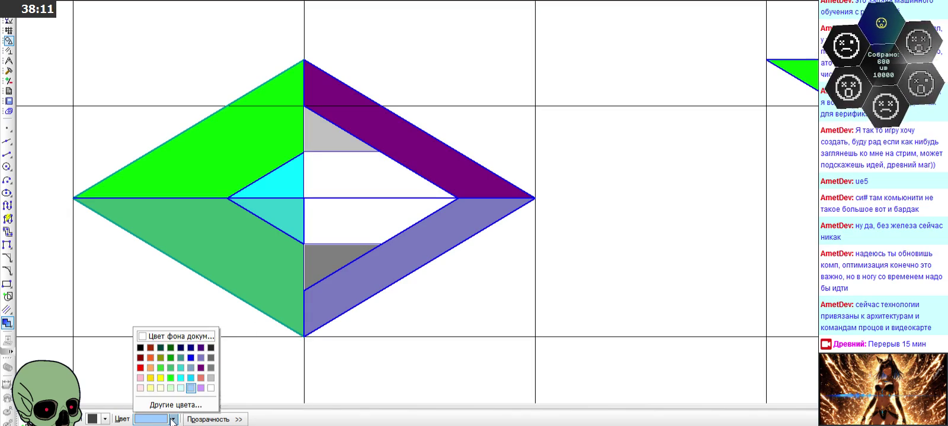
left_click(151, 378)
left_click(358, 184)
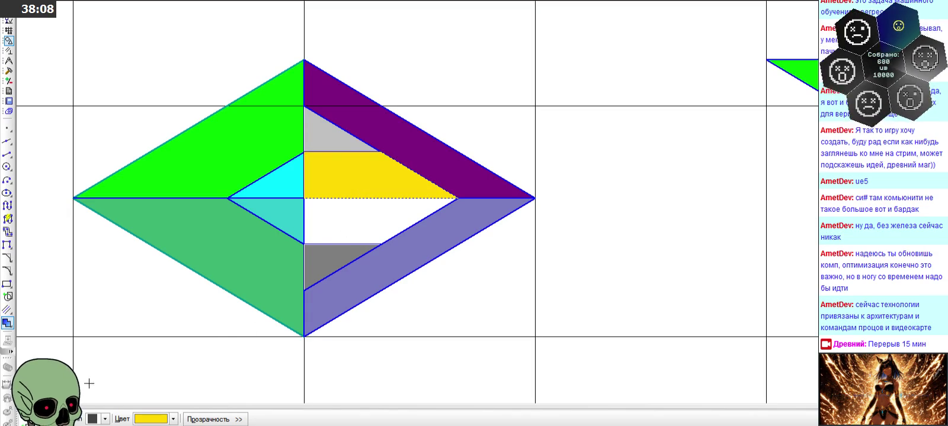
Fill the lower-middle white triangle light orange
left_click(172, 419)
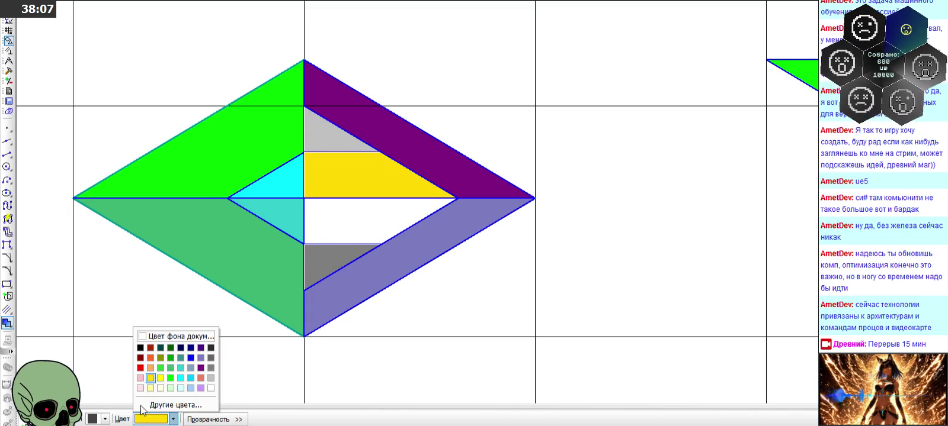
left_click(153, 370)
left_click(332, 220)
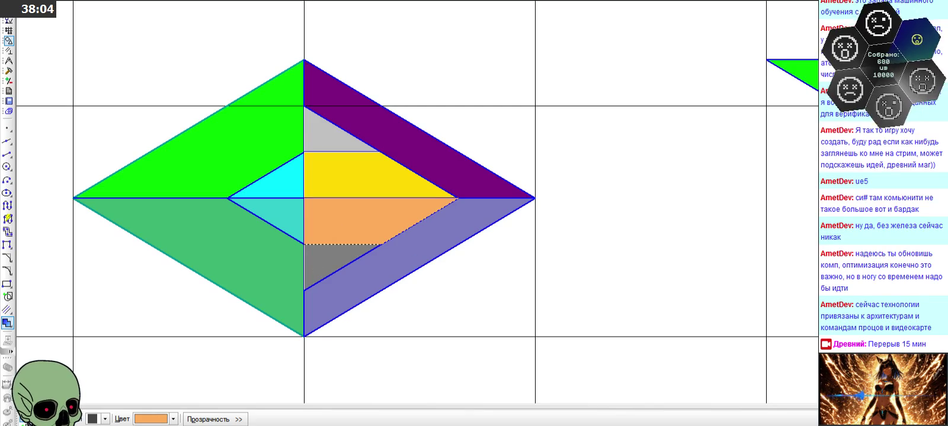
scroll(309, 211, "down", 1)
scroll(389, 194, "down", 1)
scroll(428, 167, "down", 1)
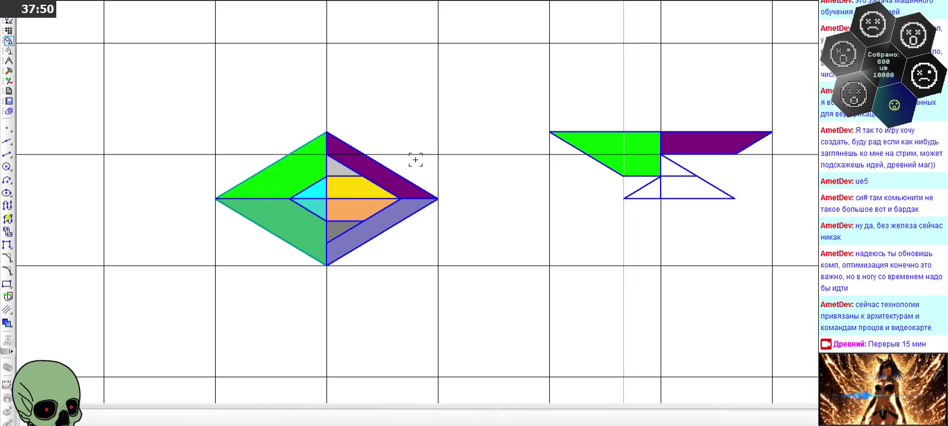
scroll(443, 154, "down", 2)
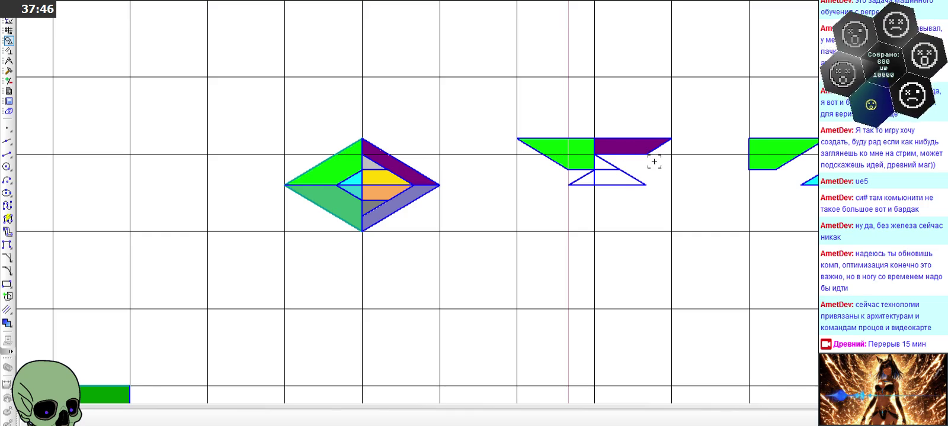
Select the second frame's green and purple piece edges plus the inner triangle lines
scroll(661, 170, "up", 2)
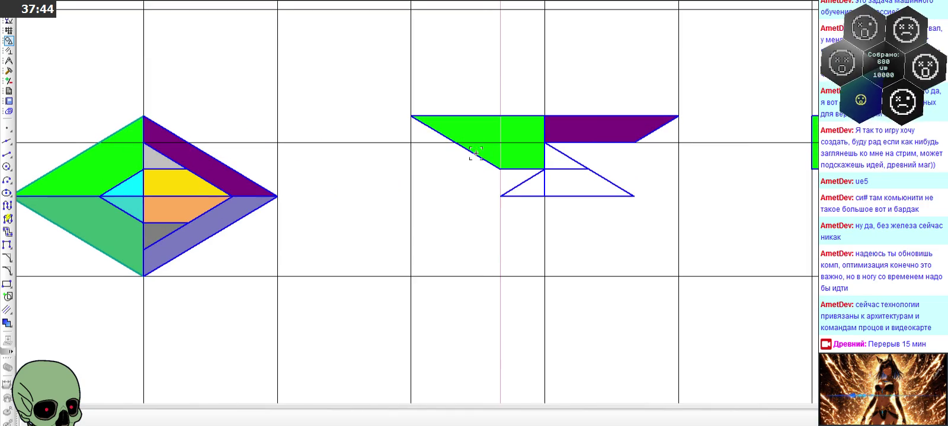
scroll(476, 154, "up", 2)
left_click(464, 189)
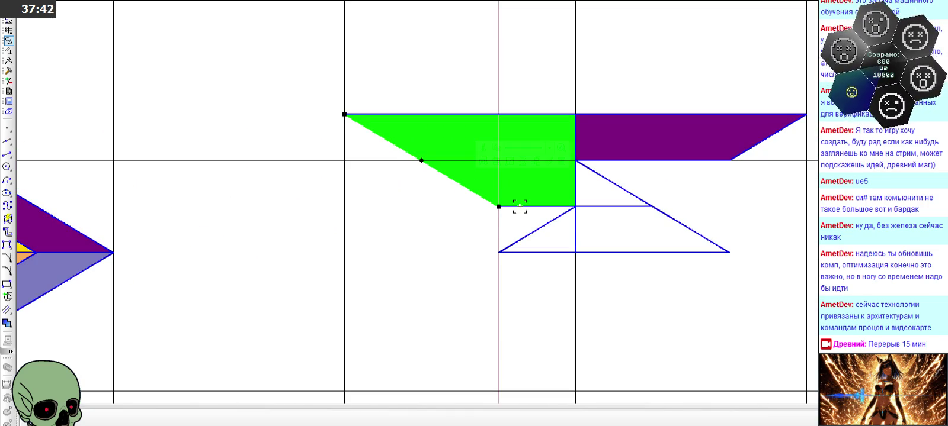
left_click(532, 232)
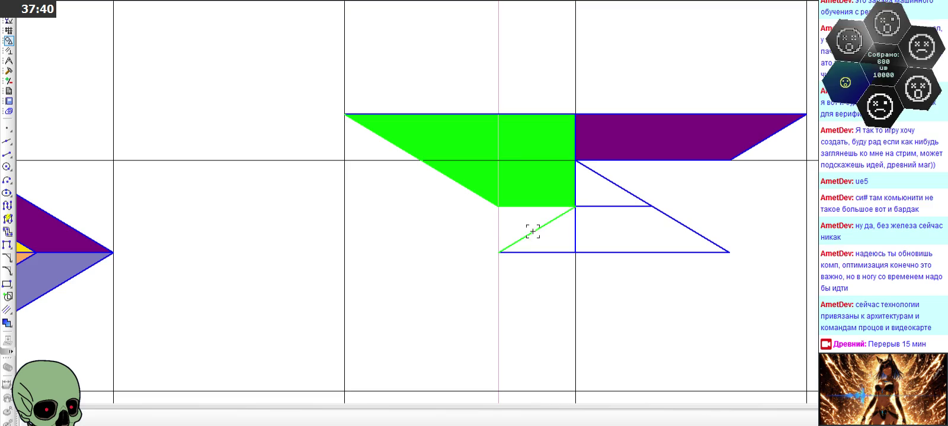
left_click(641, 214, "shift")
left_click(642, 214, "shift")
left_click(575, 216, "shift")
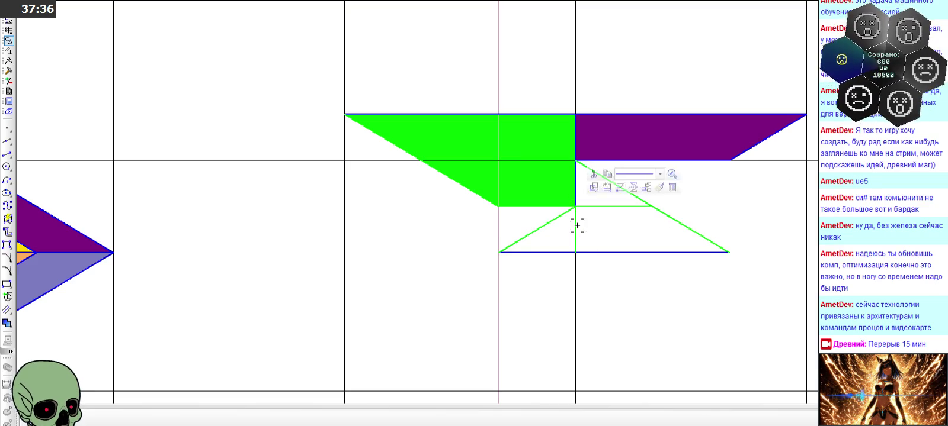
left_click(730, 158, "shift")
left_click(664, 113, "shift")
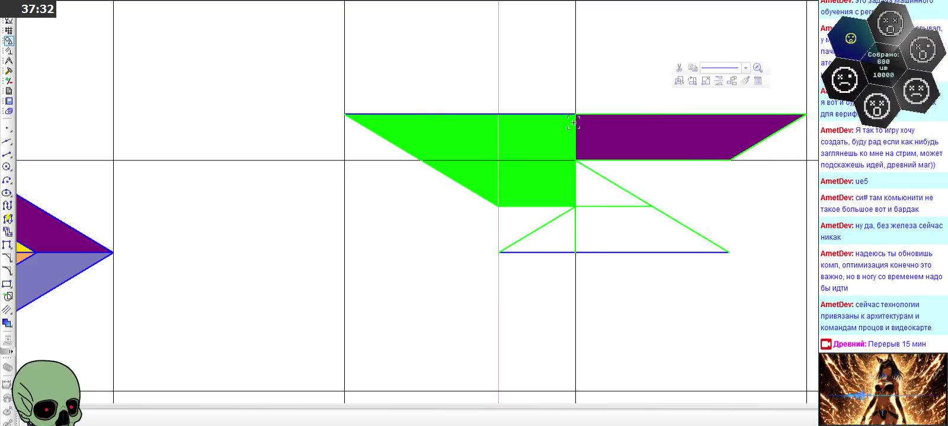
left_click(434, 114, "shift")
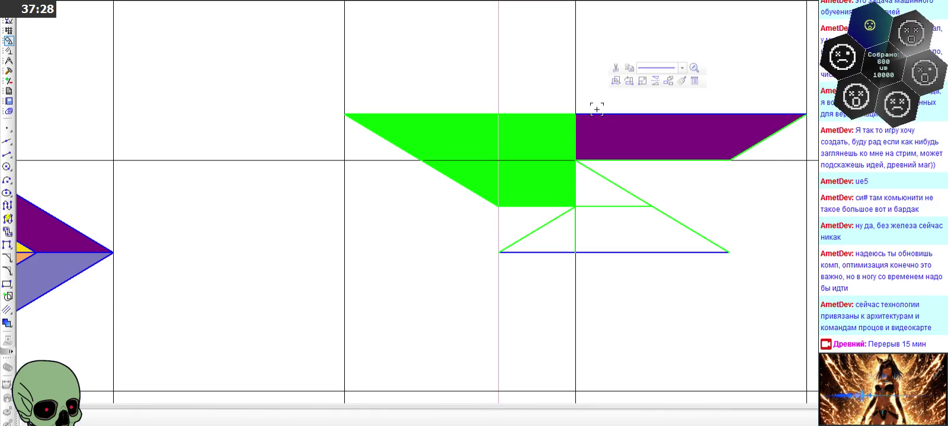
Mirror the selected outlines downward about the frame's horizontal axis line
left_click(655, 82)
left_click(594, 252)
left_click(599, 257)
scroll(464, 171, "down", 2)
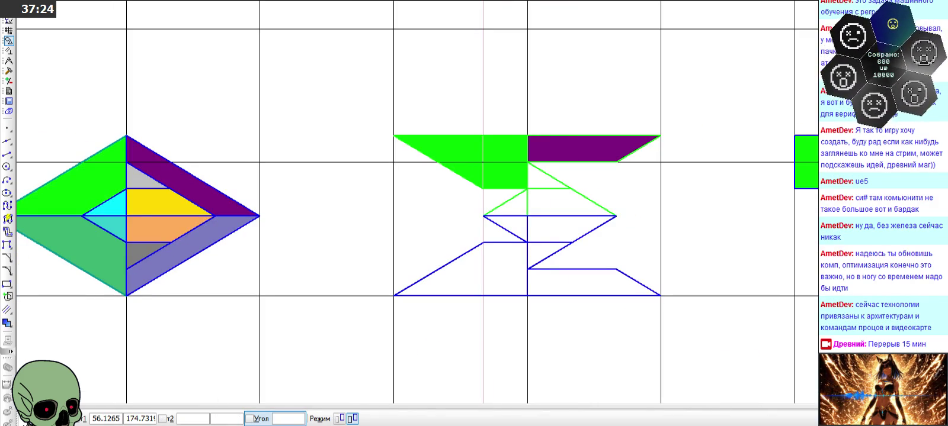
key("Escape")
scroll(313, 218, "down", 2)
scroll(332, 196, "down", 1)
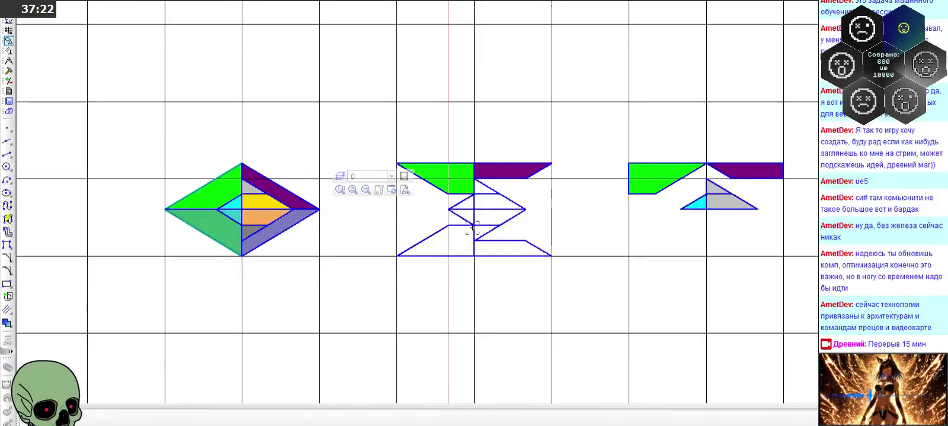
scroll(474, 230, "up", 3)
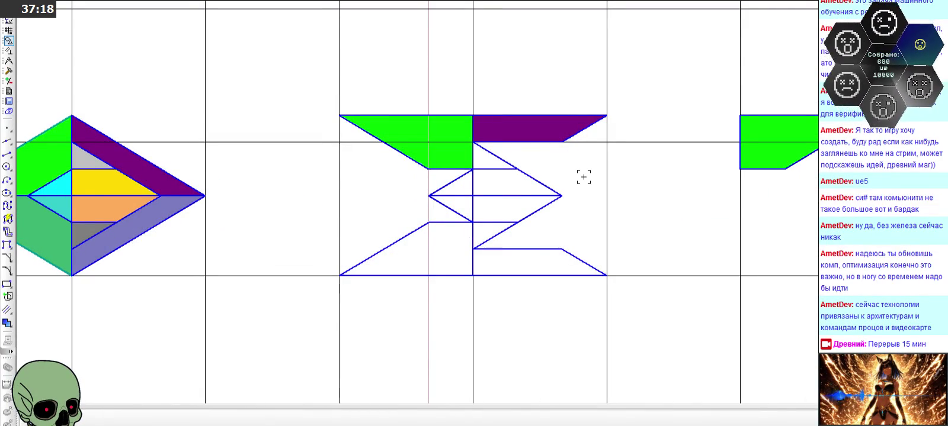
scroll(583, 177, "down", 1)
left_click(8, 323)
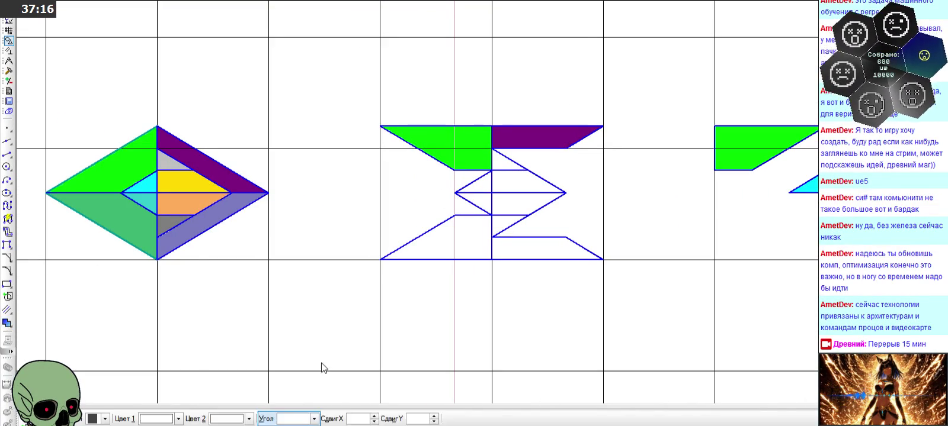
Fill the bottom-right trapezoid blue-grey and the lower-left outer piece green
left_click(173, 420)
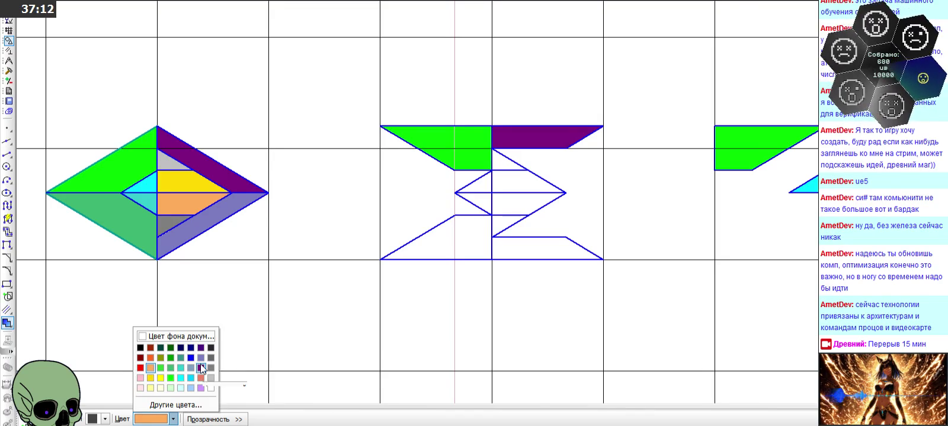
left_click(201, 360)
scroll(547, 256, "up", 2)
left_click(547, 256)
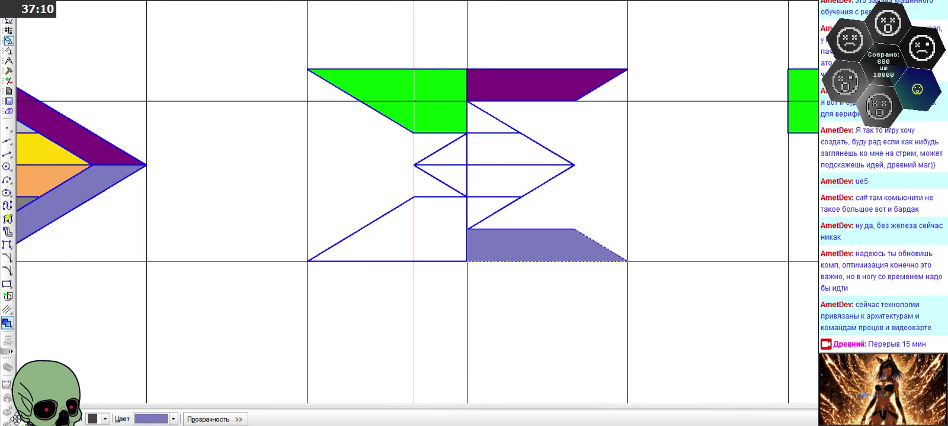
scroll(603, 271, "down", 2)
left_click(169, 418)
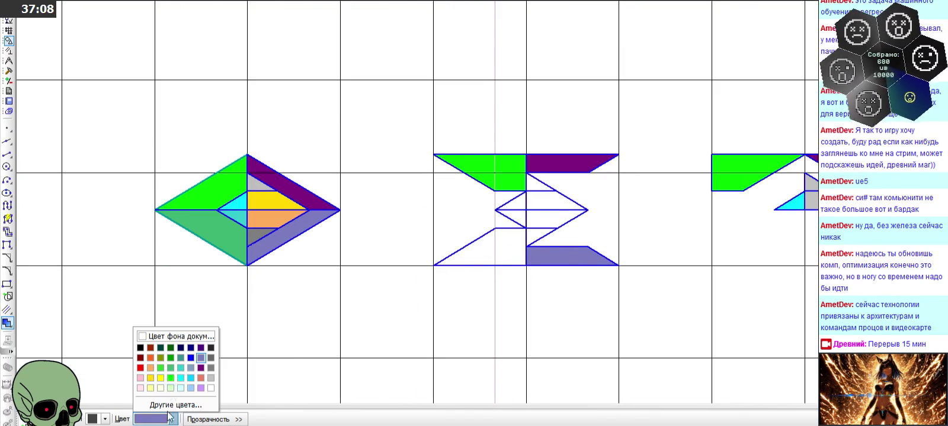
left_click(173, 379)
scroll(536, 260, "up", 2)
left_click(392, 256)
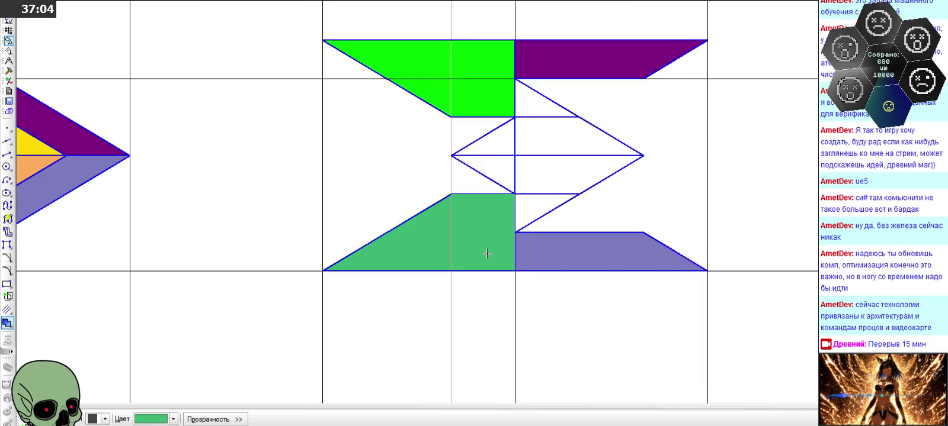
scroll(493, 251, "down", 2)
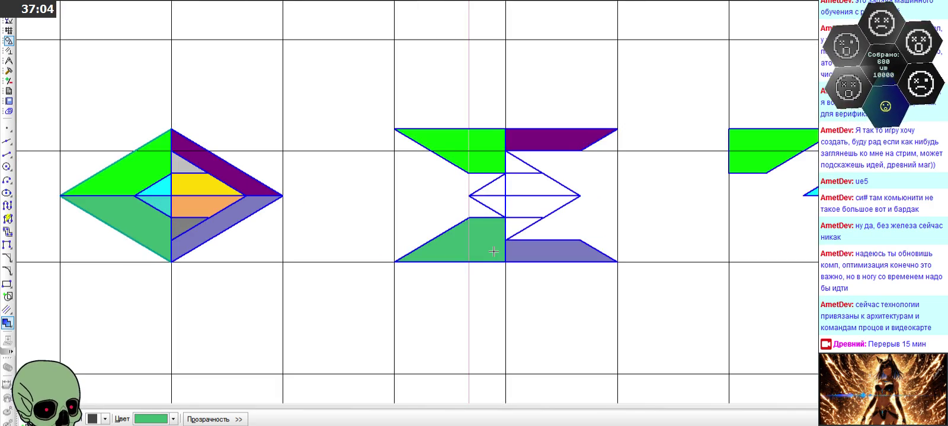
Fill the small upper inner triangle light grey and the lower one medium grey
left_click(164, 420)
left_click(211, 371)
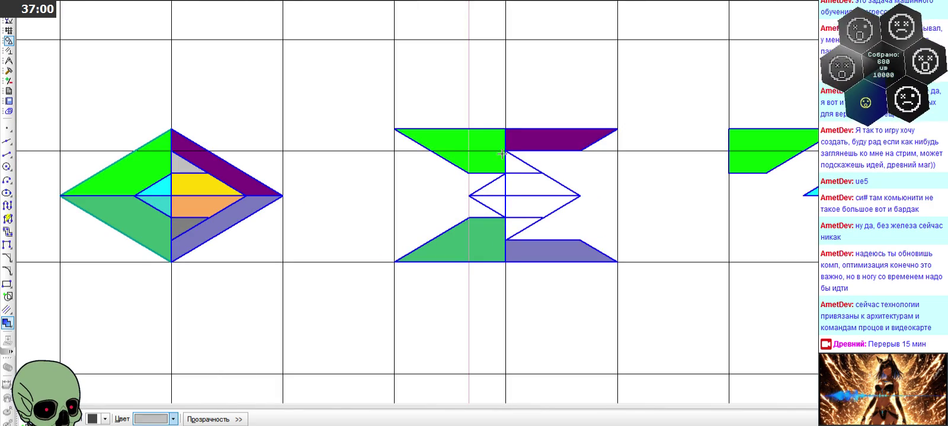
left_click(503, 155)
left_click(164, 419)
left_click(211, 379)
left_click(505, 224)
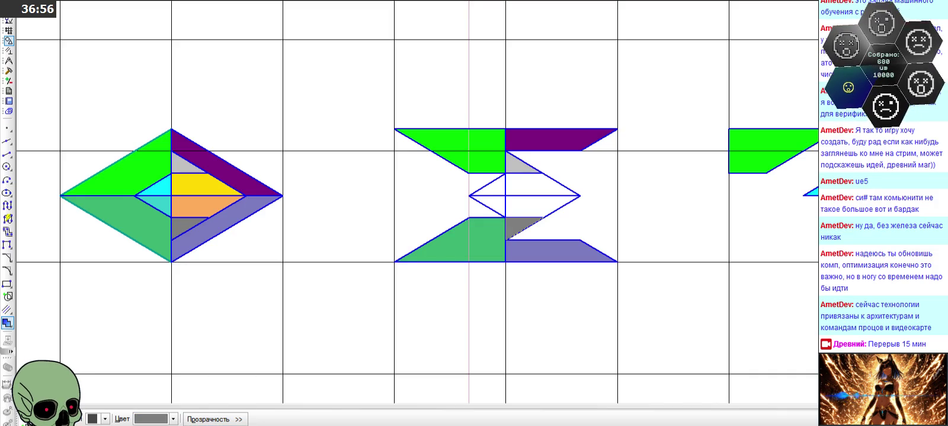
Fill the small left triangle cyan and the lower-left inner triangle turquoise
left_click(137, 420)
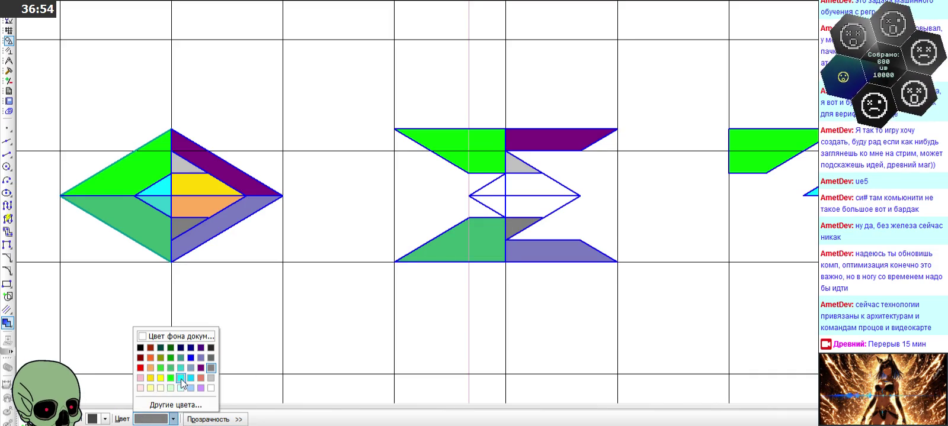
left_click(182, 381)
left_click(494, 188)
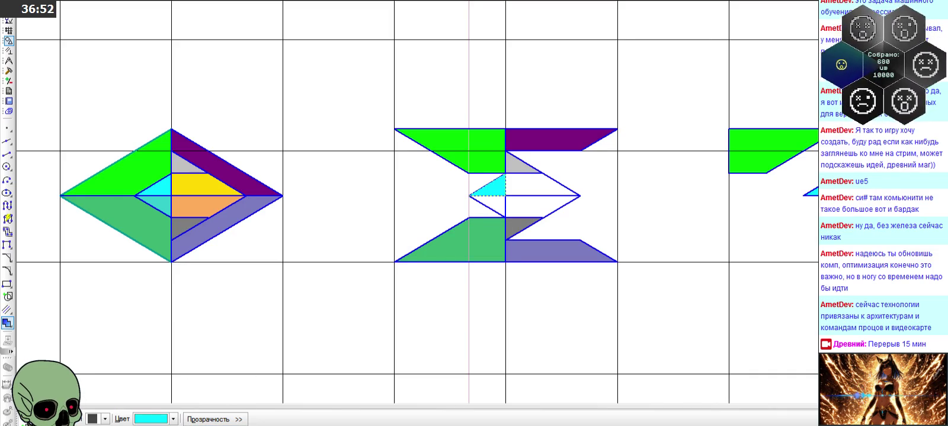
left_click(136, 419)
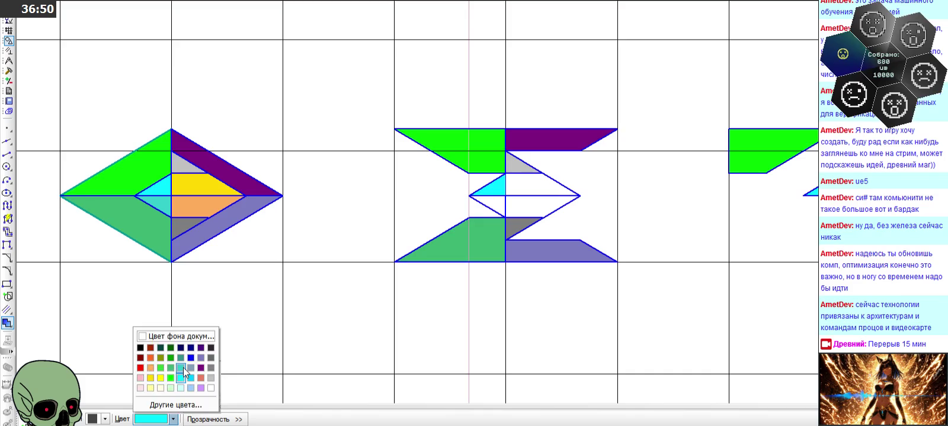
left_click(183, 368)
left_click(484, 205)
left_click(74, 418)
Fill the middle inner triangle yellow and the piece below it orange
left_click(151, 419)
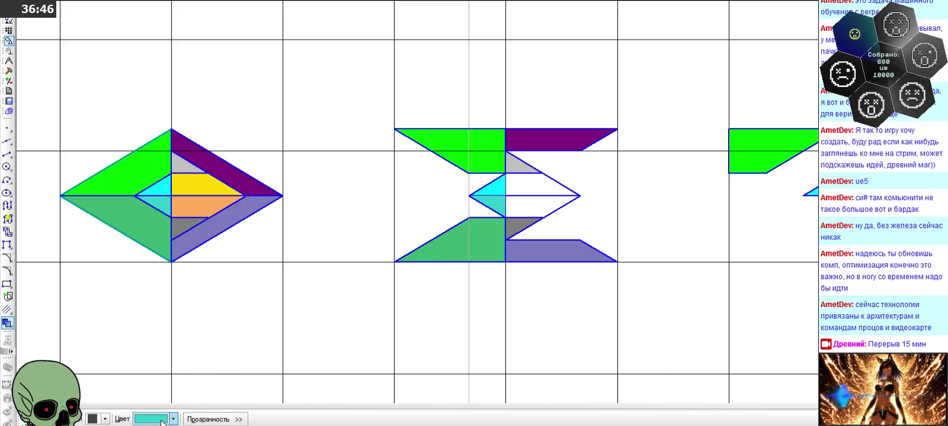
left_click(171, 380)
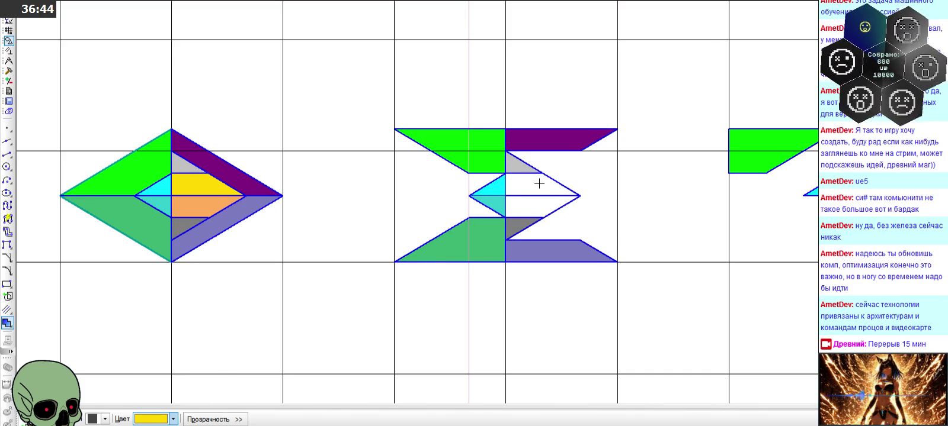
left_click(539, 183)
left_click(74, 418)
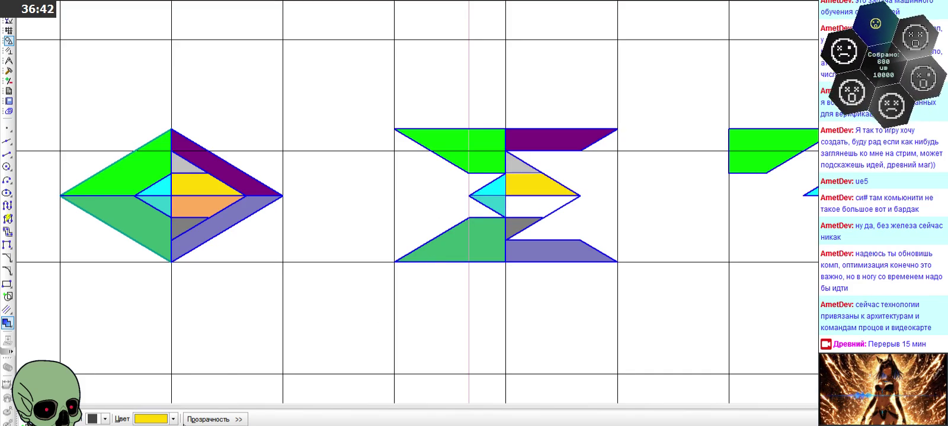
left_click(151, 419)
left_click(152, 370)
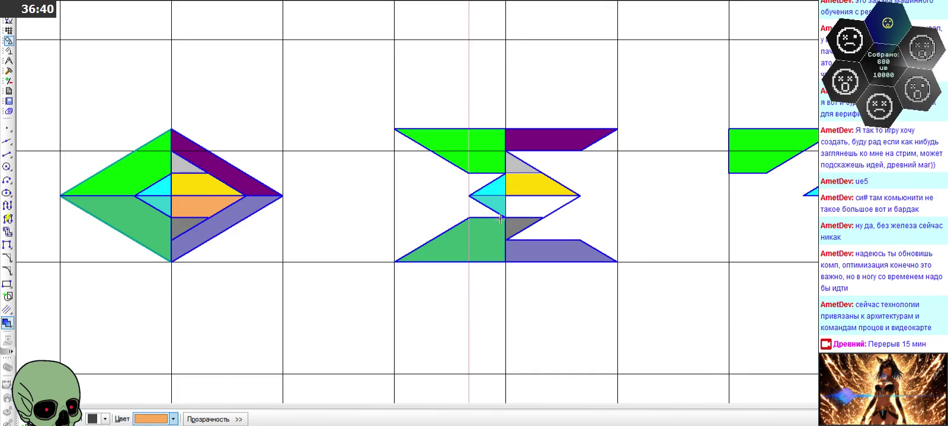
left_click(521, 207)
left_click(75, 418)
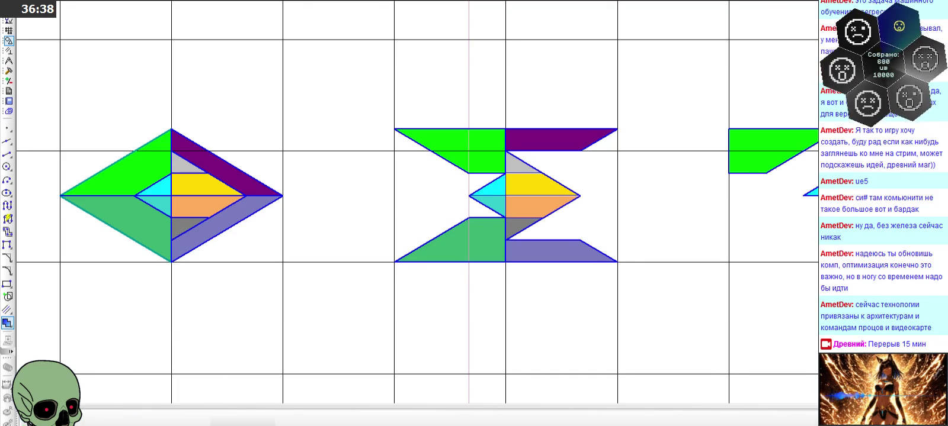
scroll(406, 179, "down", 2)
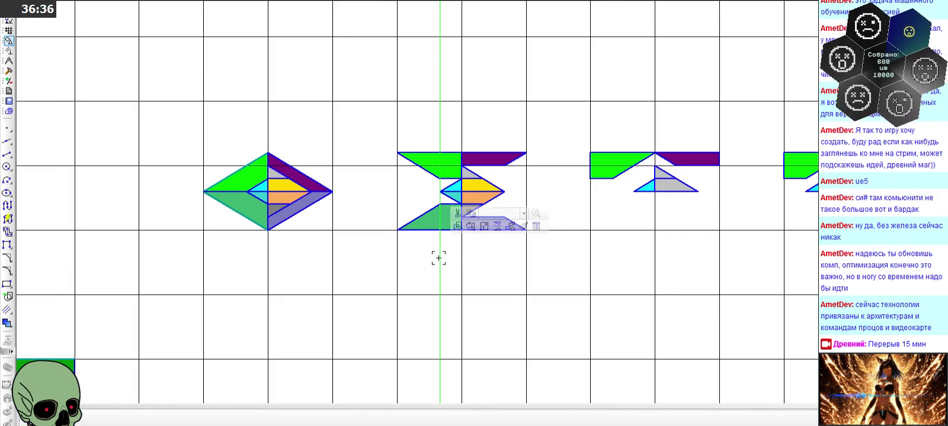
Delete the leftover grey and small triangles from the third frame
scroll(438, 196, "down", 2)
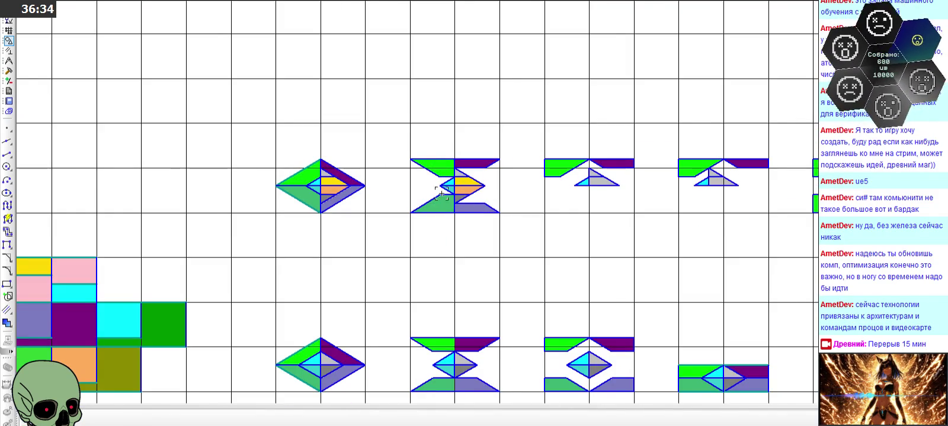
scroll(444, 147, "up", 2)
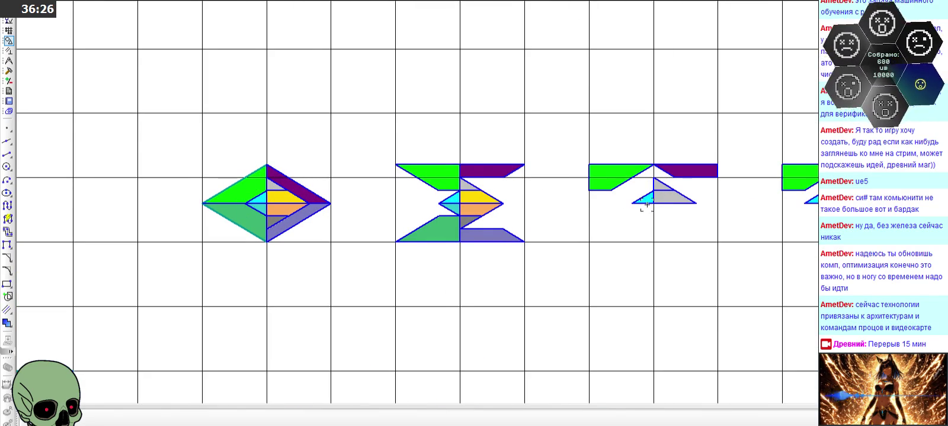
scroll(551, 196, "up", 2)
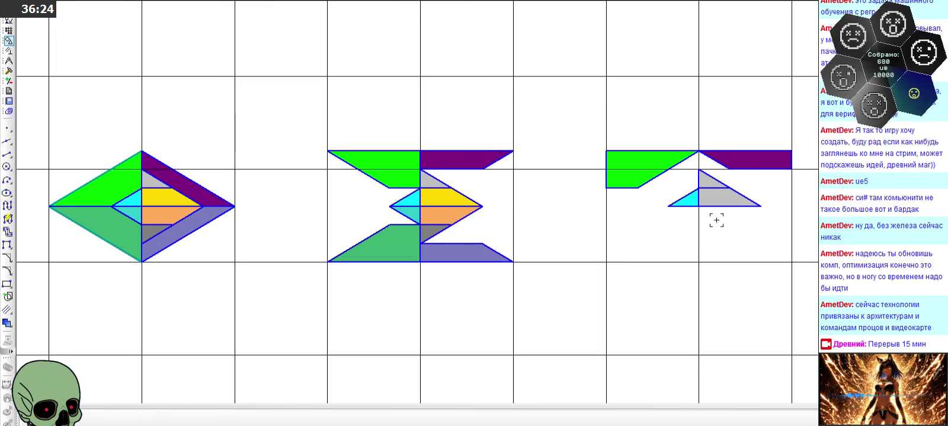
left_click(715, 189)
left_click(699, 189)
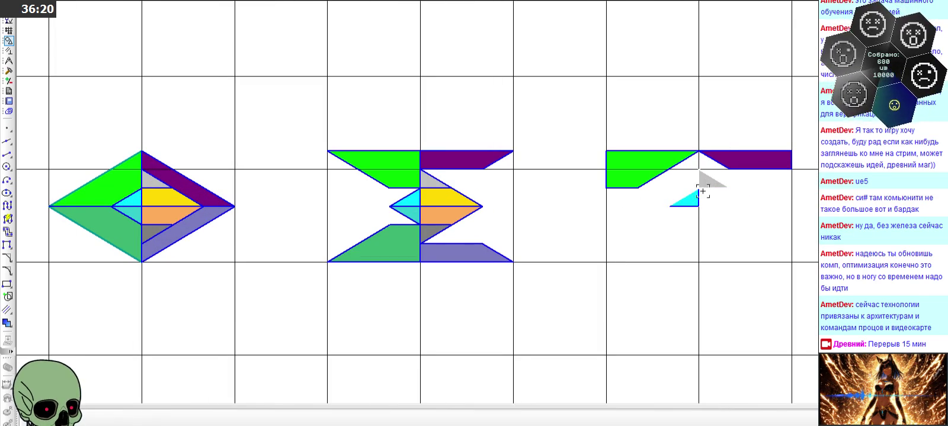
key("Delete")
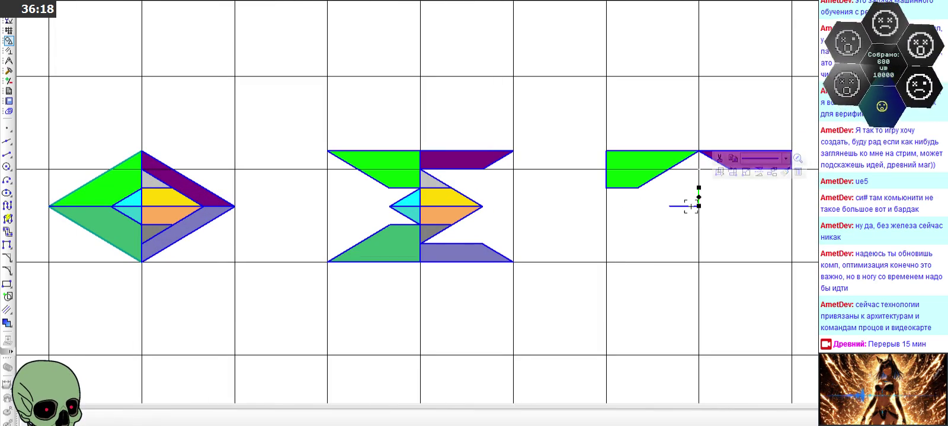
Select the middle diamond's grey, yellow and orange inner triangles
scroll(409, 195, "down", 2)
scroll(365, 218, "up", 4)
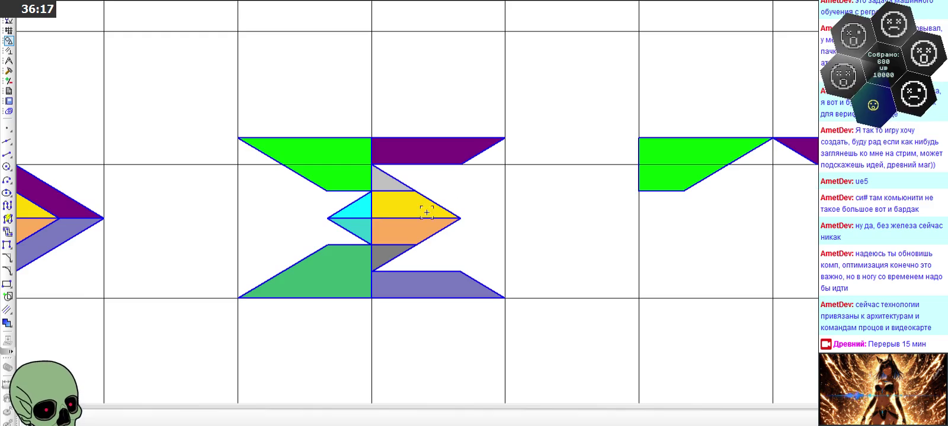
left_click(355, 210)
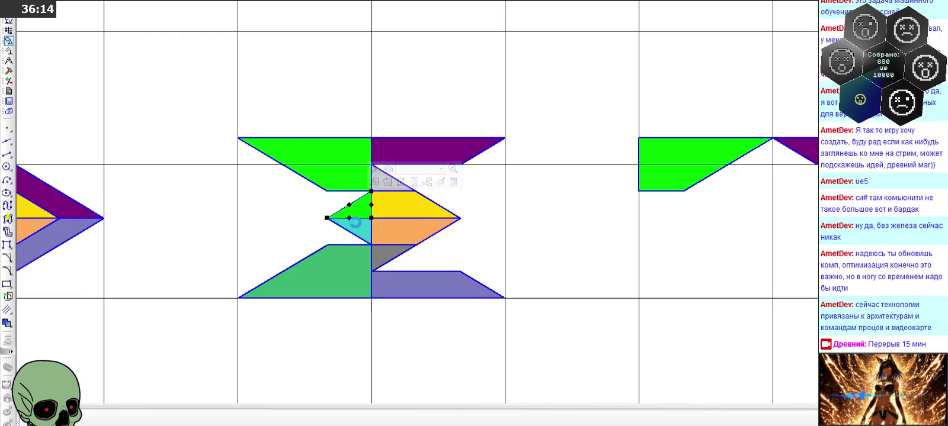
key("ctrl+z")
scroll(342, 229, "up", 3)
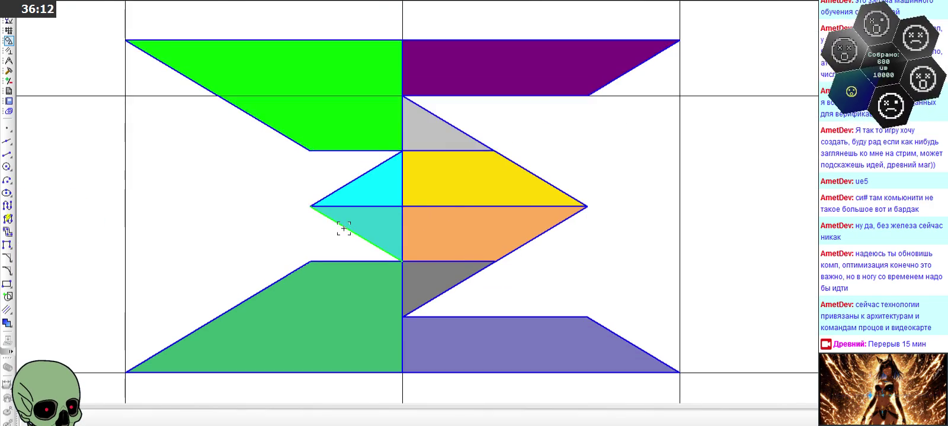
left_click(403, 119)
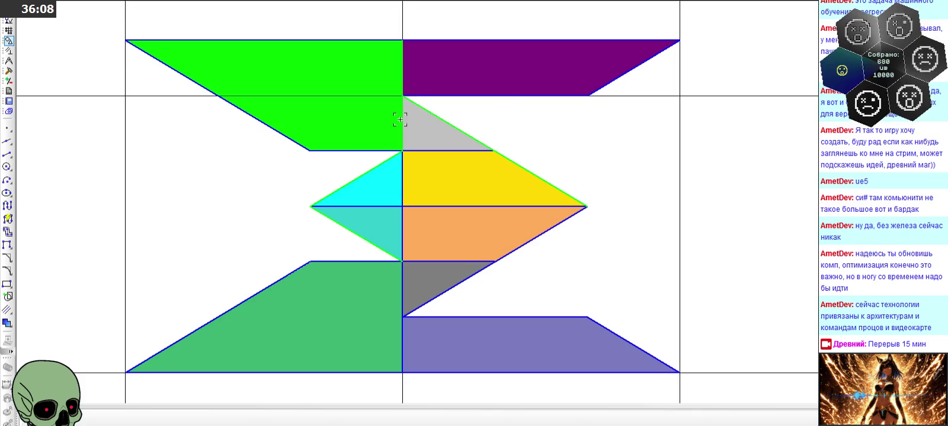
left_click(425, 205)
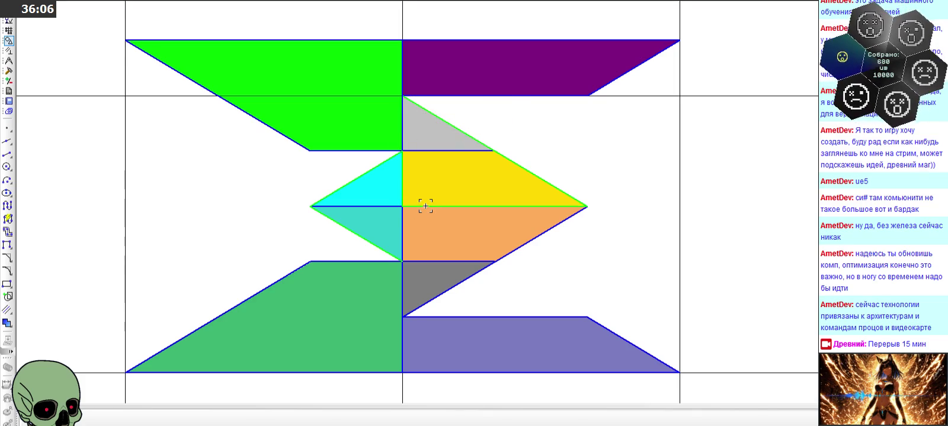
left_click(433, 263)
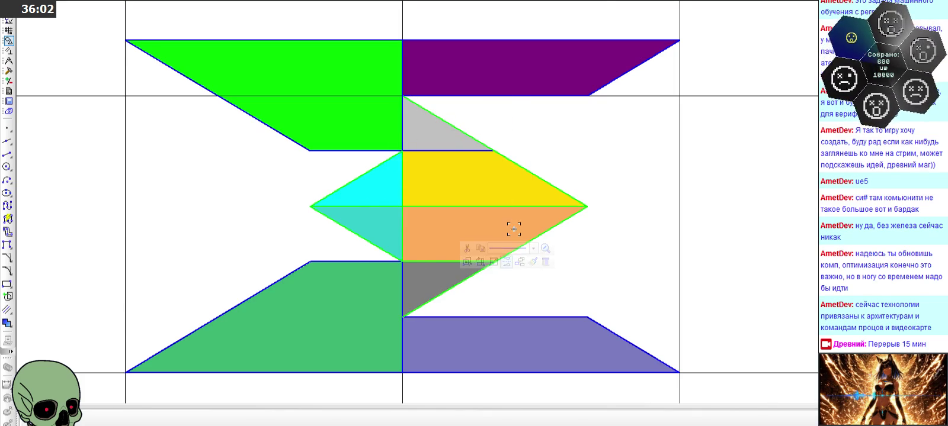
Add the remaining inner triangles, including cyan, to the selection and set the copy base point
scroll(513, 228, "down", 2)
scroll(439, 187, "up", 2)
scroll(444, 178, "up", 1)
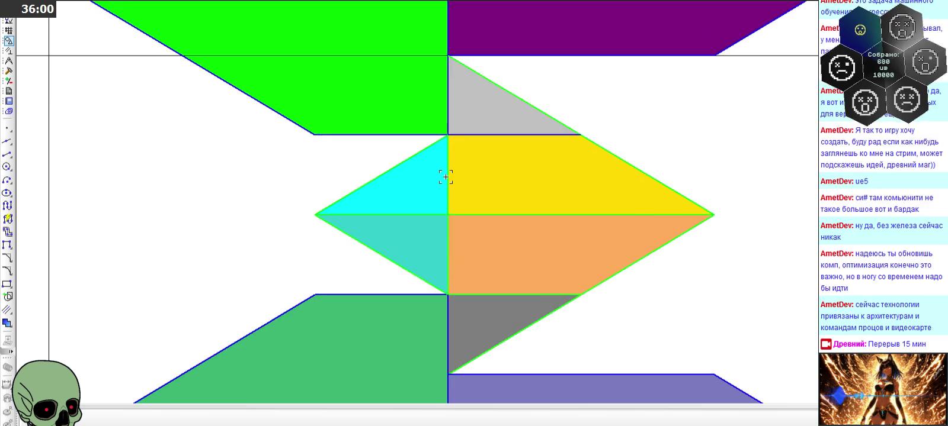
left_click(474, 102)
left_click(482, 169)
left_click(402, 180)
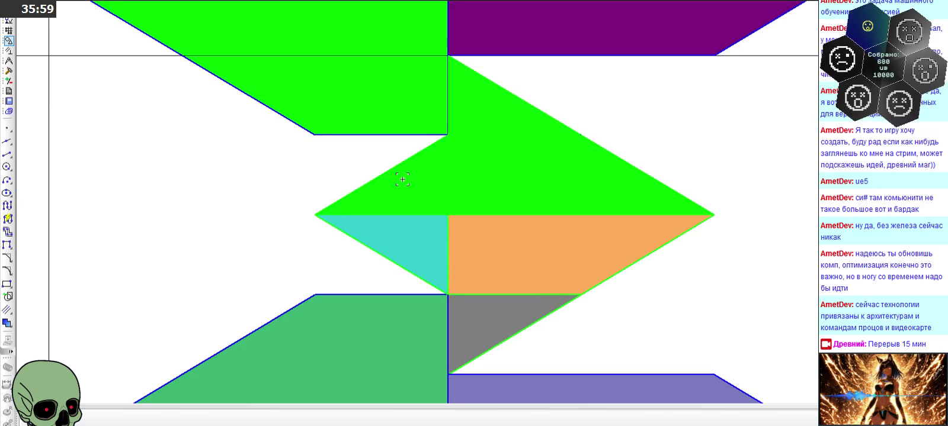
left_click(408, 256)
left_click(482, 250)
left_click(471, 314)
scroll(495, 167, "down", 2)
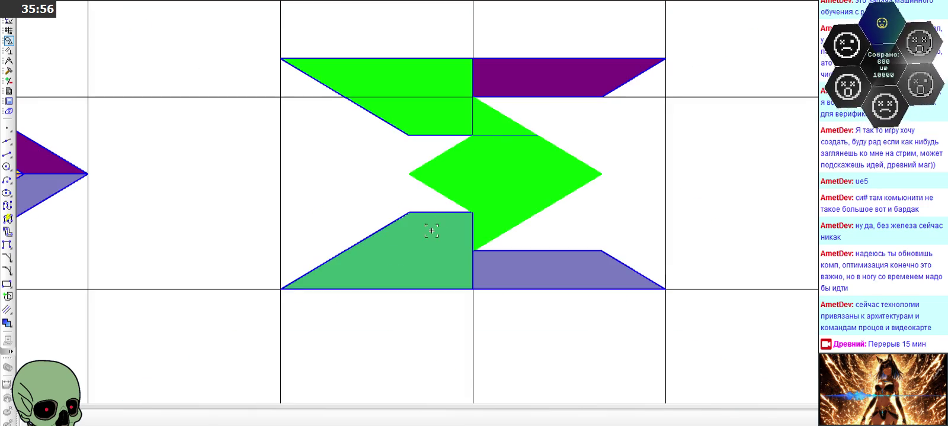
left_click(278, 288)
scroll(249, 228, "down", 2)
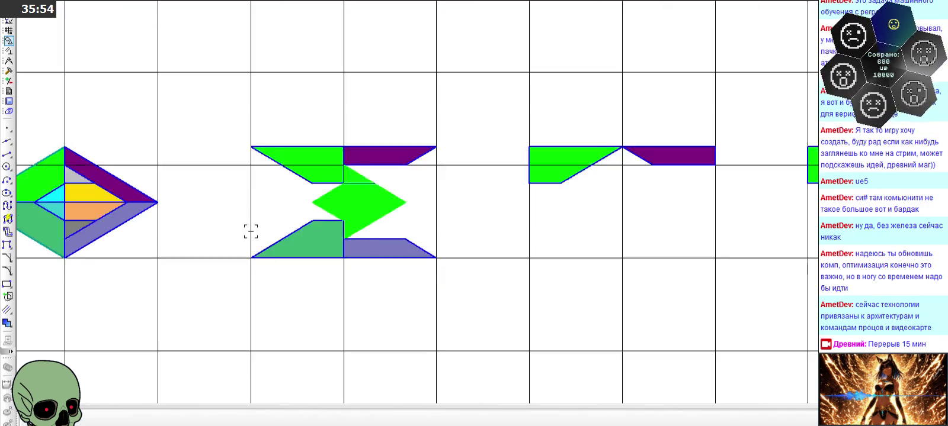
scroll(505, 251, "up", 2)
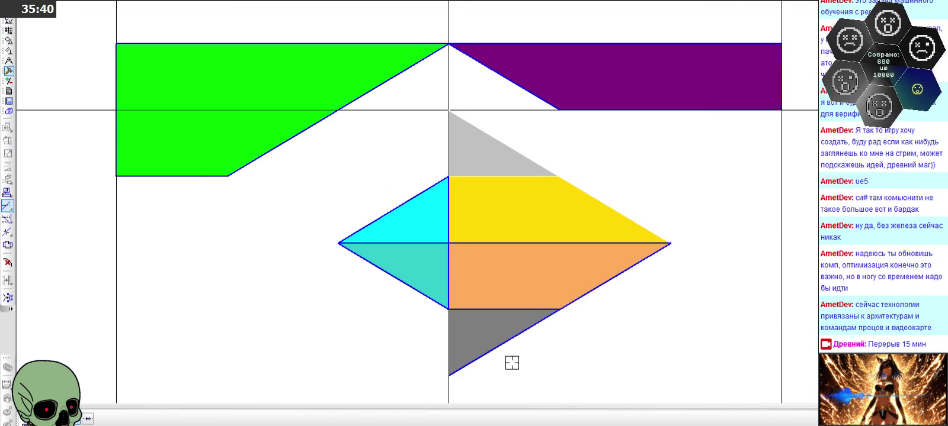
Scroll the view down over the third frame
scroll(453, 143, "down", 3)
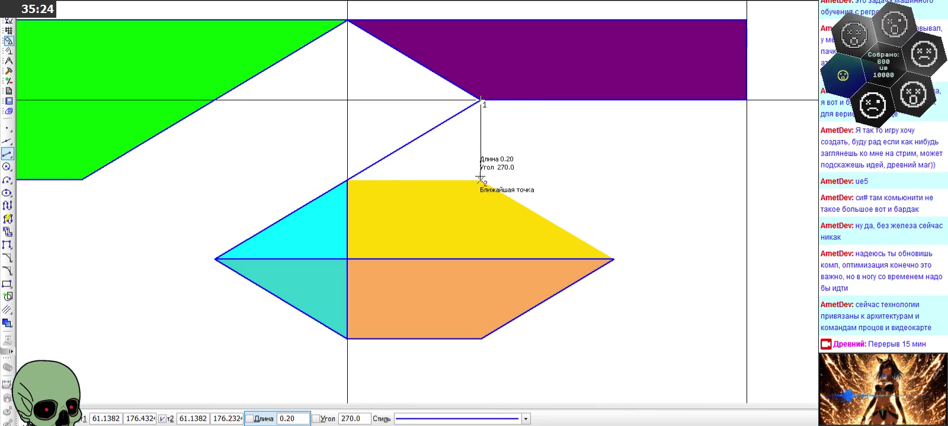
Close the small triangle above the yellow piece and mirror it below the orange piece
left_click(347, 179)
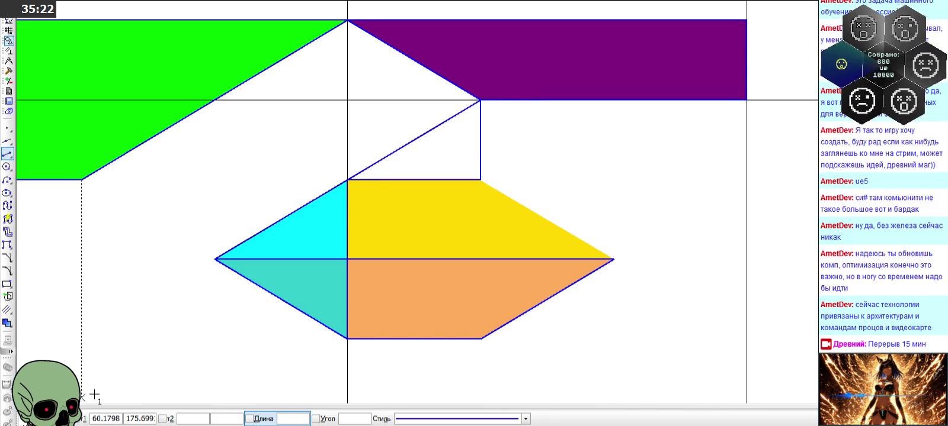
key("Escape")
left_click(444, 132)
left_click(498, 150)
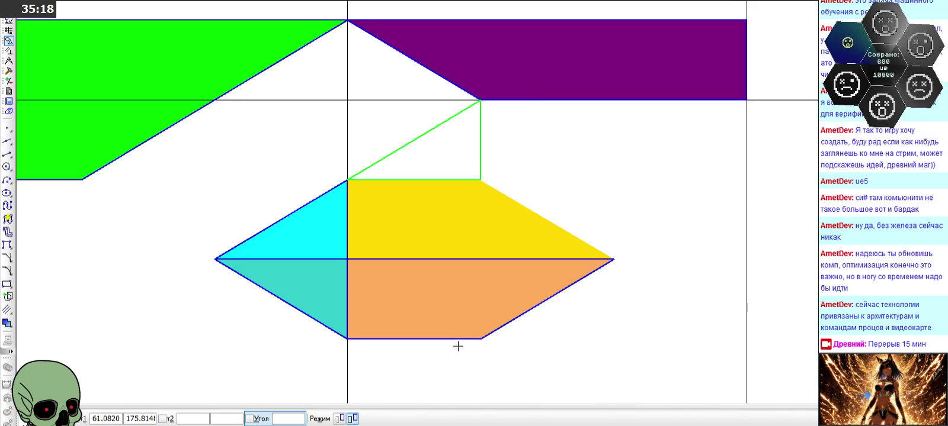
left_click(420, 261)
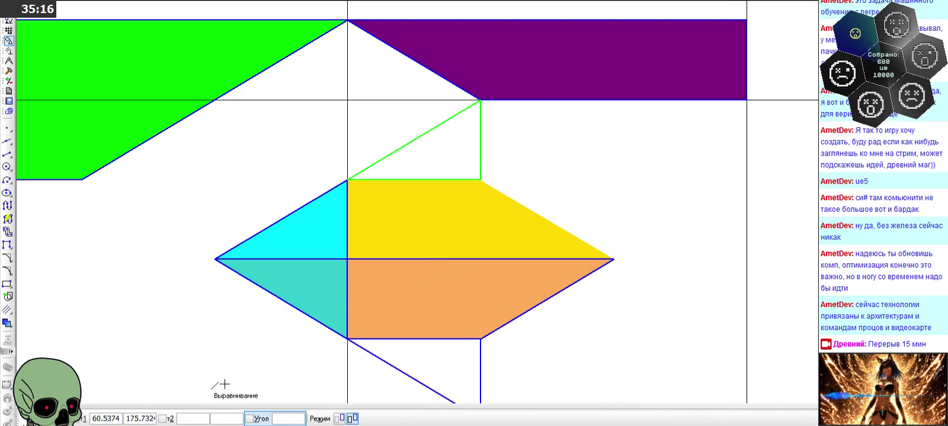
key("Escape")
Draw a line from the yellow piece's right tip to the new triangle's corner
scroll(321, 200, "down", 1)
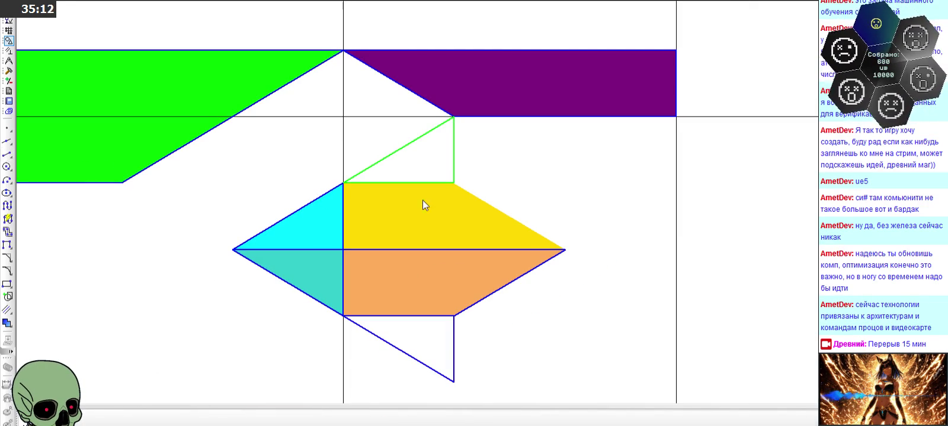
key("l")
left_click(563, 249)
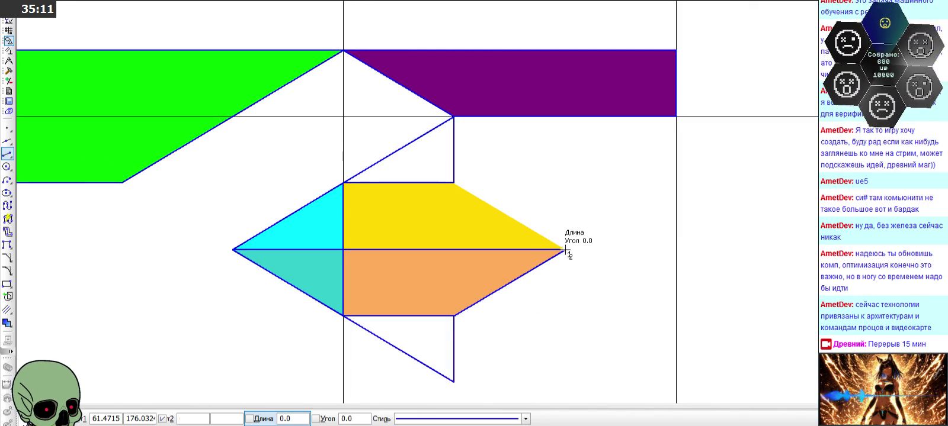
left_click(453, 183)
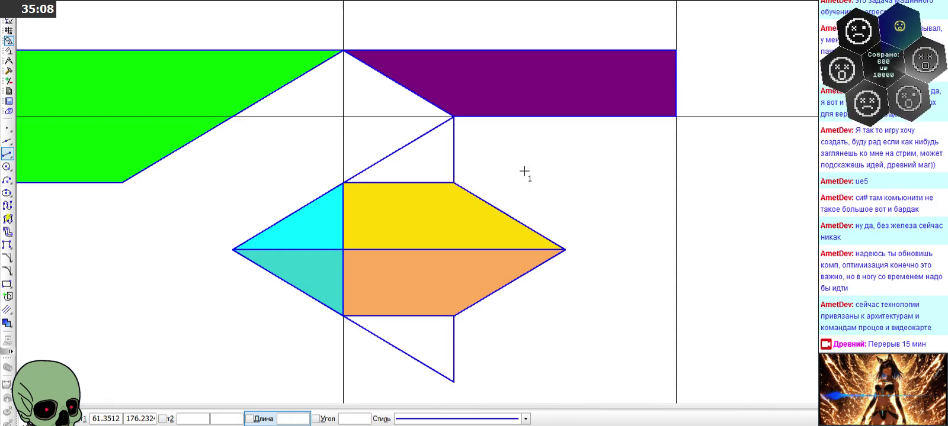
scroll(524, 201, "down", 3)
key("Escape")
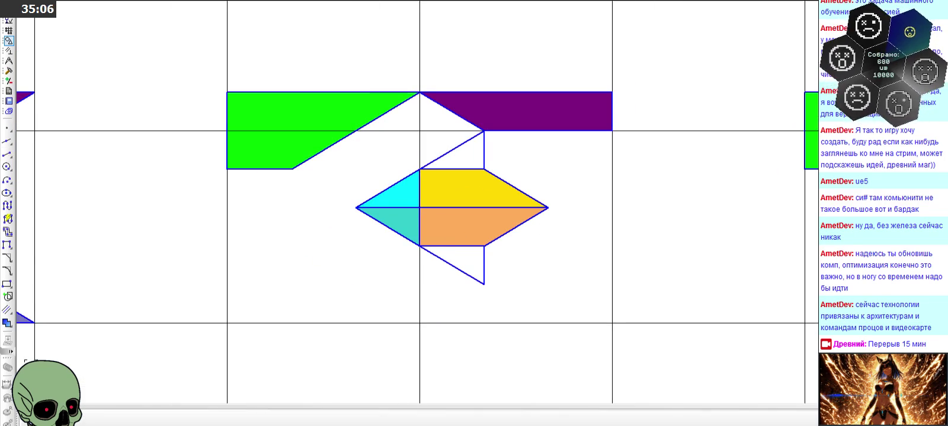
Fill the small triangle above the yellow piece with light grey
left_click(7, 323)
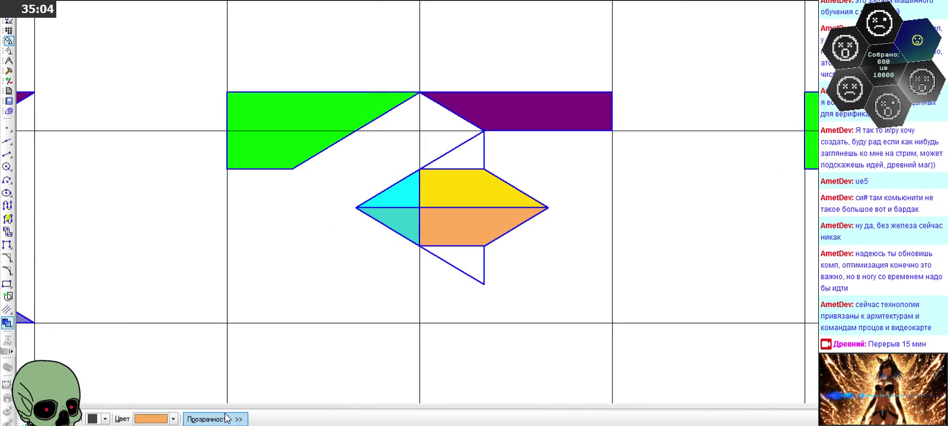
left_click(173, 419)
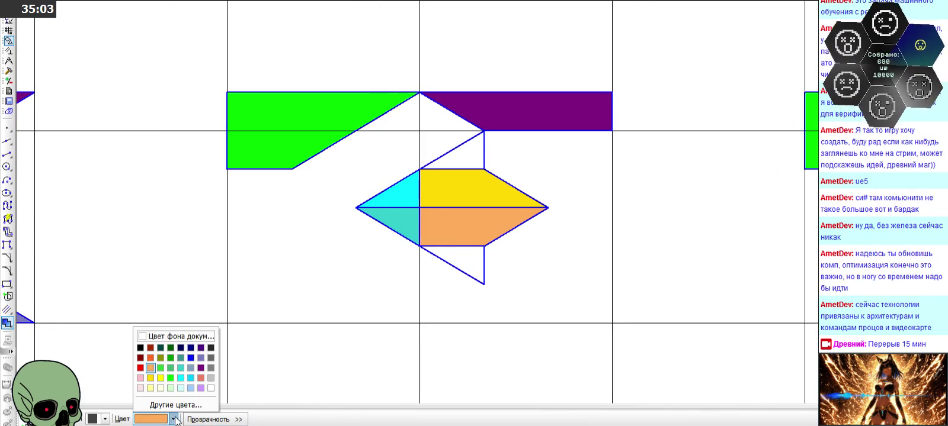
left_click(211, 379)
left_click(467, 151)
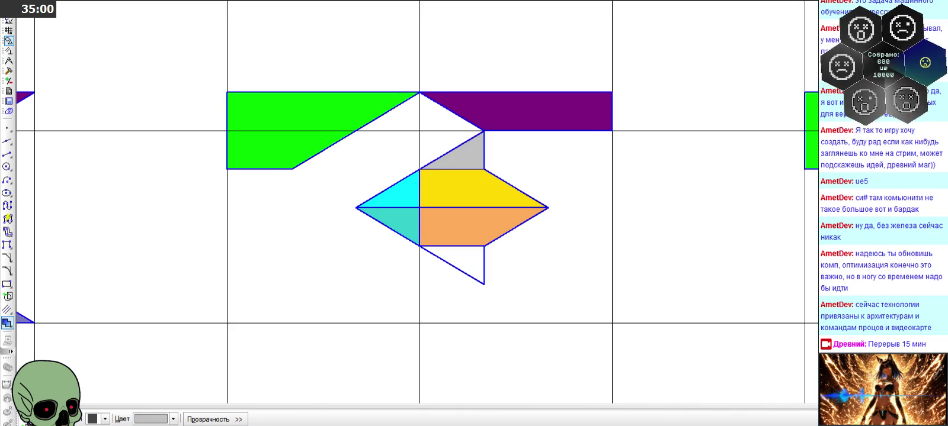
Fill the small triangle below the orange piece with Серый 40%
left_click(173, 420)
left_click(211, 373)
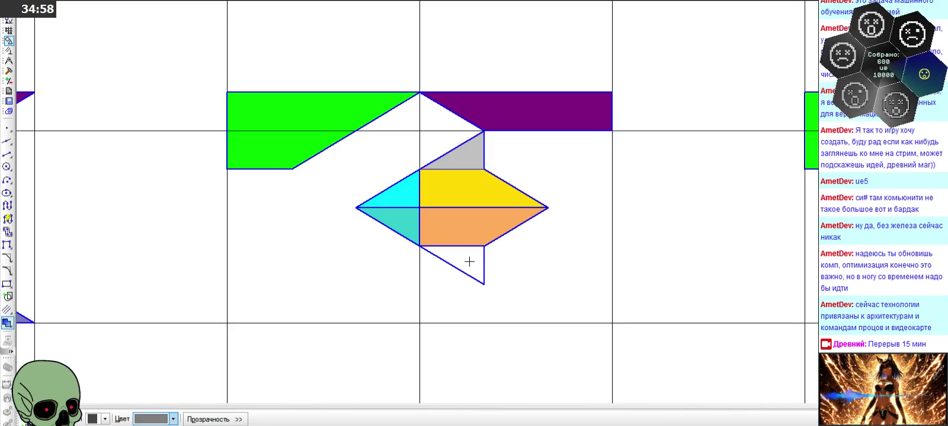
left_click(469, 261)
left_click(76, 418)
scroll(516, 255, "down", 3)
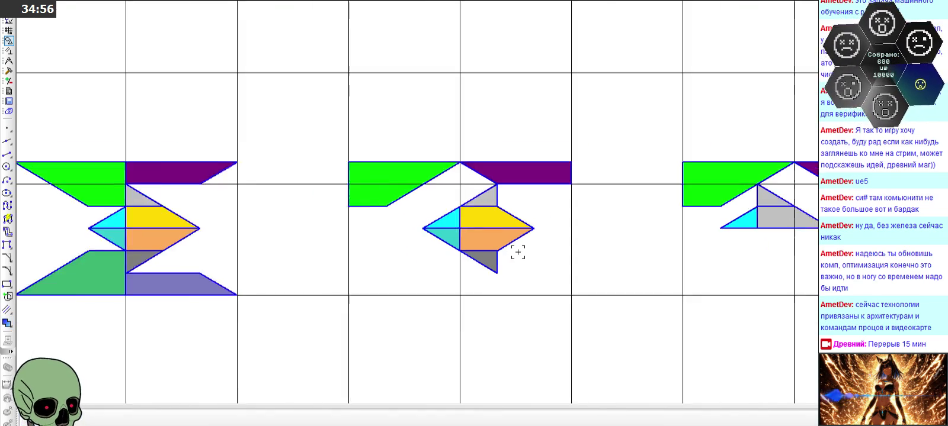
scroll(516, 249, "down", 1)
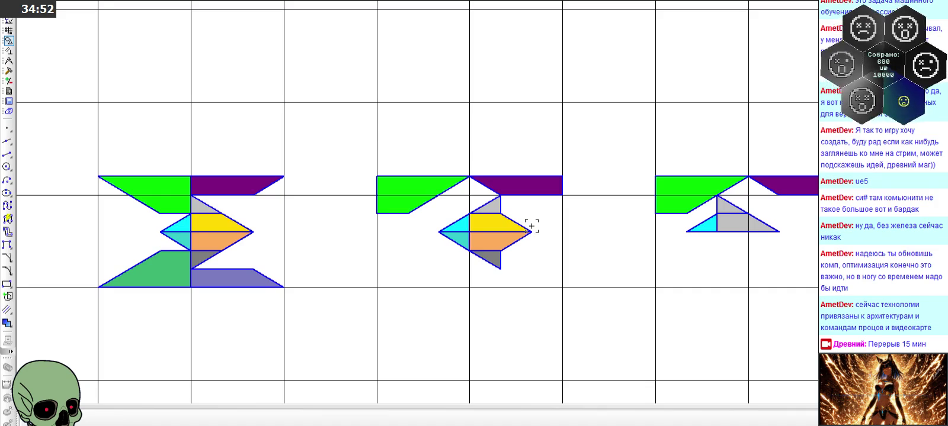
scroll(499, 243, "up", 4)
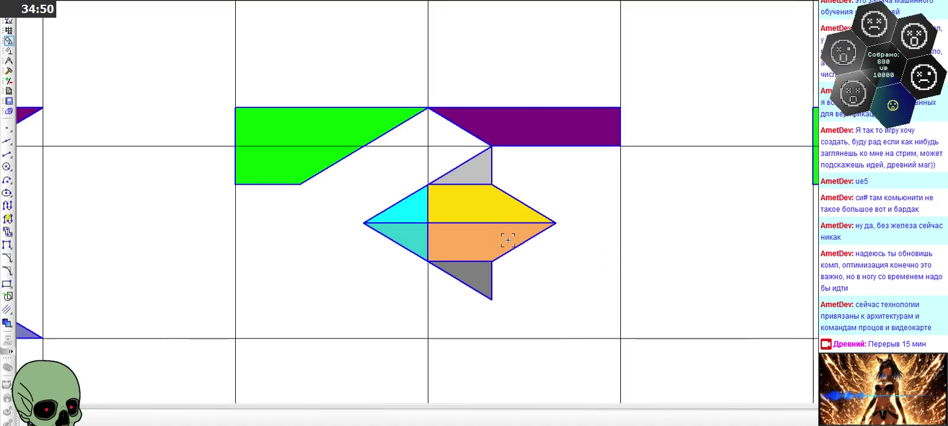
Select the outer edges of the grey, cyan and teal triangles of the gem
scroll(504, 241, "up", 1)
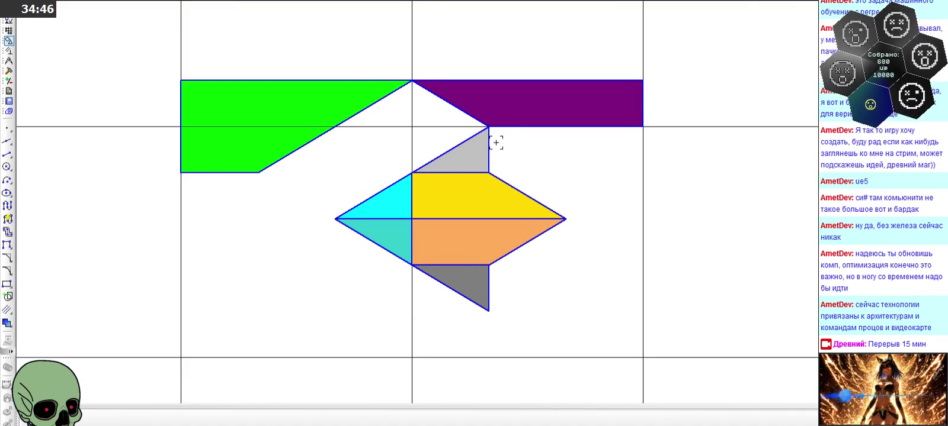
scroll(495, 144, "up", 3)
left_click(480, 145)
left_click(436, 140)
left_click(320, 209)
left_click(256, 301)
left_click(367, 368)
left_click(480, 375)
Add the orange and yellow outer edges and the gem's inner dividing edges to the selection
left_click(548, 312)
left_click(542, 229)
left_click(477, 271)
left_click(314, 272)
left_click(348, 296)
left_click(347, 258)
left_click(403, 352)
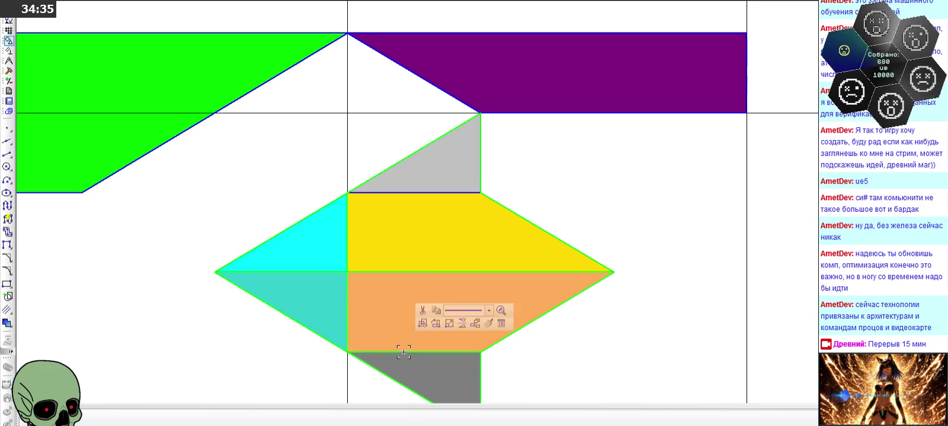
Add the grey, yellow, cyan, teal, orange and lower grey fills to the selection
left_click(418, 177)
left_click(425, 224)
left_click(320, 260)
left_click(313, 284)
left_click(424, 304)
left_click(426, 368)
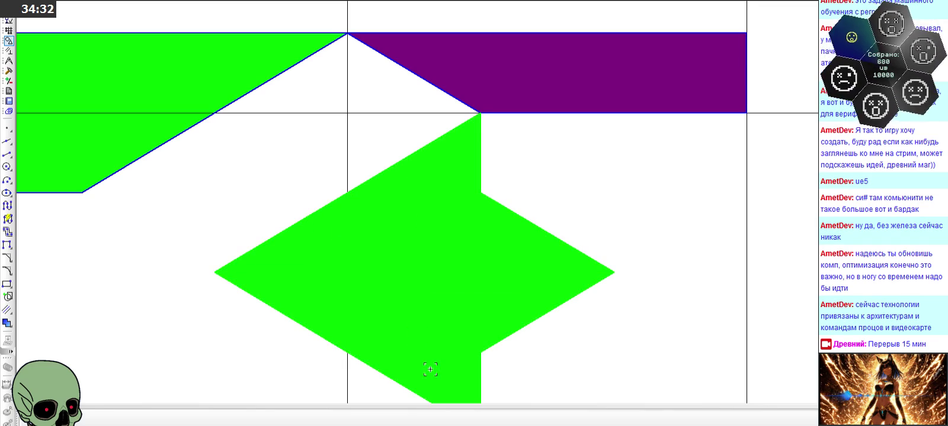
Shift the whole gem left onto the vertical grid line with Сдвиг
left_click(471, 157)
left_click(467, 155)
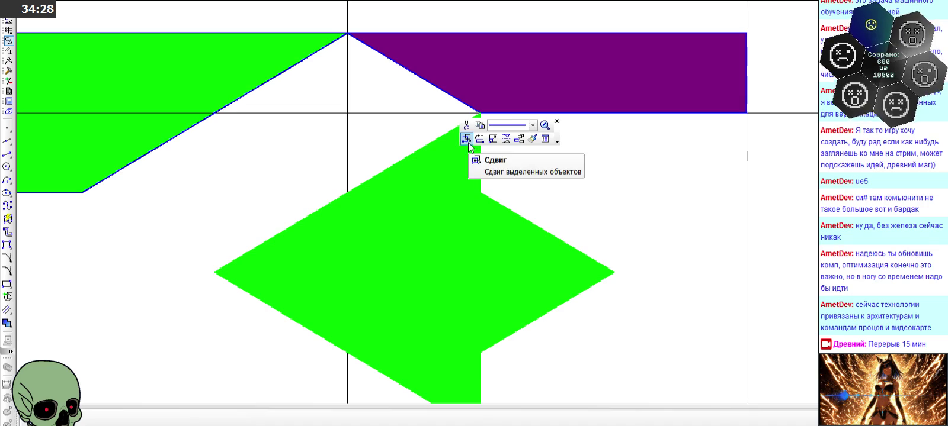
left_click(467, 139)
left_click(481, 113)
left_click(371, 109)
scroll(479, 112, "down", 2)
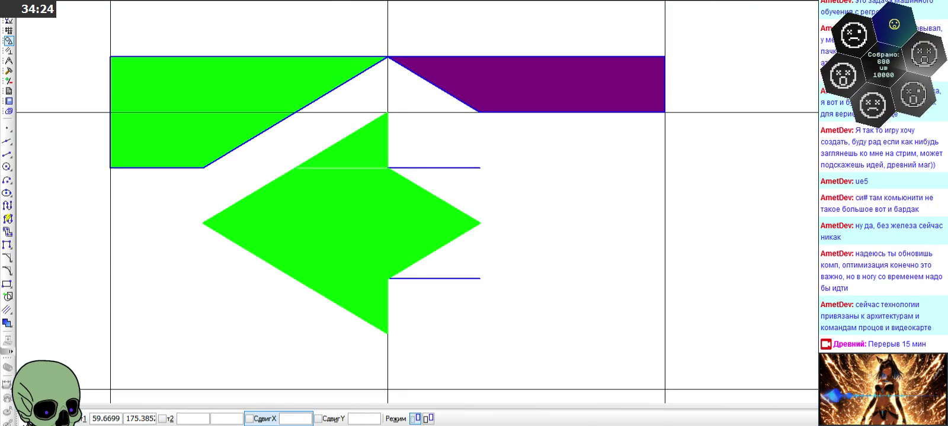
scroll(491, 222, "down", 2)
Delete the leftover horizontal line beside the yellow piece
key("Escape")
scroll(443, 206, "up", 3)
left_click(457, 175)
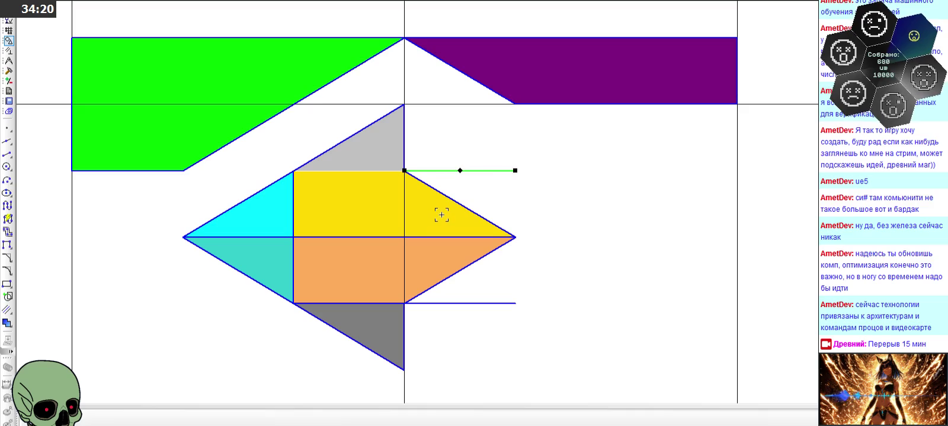
key("Delete")
Remove the accidentally pasted line
key("ctrl+v")
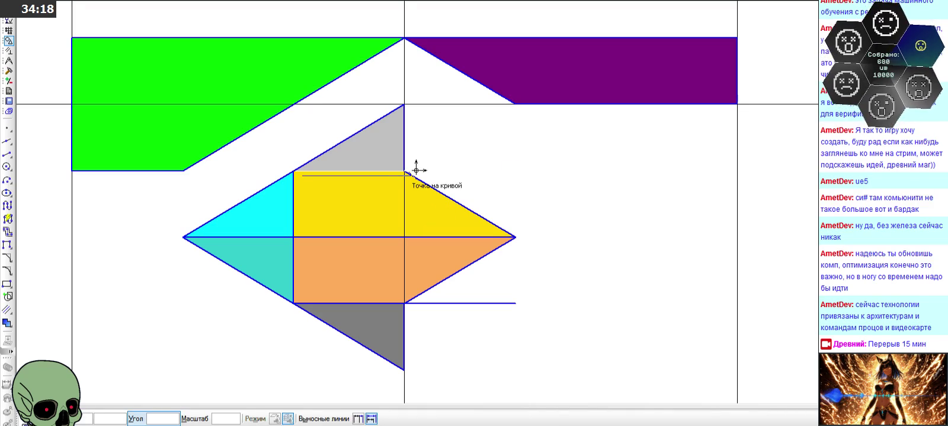
key("Escape")
left_click(462, 302)
key("Delete")
scroll(450, 268, "down", 3)
scroll(442, 168, "down", 2)
Select the green bar, purple bar and construction line, then clear the selection
scroll(501, 148, "down", 2)
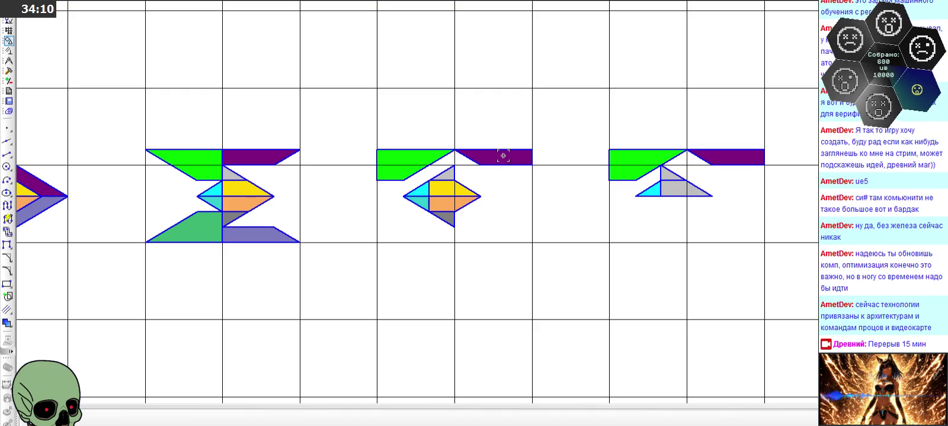
scroll(201, 213, "up", 2)
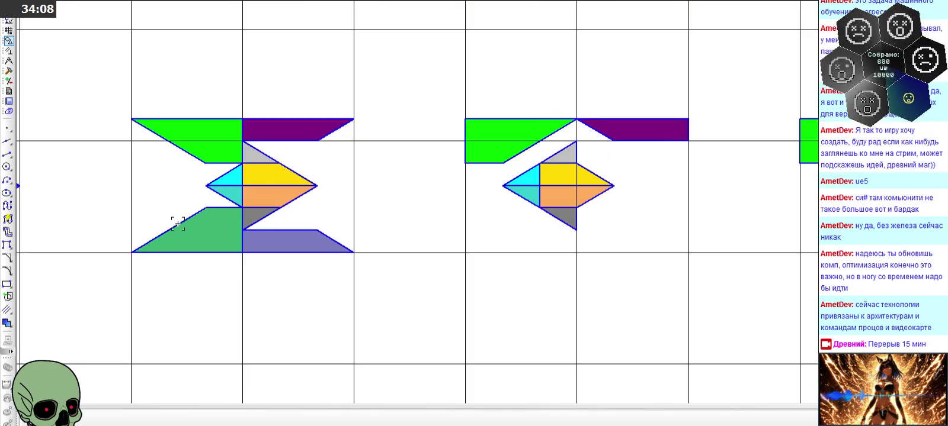
scroll(676, 135, "up", 1)
scroll(676, 134, "up", 1)
left_click(363, 142)
left_click(293, 207)
left_click(483, 103)
left_click(569, 147)
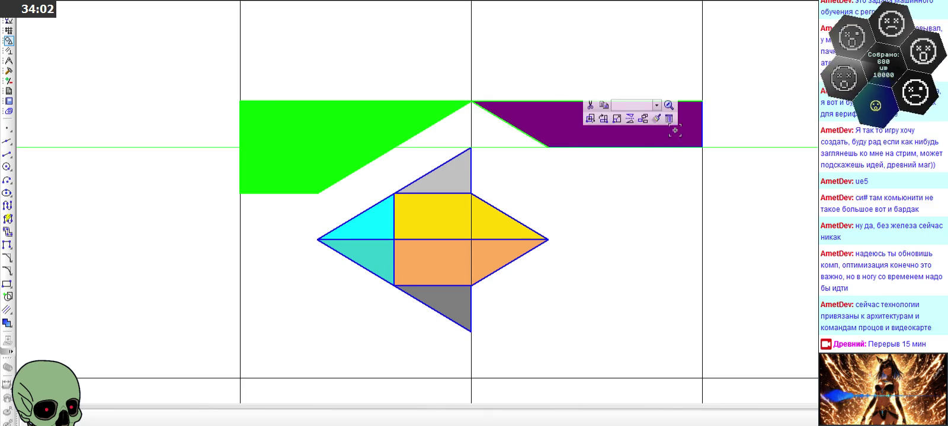
left_click(607, 168)
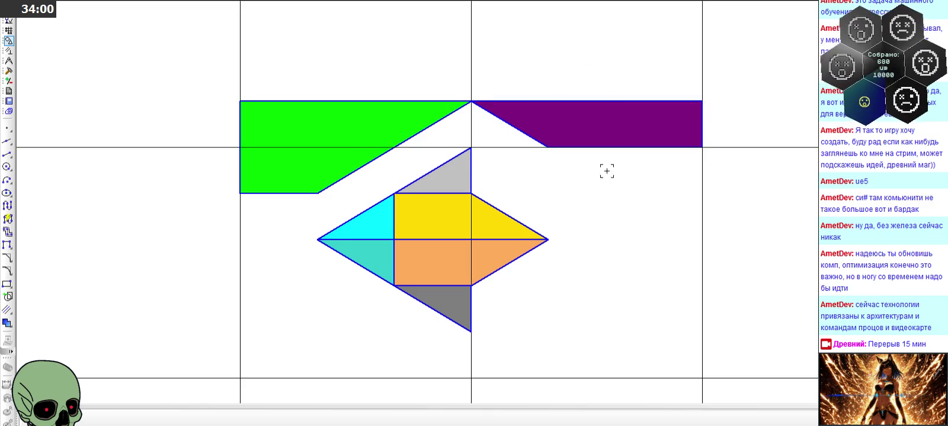
Draw a horizontal line along the purple bar's bottom edge
scroll(629, 152, "up", 1)
left_click(8, 153)
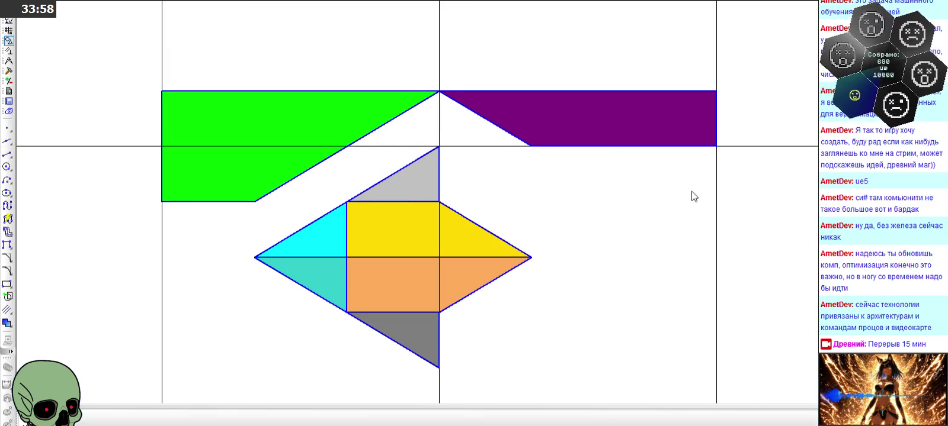
scroll(651, 169, "up", 1)
scroll(554, 121, "up", 1)
left_click(313, 131)
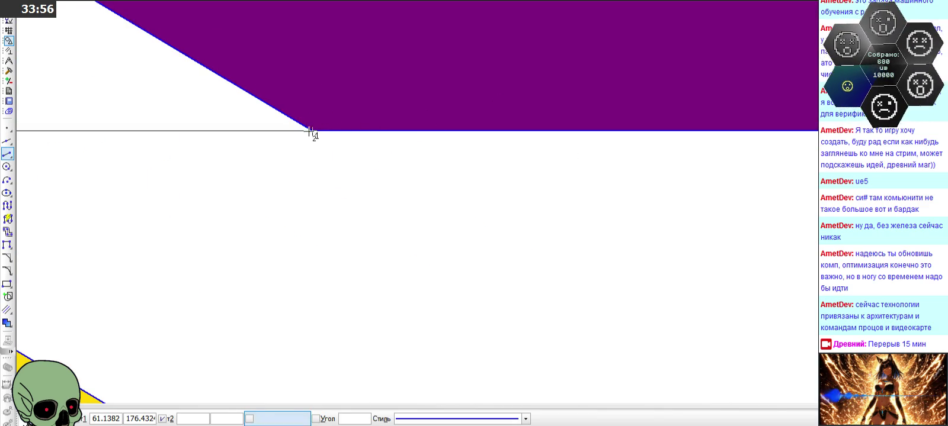
scroll(314, 132, "down", 2)
left_click(616, 147)
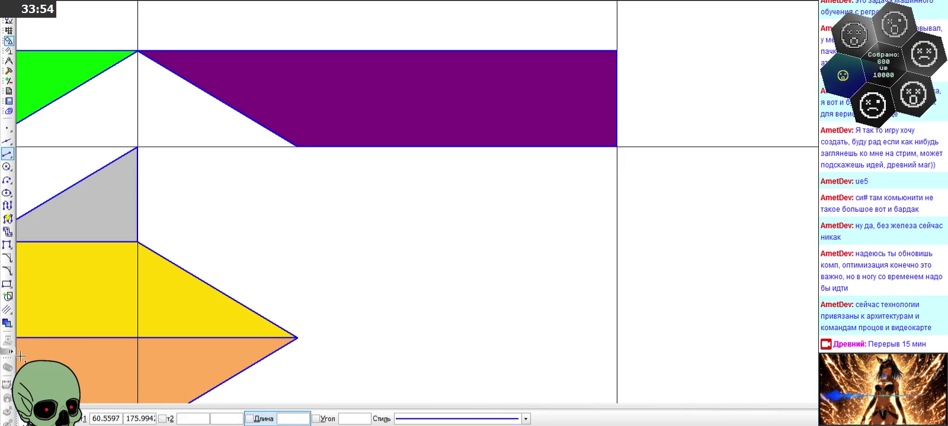
key("Escape")
Select the purple bar's edges and the green bar and start mirroring them
left_click(381, 146)
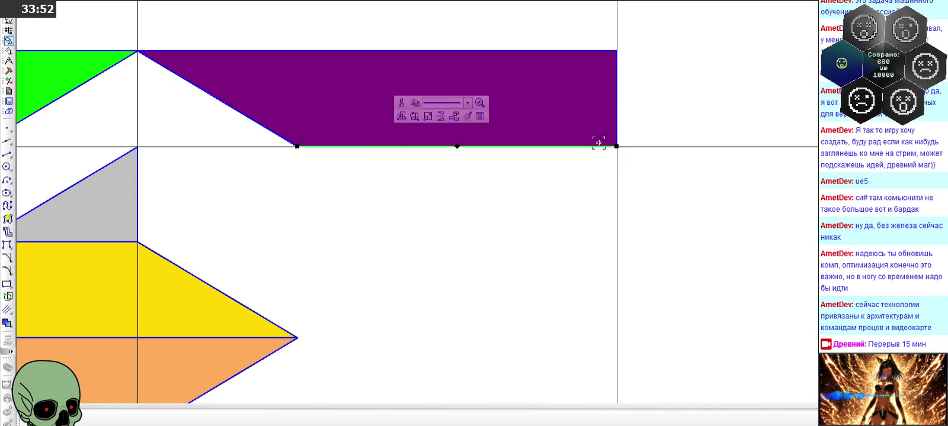
left_click(621, 117)
left_click(598, 147, "shift")
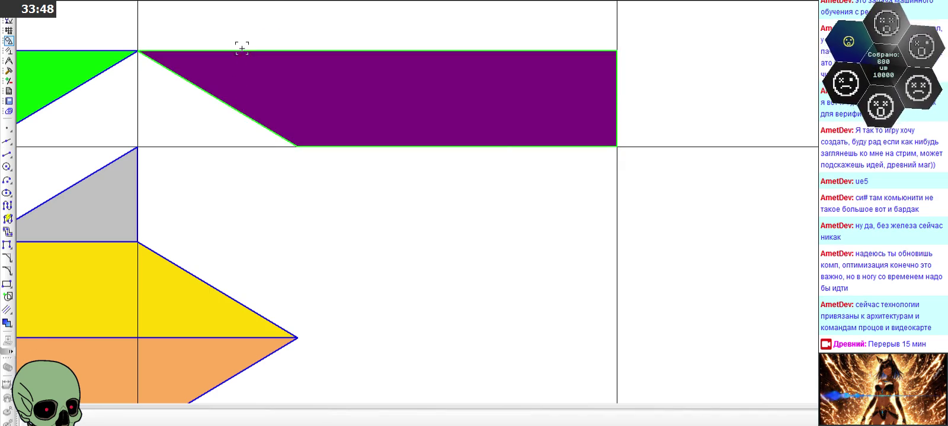
scroll(560, 115, "down", 3)
scroll(226, 81, "up", 2)
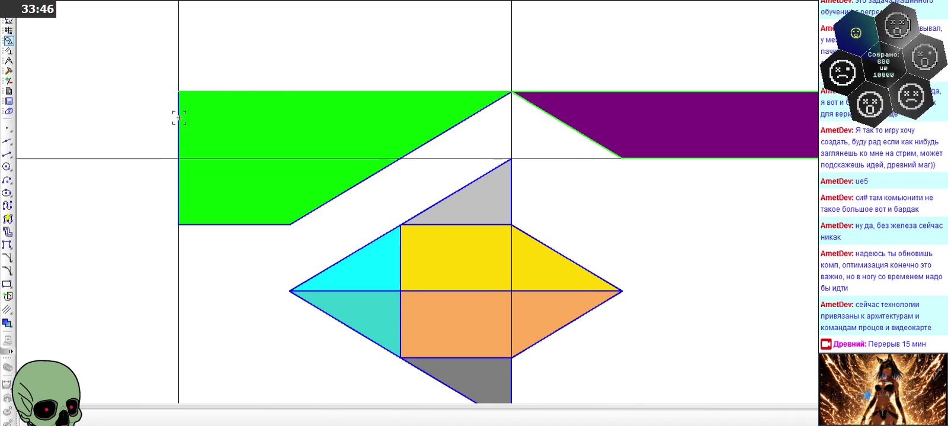
left_click(218, 225)
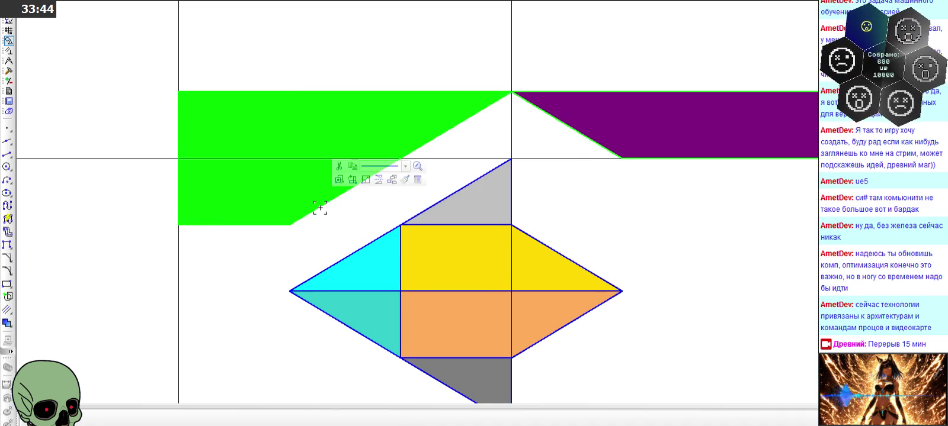
scroll(332, 228, "down", 3)
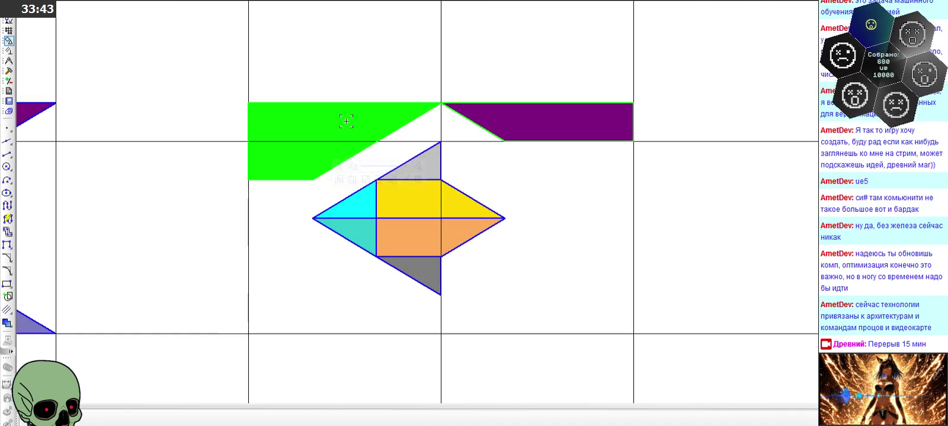
left_click(377, 181)
Place the mirrored bars below the axis and fill the lower-right piece lavender
left_click(423, 218)
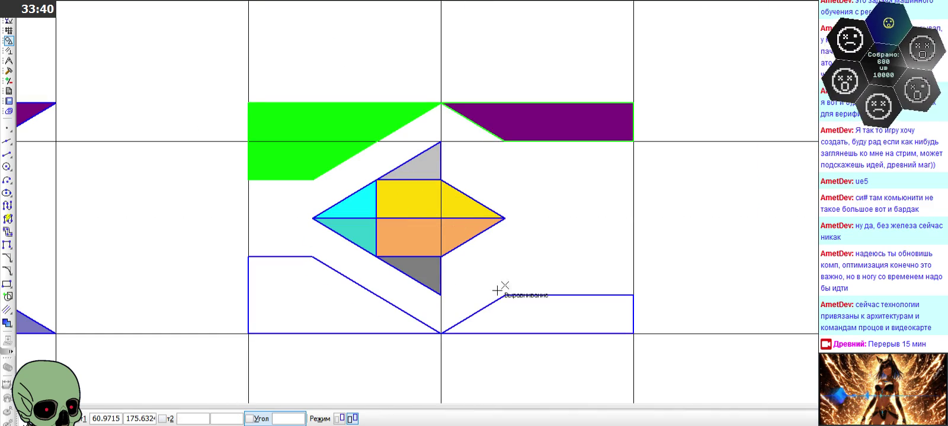
key("Escape")
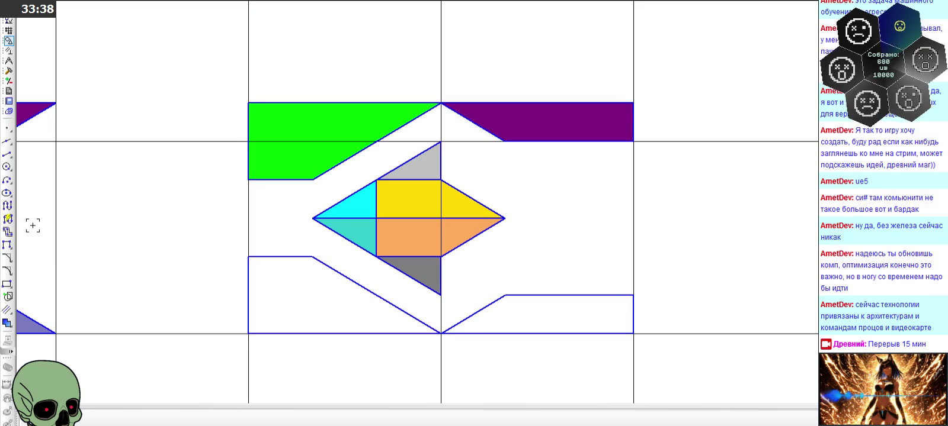
left_click(7, 323)
left_click(172, 419)
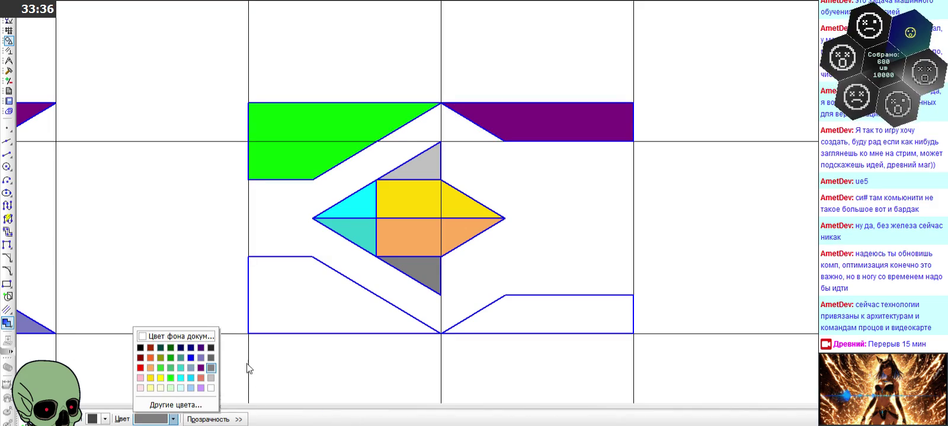
left_click(202, 359)
left_click(495, 329)
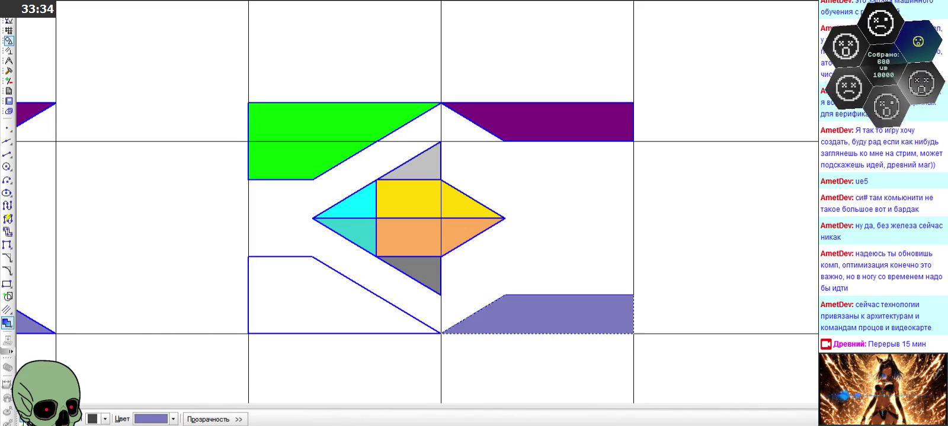
Fill the lower-left piece emerald green and zoom out
left_click(172, 420)
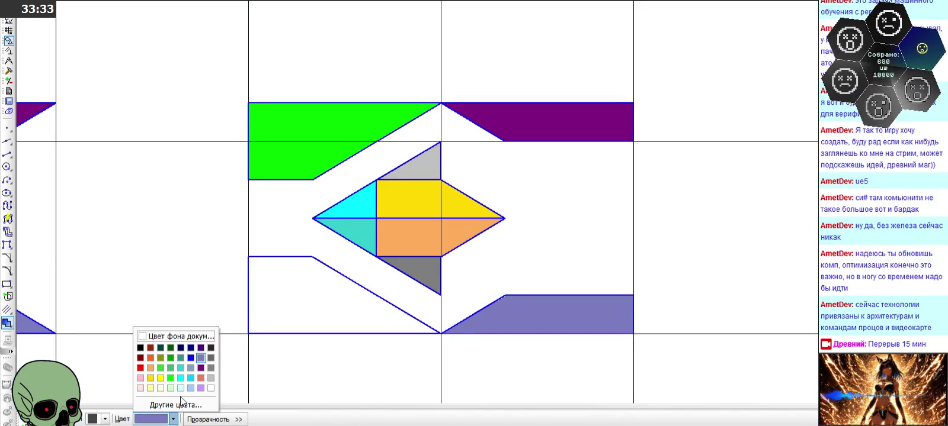
left_click(170, 367)
left_click(320, 304)
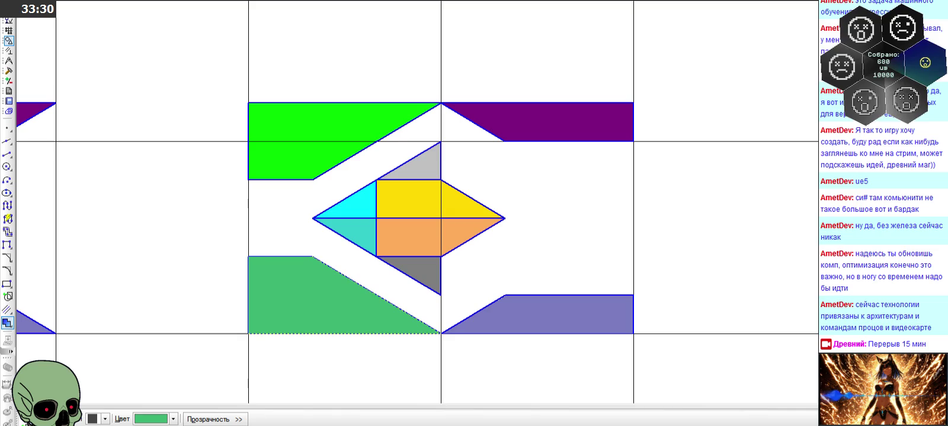
key("Escape")
scroll(391, 186, "down", 2)
scroll(478, 187, "down", 1)
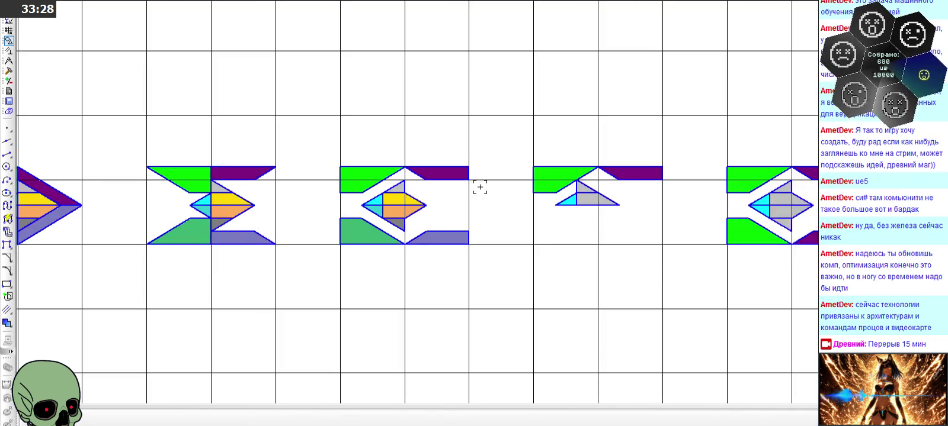
scroll(418, 176, "down", 1)
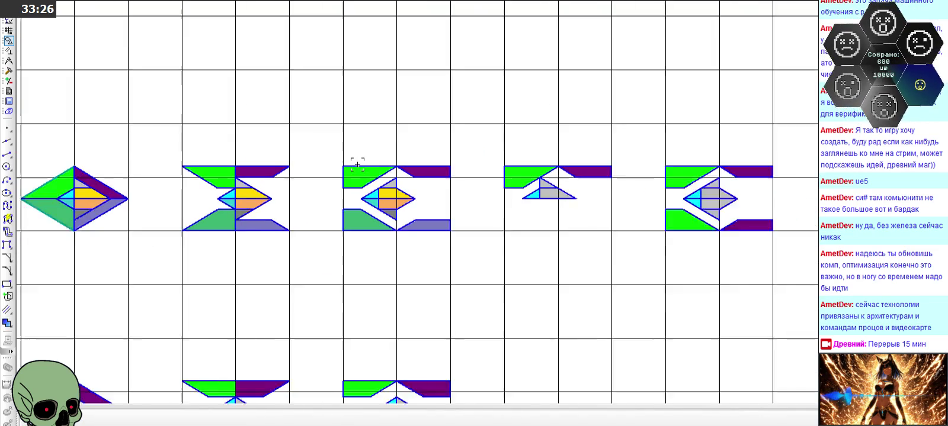
scroll(356, 157, "down", 1)
scroll(537, 140, "down", 1)
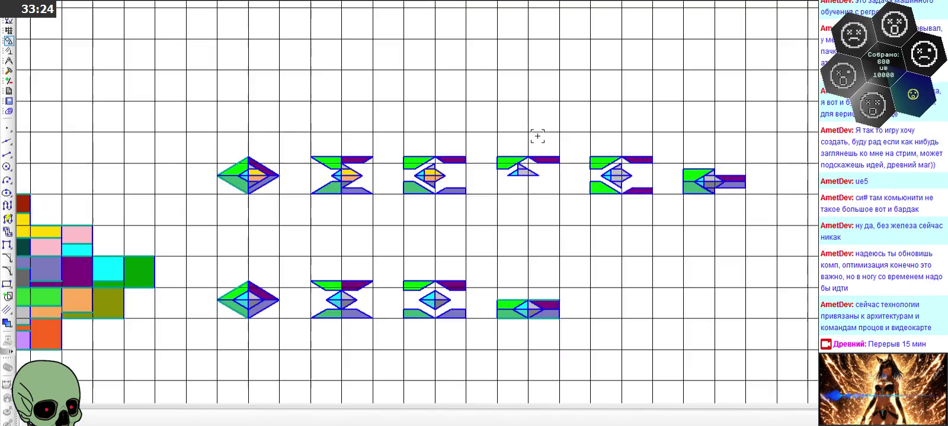
scroll(398, 161, "up", 2)
Delete the extra frames and the leftover green rectangle on the right
left_click_drag(404, 158, 576, 201)
key("Delete")
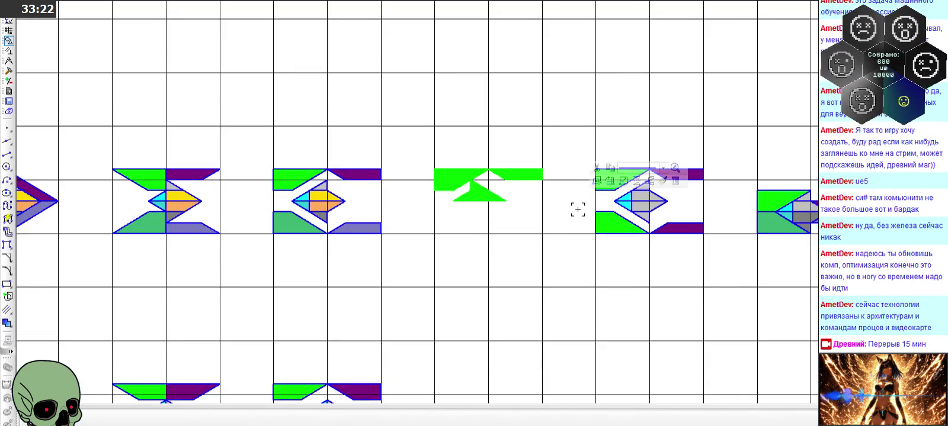
mouse_move(574, 147)
left_mouse_down()
mouse_move(817, 263)
mouse_move(718, 260)
left_mouse_up()
key("Delete")
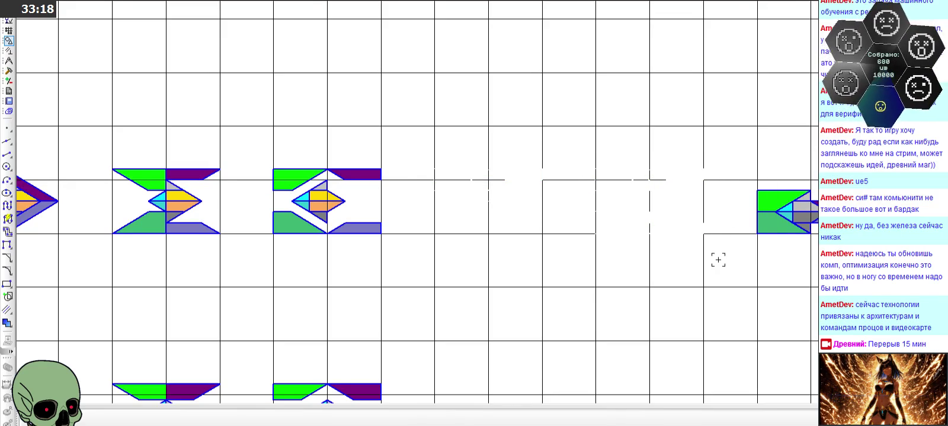
left_click_drag(731, 154, 817, 252)
key("Delete")
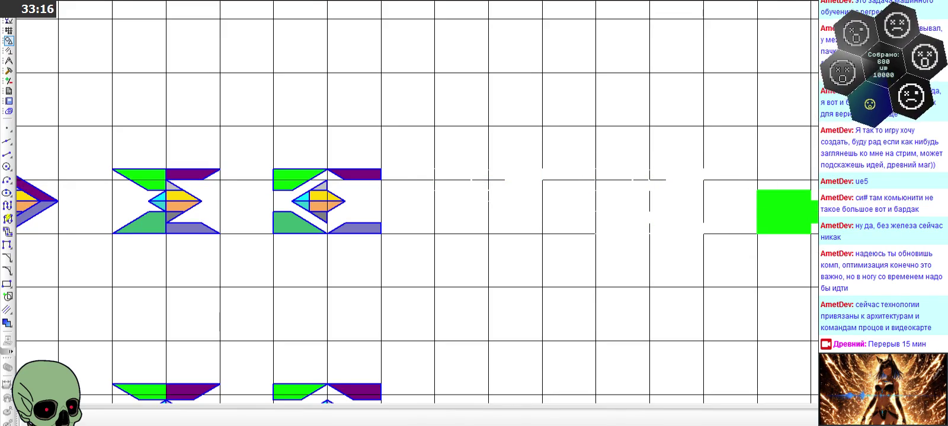
left_click(765, 237)
key("Delete")
Cancel a stray paste and delete the four grey fills in the arrow frame's centre
key("ctrl+v")
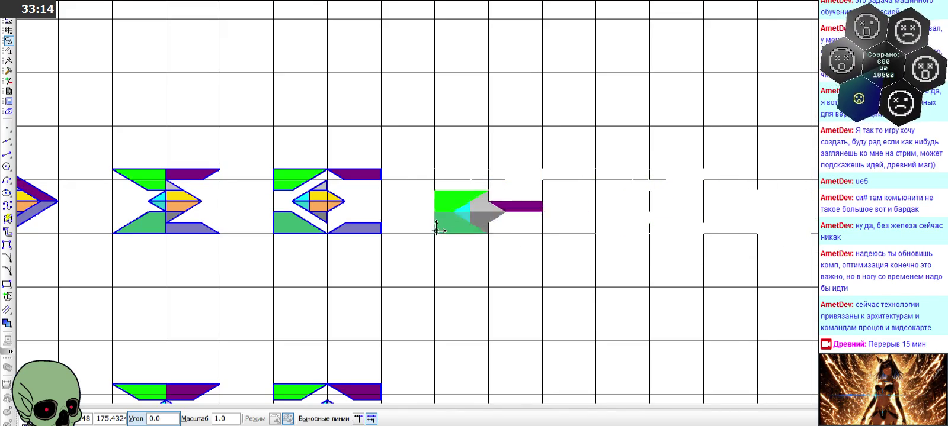
key("Escape")
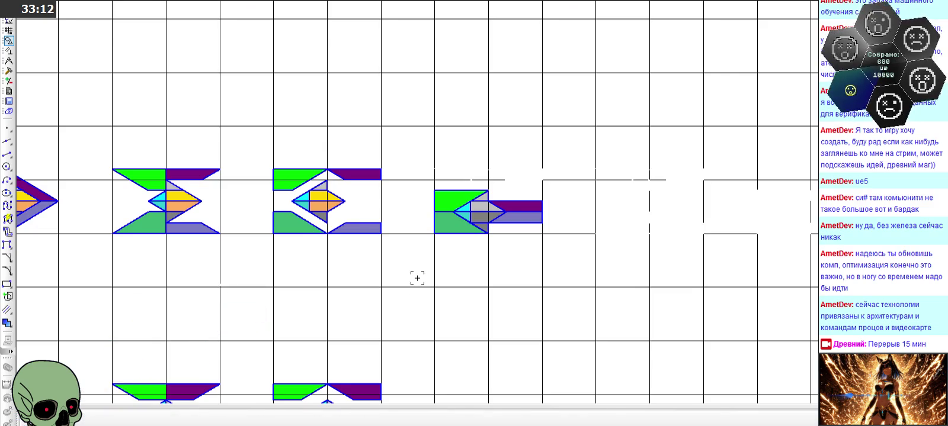
scroll(409, 235, "up", 2)
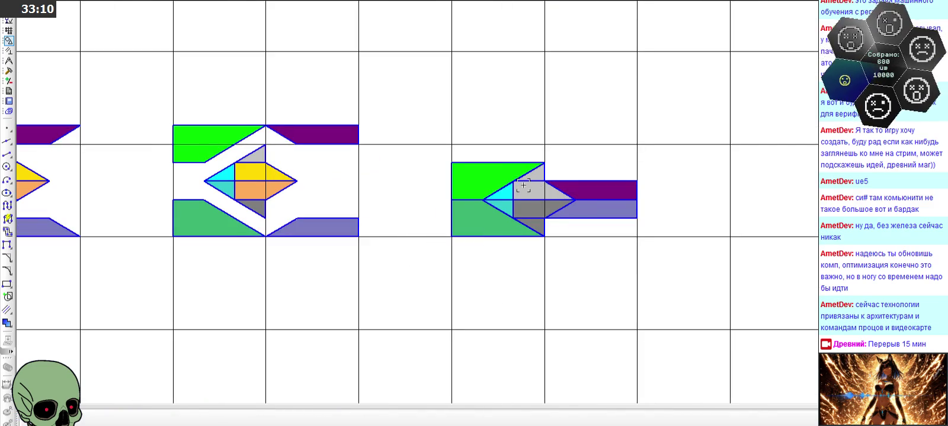
scroll(533, 186, "up", 2)
left_click(529, 190)
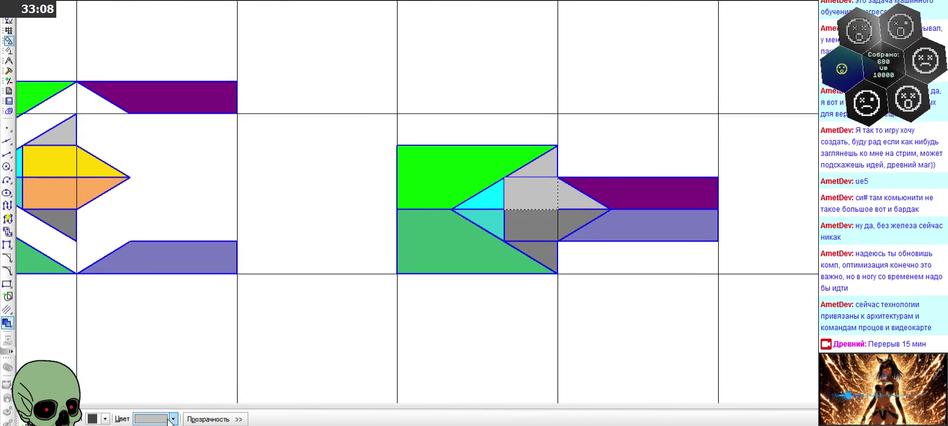
key("Delete")
left_click(565, 198)
key("Delete")
left_click(551, 223)
key("Delete")
left_click(571, 220)
key("Delete")
Fill the arrow's upper centre yellow and its lower centre orange
scroll(630, 186, "down", 1)
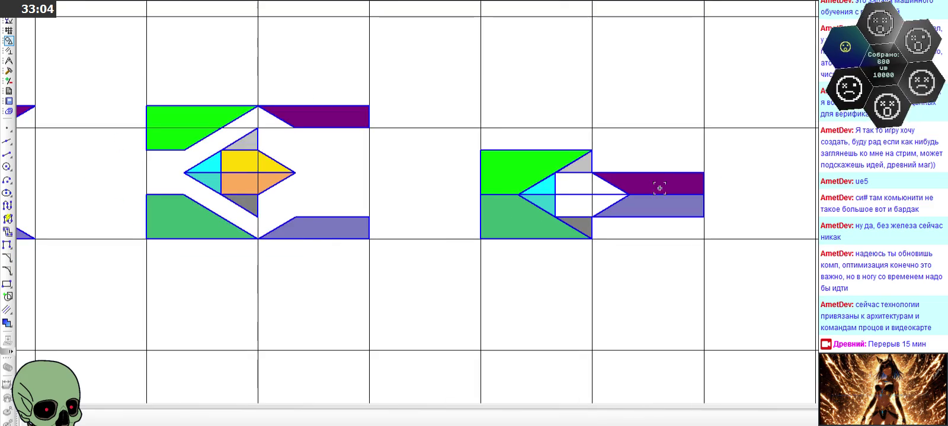
left_click(7, 323)
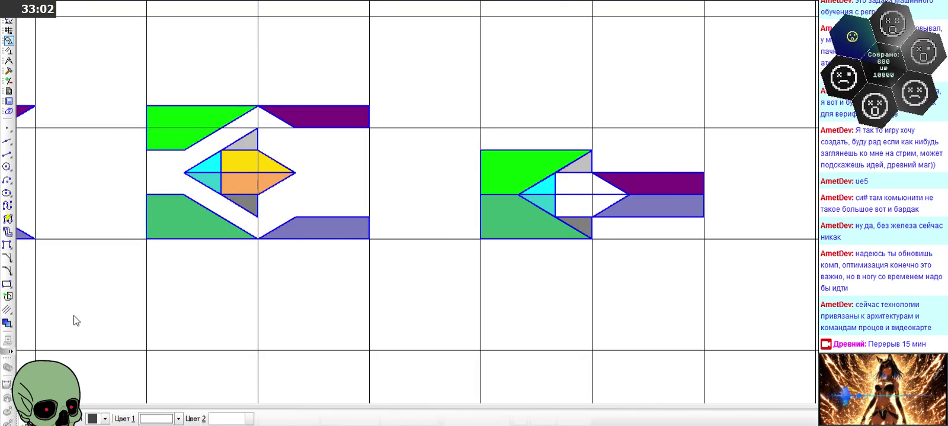
left_click(141, 420)
left_click(151, 378)
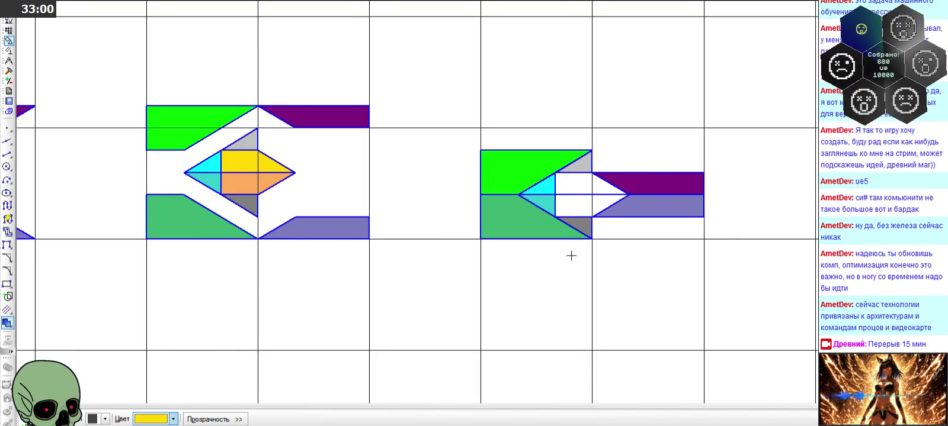
left_click(586, 187)
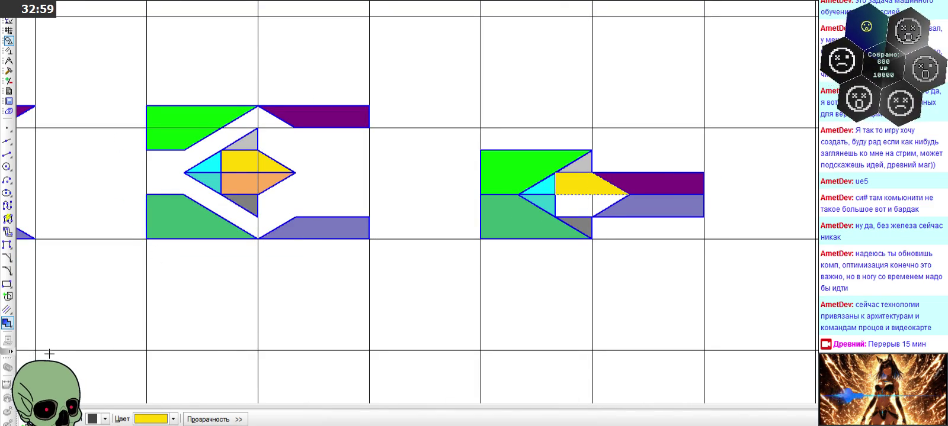
left_click(148, 420)
left_click(148, 370)
left_click(577, 205)
scroll(676, 221, "down", 4)
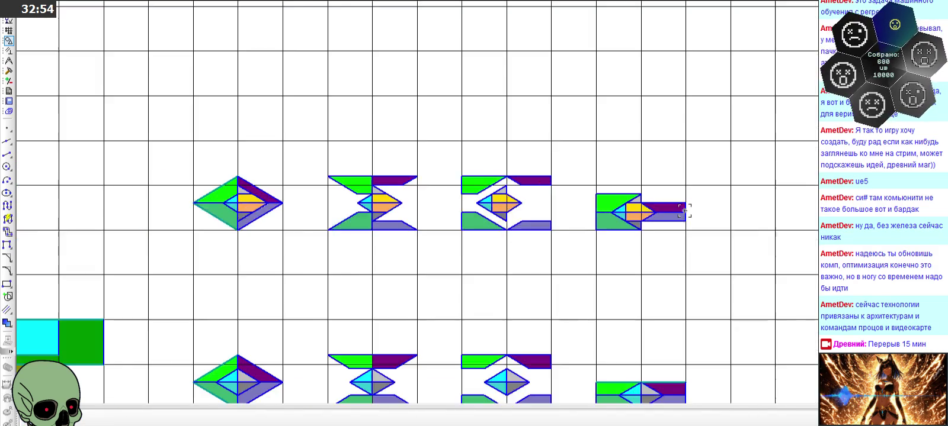
scroll(676, 221, "down", 2)
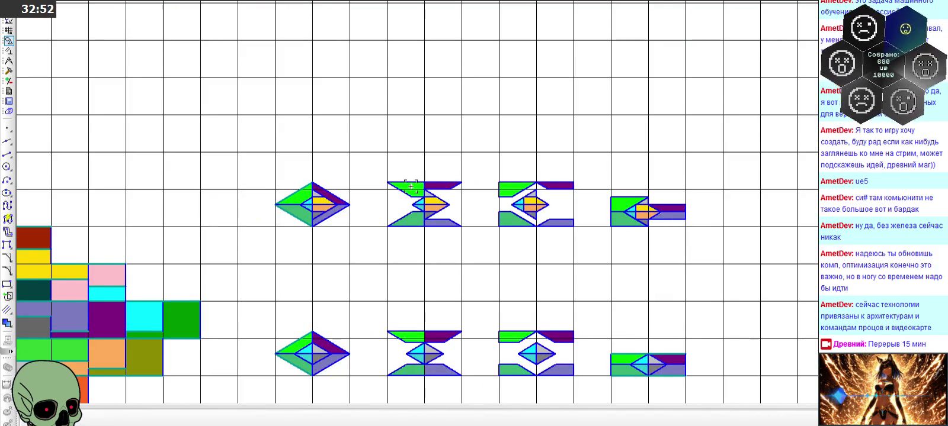
scroll(368, 185, "up", 3)
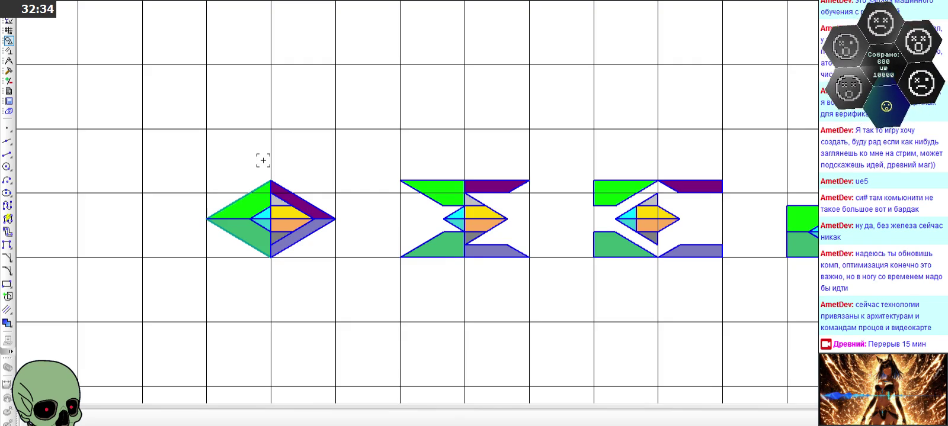
scroll(266, 220, "up", 3)
scroll(258, 195, "up", 3)
scroll(312, 47, "down", 1)
scroll(313, 45, "down", 2)
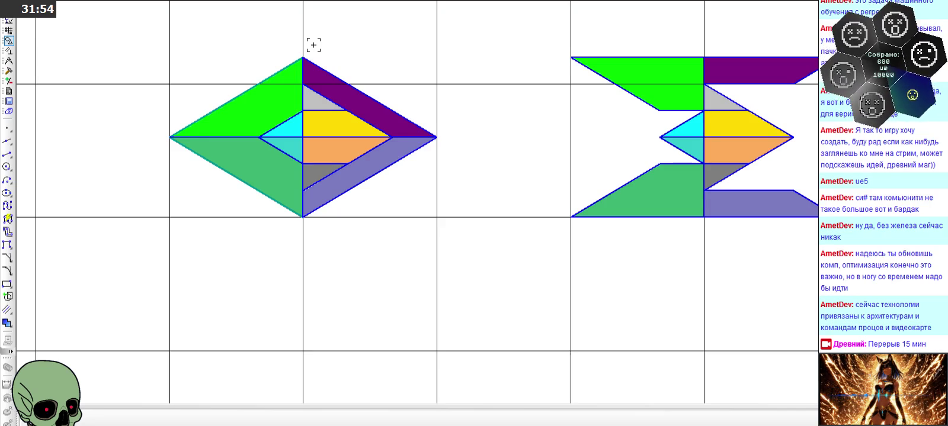
scroll(317, 42, "down", 3)
scroll(332, 148, "down", 1)
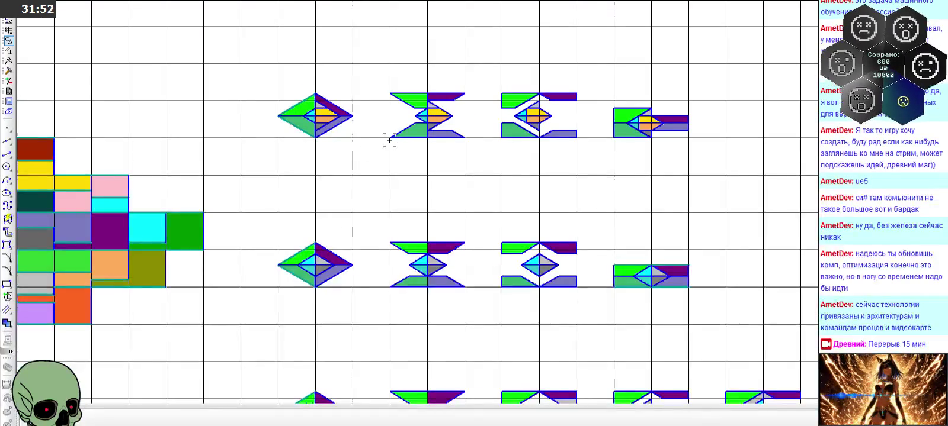
scroll(330, 91, "up", 1)
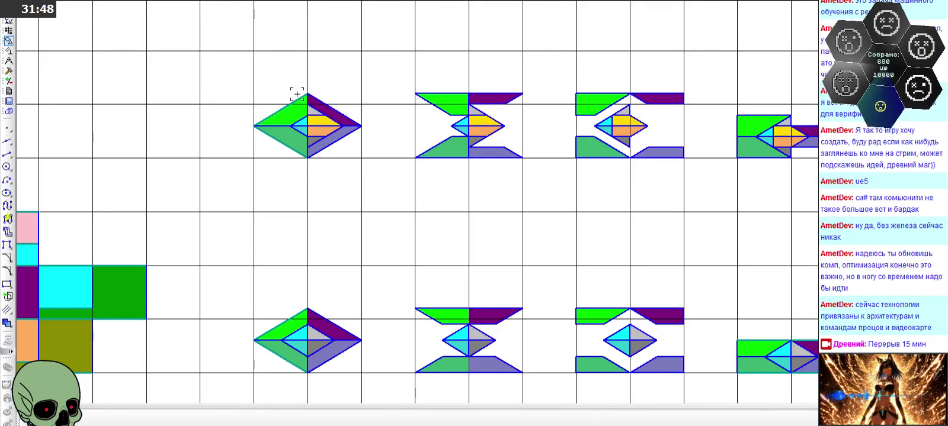
scroll(301, 130, "down", 1)
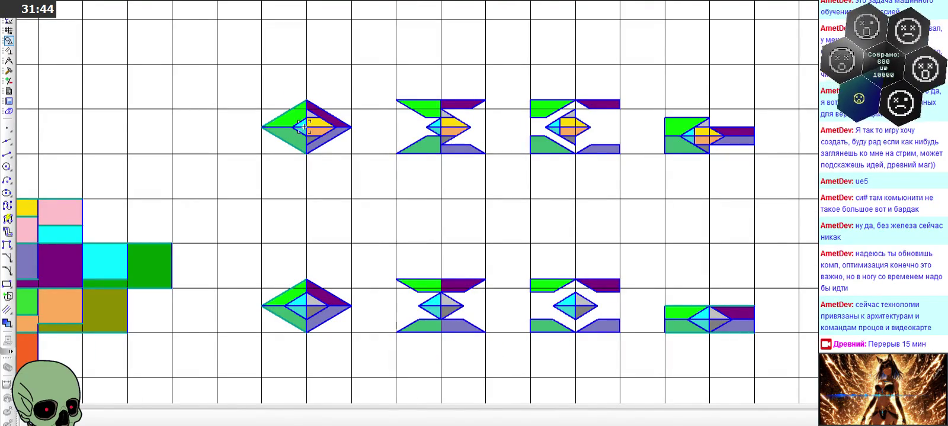
scroll(407, 86, "up", 1)
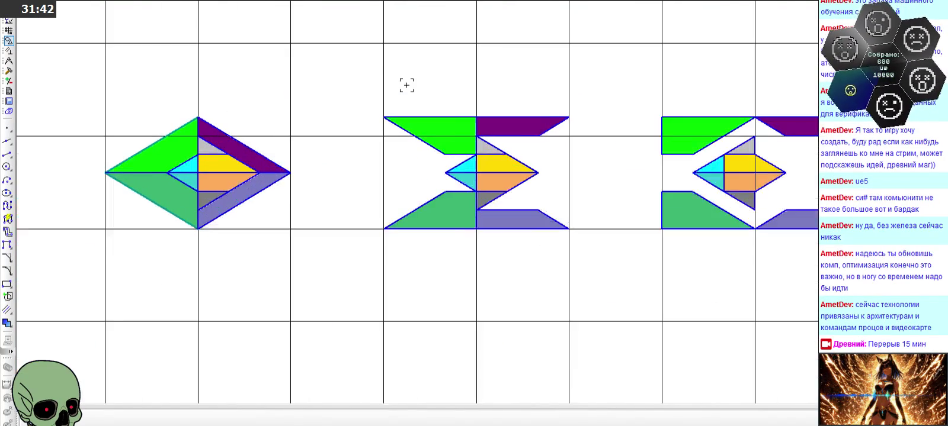
scroll(141, 80, "down", 1)
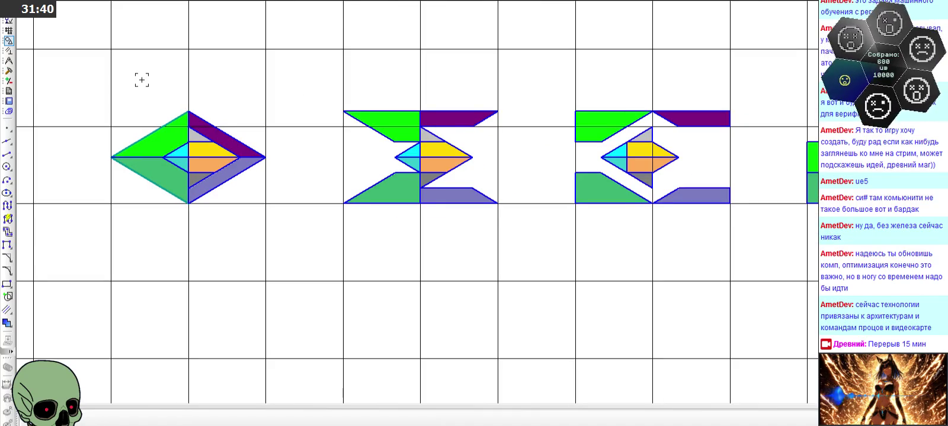
scroll(142, 80, "down", 1)
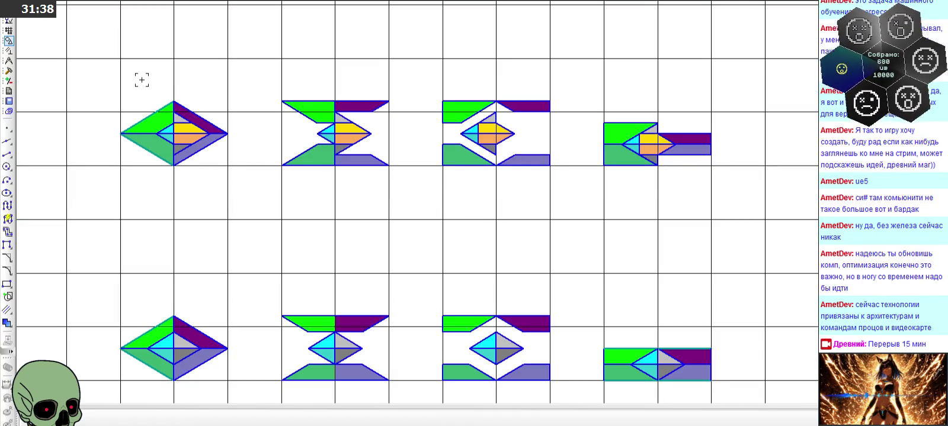
scroll(387, 96, "down", 1)
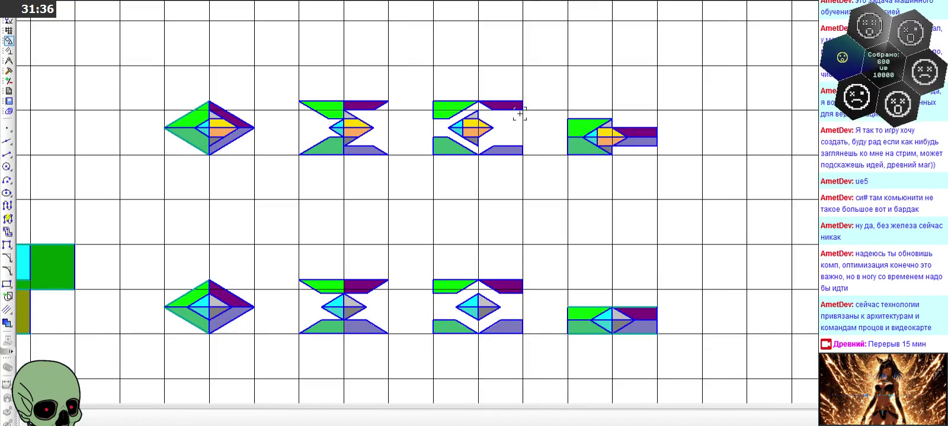
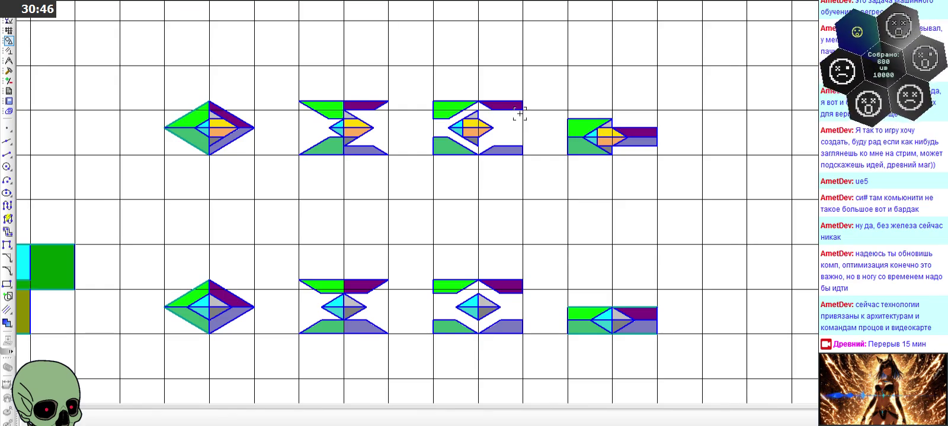
Fill the first diamond's upper trapezoid light grey and its small top triangle yellow
scroll(148, 95, "up", 2)
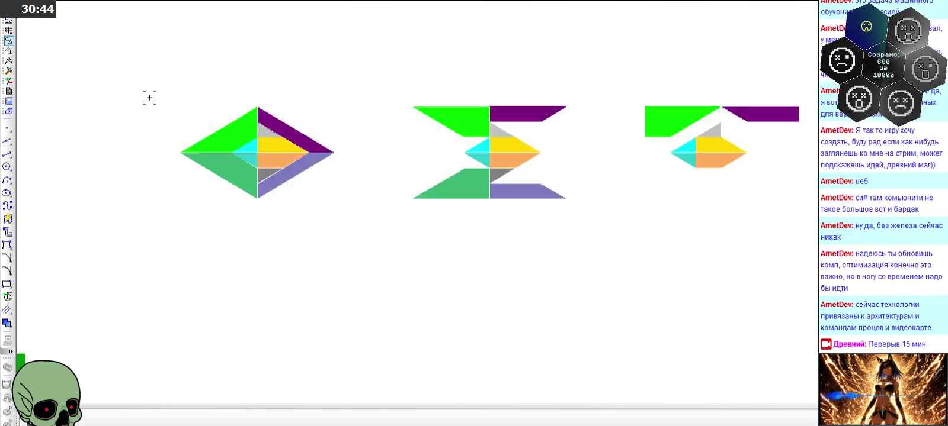
scroll(231, 128, "up", 4)
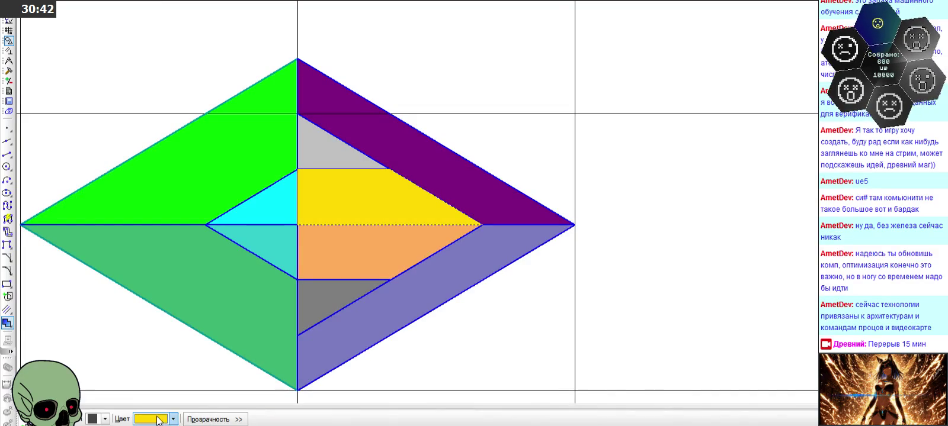
left_click(173, 420)
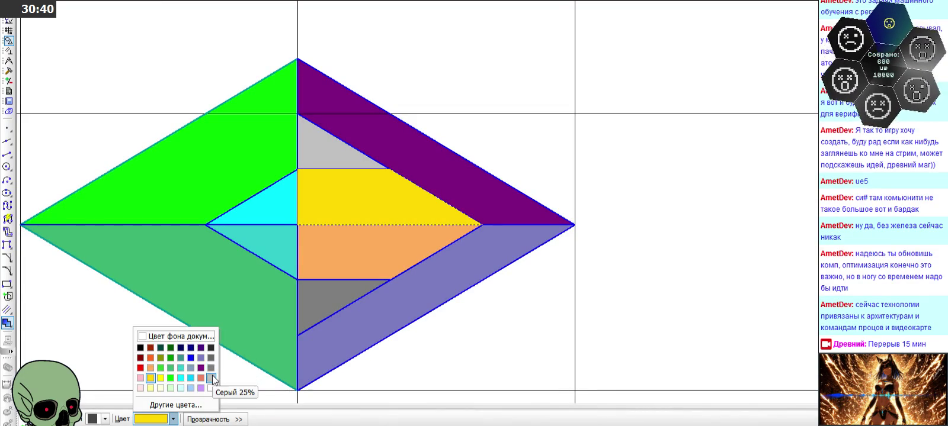
left_click(171, 368)
left_click(330, 171)
key("Delete")
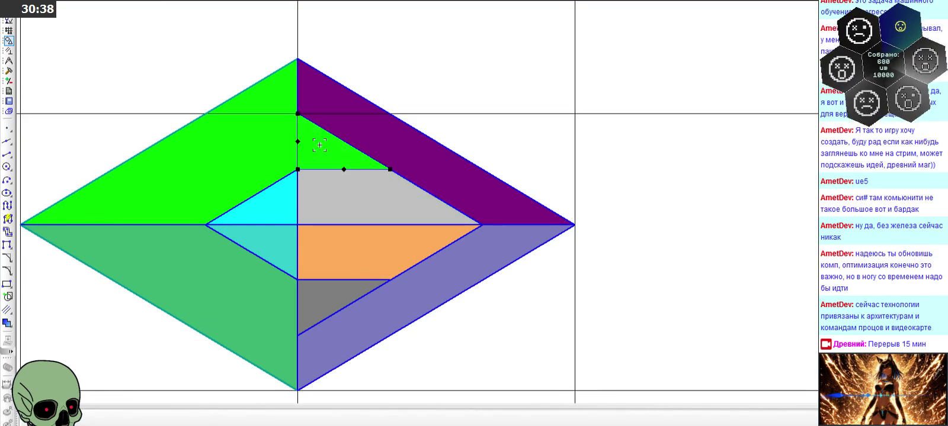
left_click(173, 419)
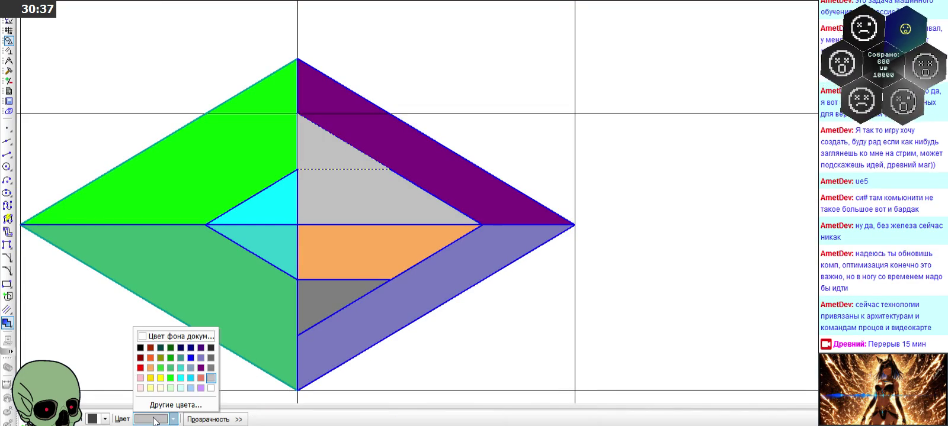
left_click(160, 378)
Make the first diamond's bottom triangle orange and its lower trapezoid dark grey
left_click(331, 305)
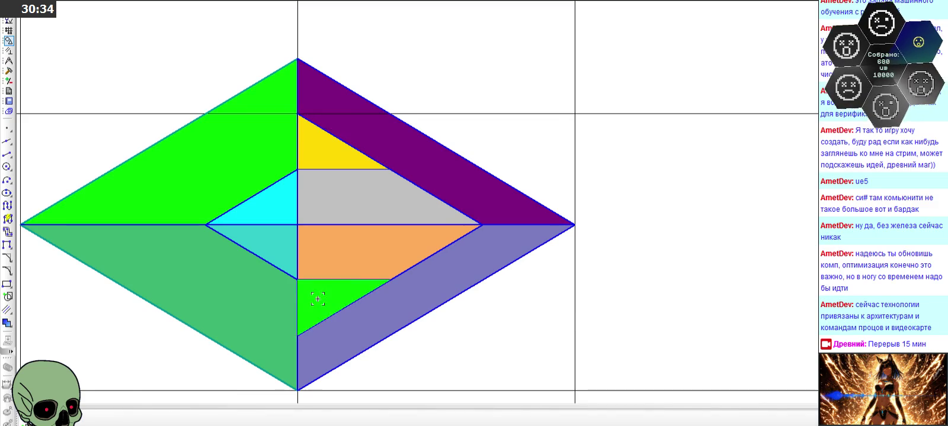
left_click(157, 420)
left_click(170, 378)
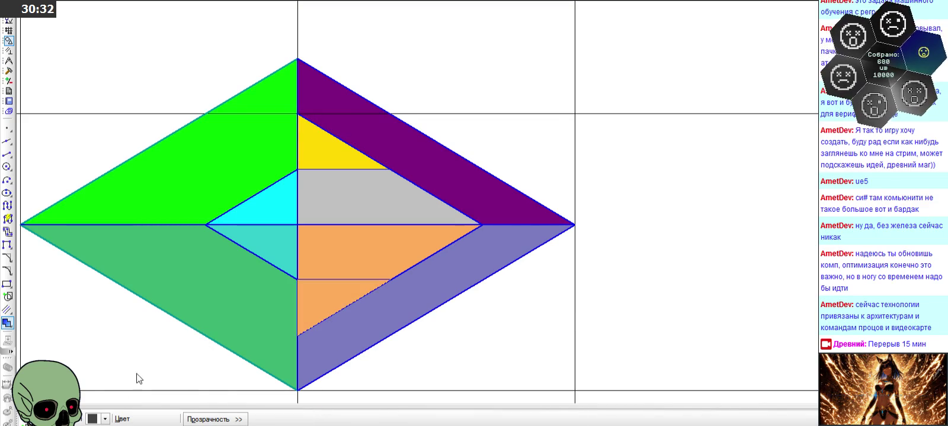
left_click(378, 232)
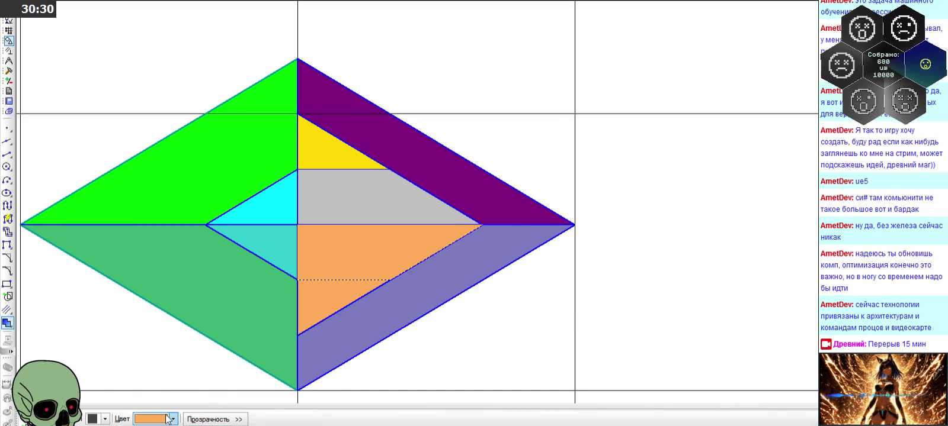
left_click(173, 419)
left_click(212, 368)
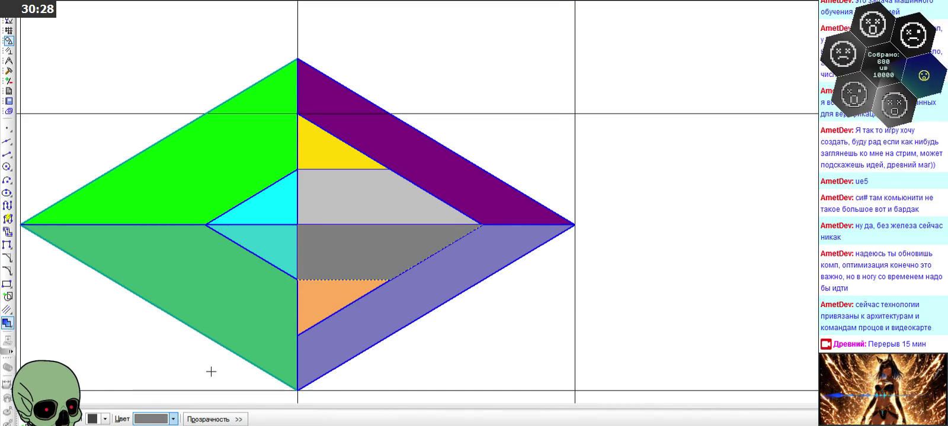
key("ctrl+Return")
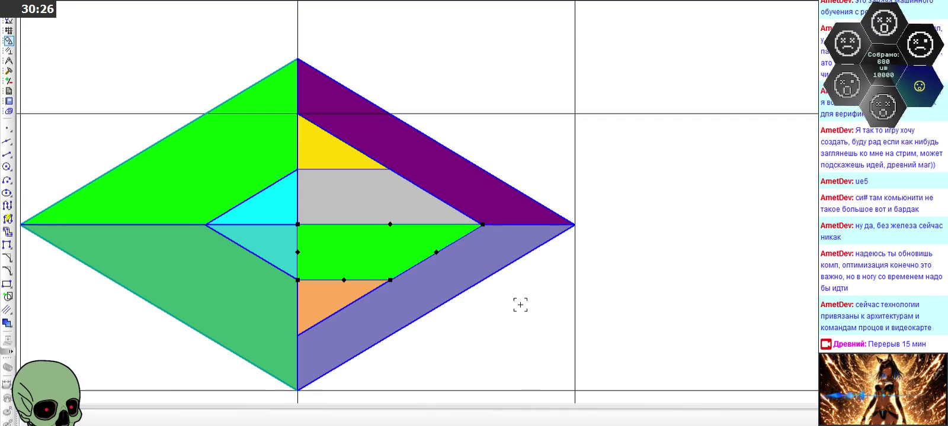
scroll(355, 172, "down", 3)
scroll(269, 143, "down", 3)
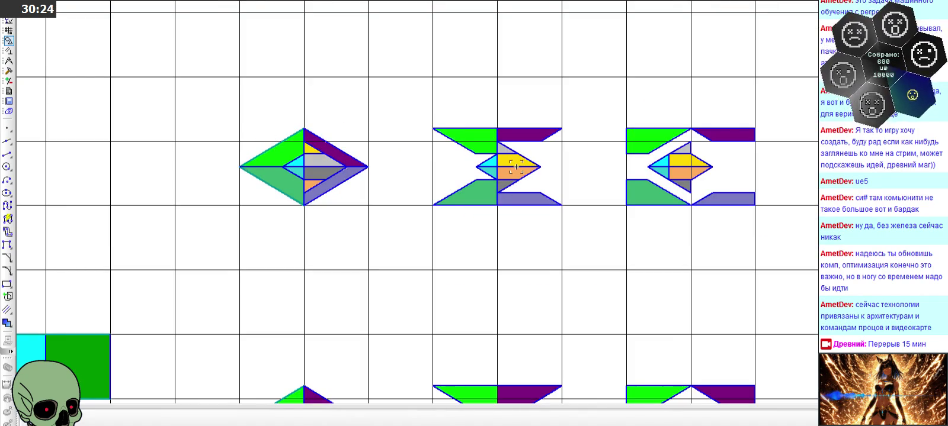
In the Σ frame, fill the orange trapezoid dark grey and the bottom triangle orange
scroll(511, 179, "up", 4)
scroll(546, 160, "up", 2)
scroll(489, 184, "down", 3)
scroll(503, 178, "up", 4)
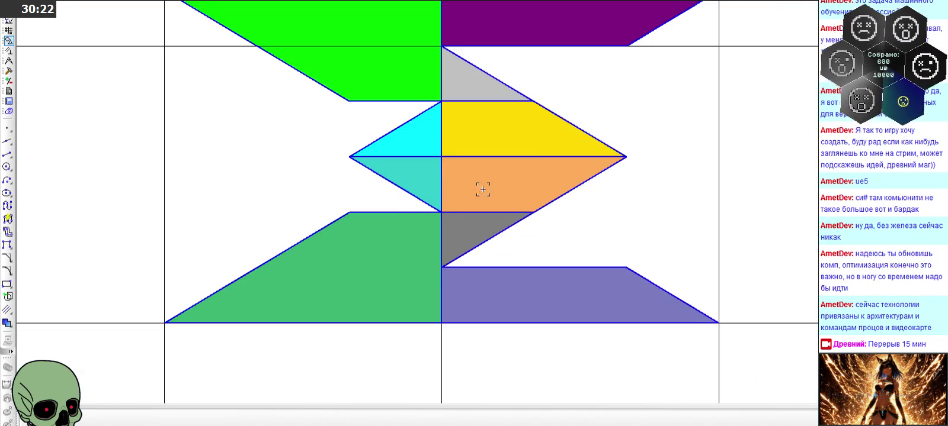
scroll(548, 154, "up", 2)
left_click(392, 211)
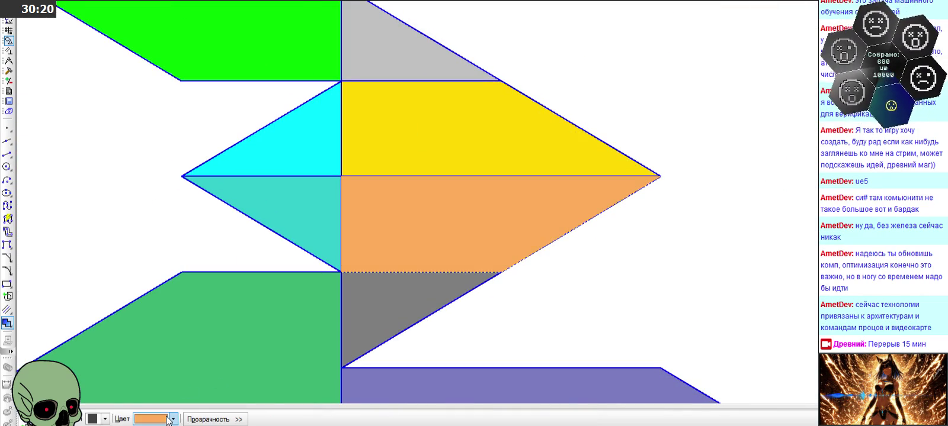
left_click(173, 420)
left_click(210, 368)
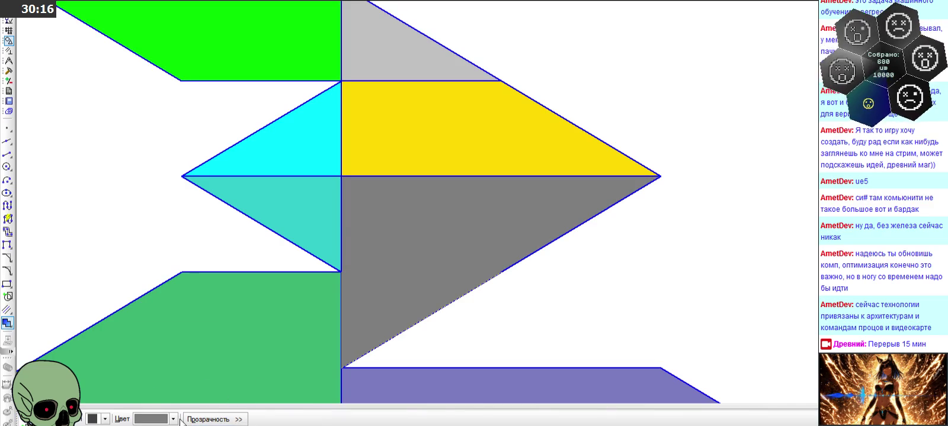
left_click(173, 419)
left_click(151, 368)
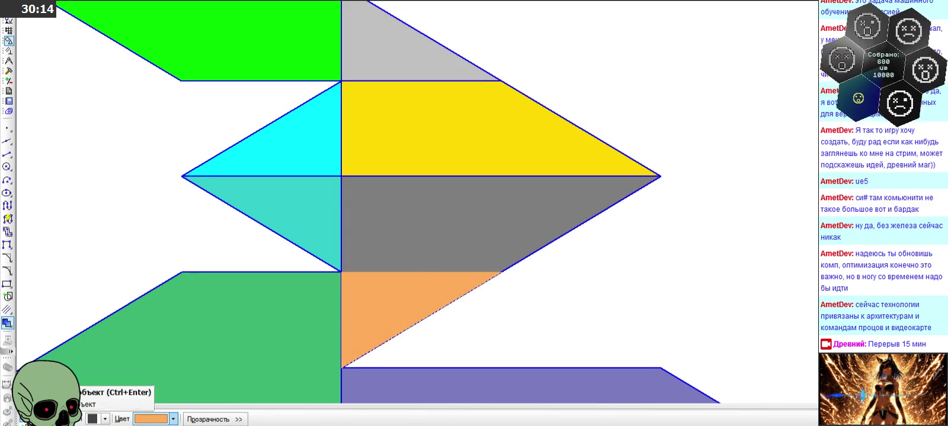
Fill the Σ frame's yellow trapezoid light grey and its small top triangle yellow
left_click(391, 133)
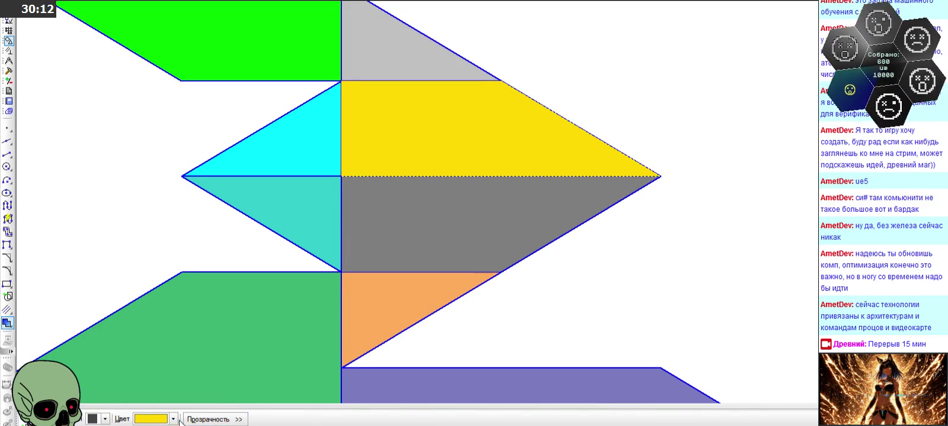
left_click(173, 419)
left_click(205, 391)
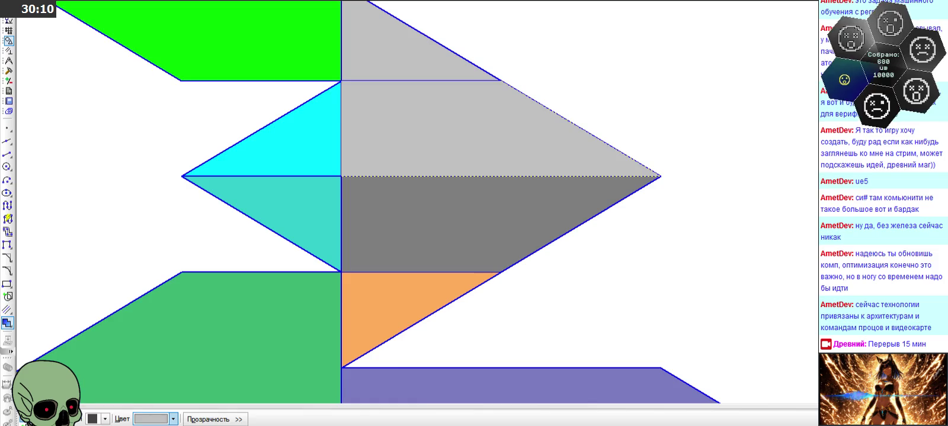
scroll(297, 286, "down", 3)
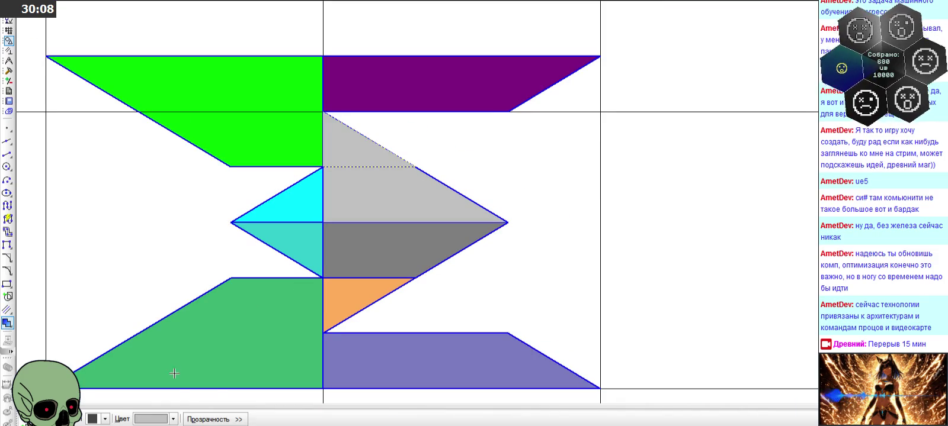
left_click(173, 419)
left_click(152, 372)
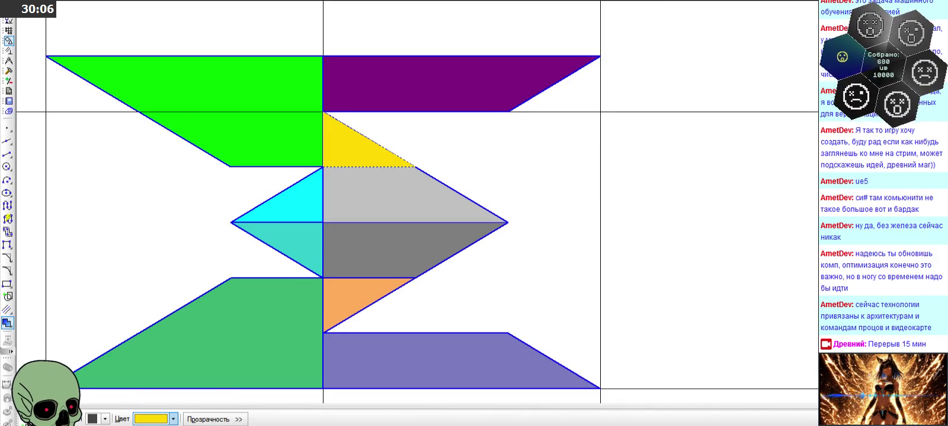
key("Escape")
scroll(383, 137, "down", 5)
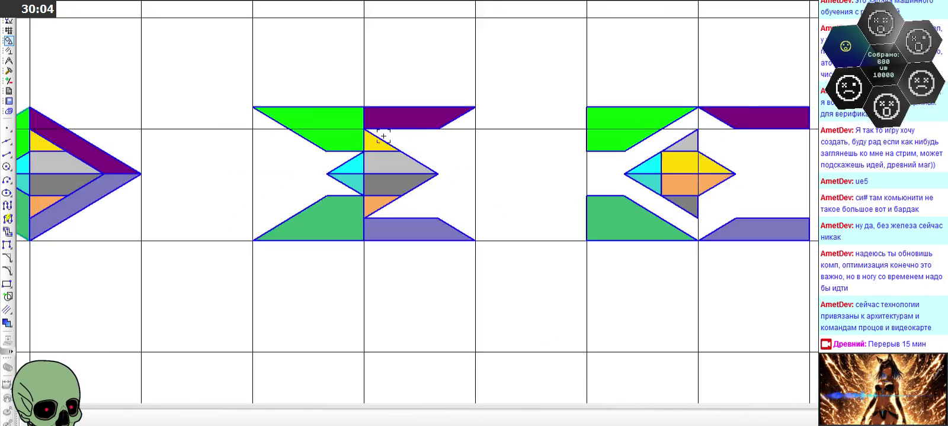
In the third frame, fill the yellow hexagon light grey and the top triangle yellow
scroll(383, 137, "down", 4)
scroll(515, 153, "up", 6)
scroll(487, 151, "down", 3)
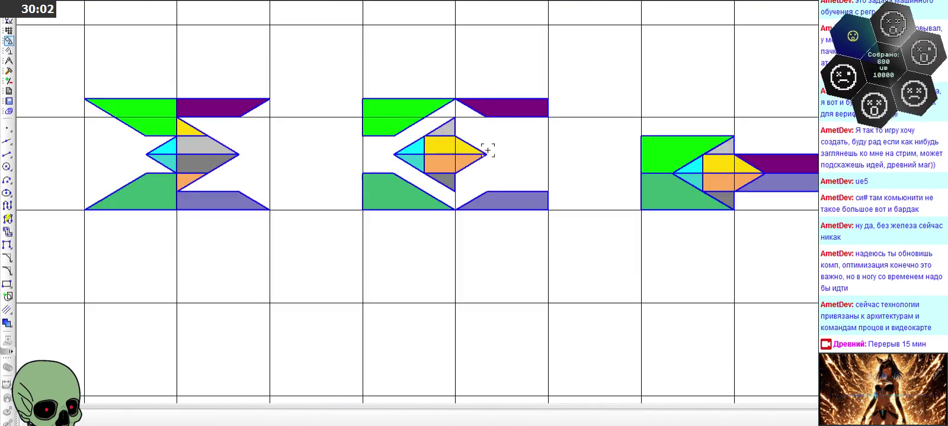
scroll(487, 151, "up", 4)
scroll(446, 142, "up", 3)
left_click(457, 185)
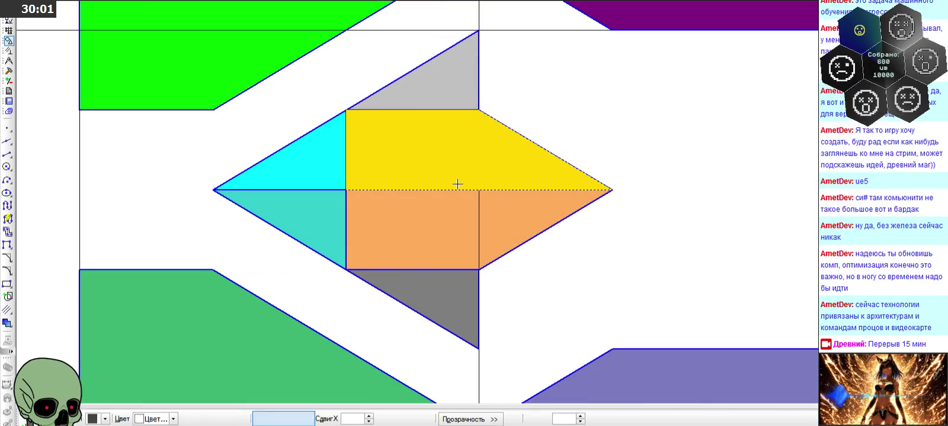
left_click(173, 419)
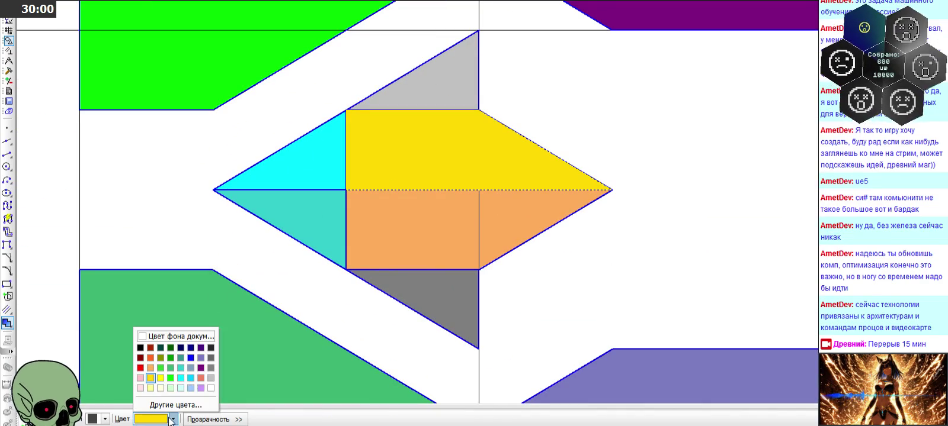
left_click(210, 378)
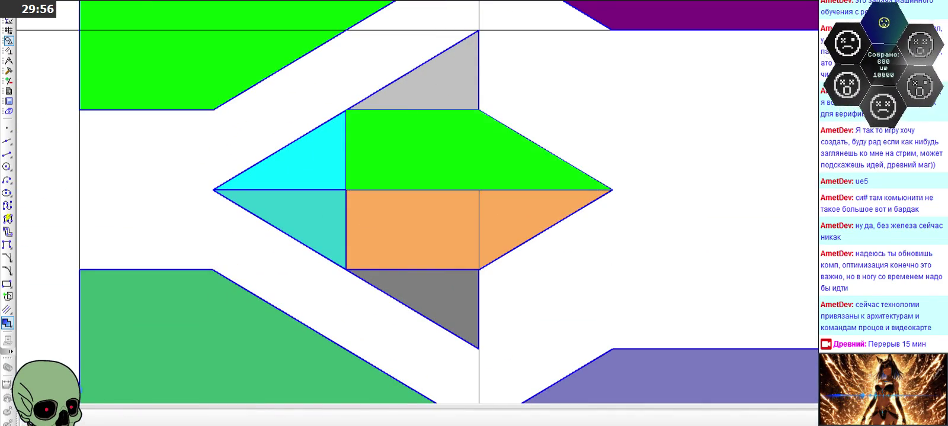
left_click(443, 100)
left_click(173, 419)
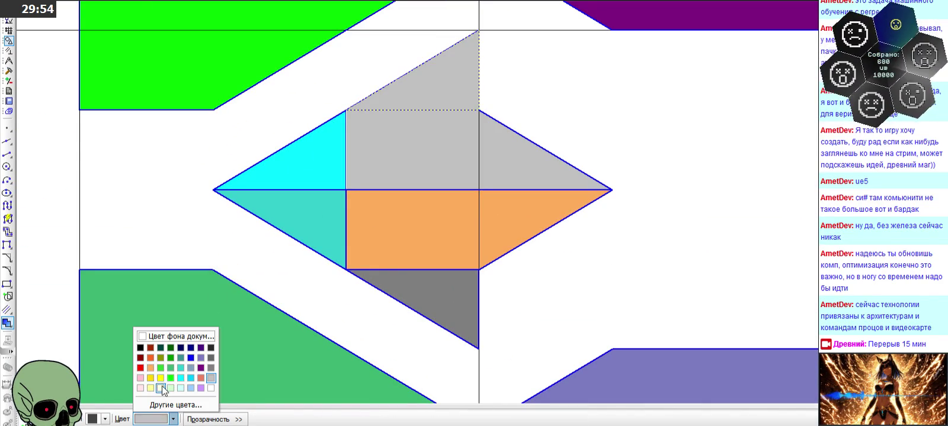
left_click(150, 378)
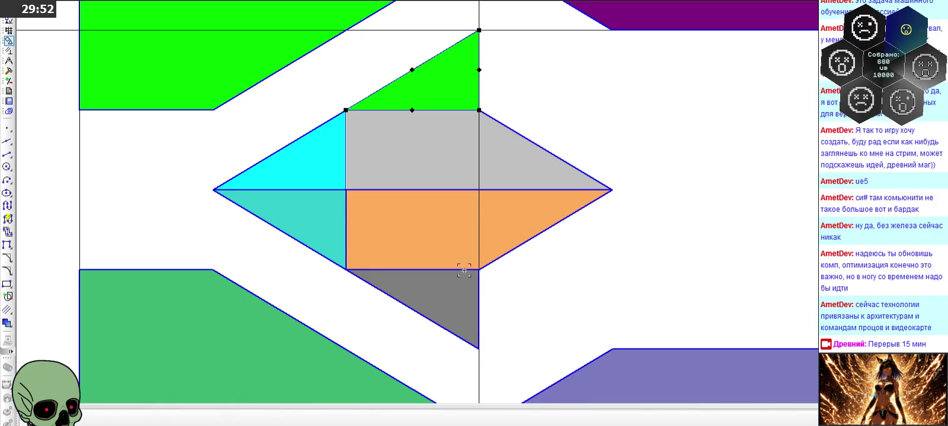
Fill the third frame's orange hexagon dark grey and its bottom triangle orange
left_click(451, 243)
left_click(173, 419)
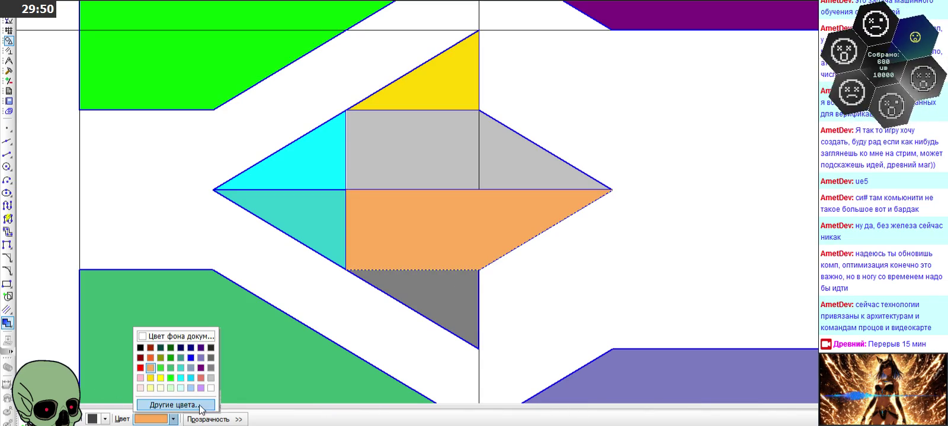
left_click(210, 358)
left_click(451, 294)
left_click(139, 420)
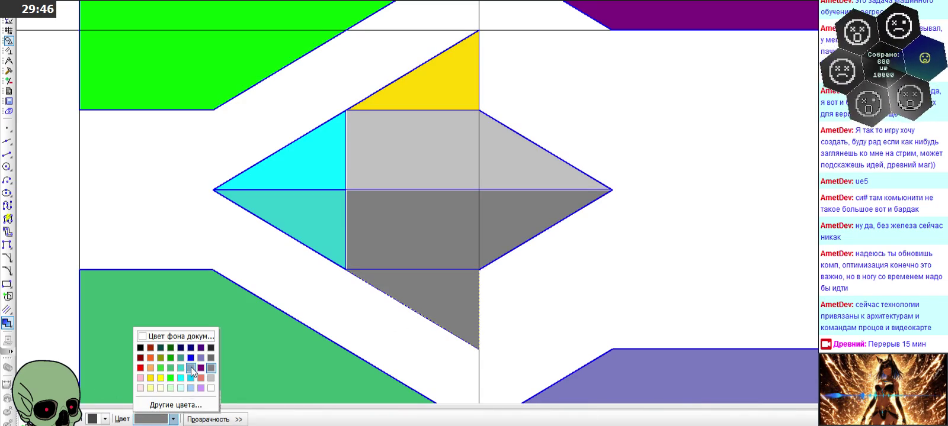
left_click(150, 381)
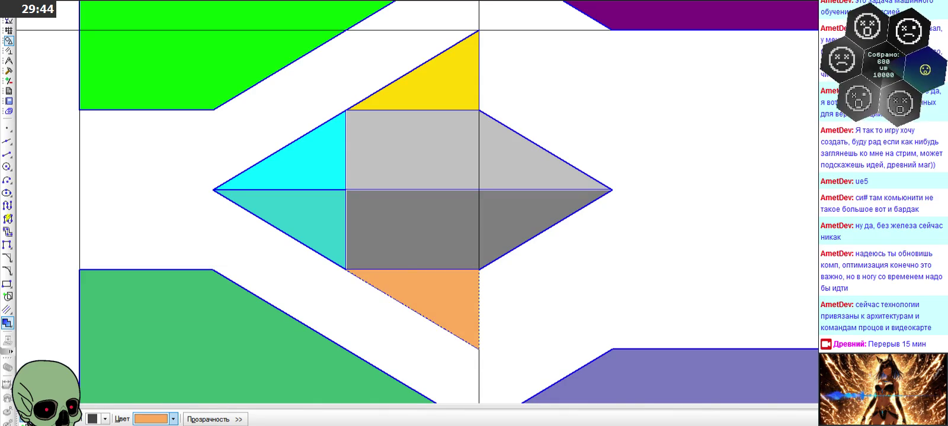
left_click(596, 317)
scroll(444, 169, "down", 5)
scroll(752, 178, "up", 2)
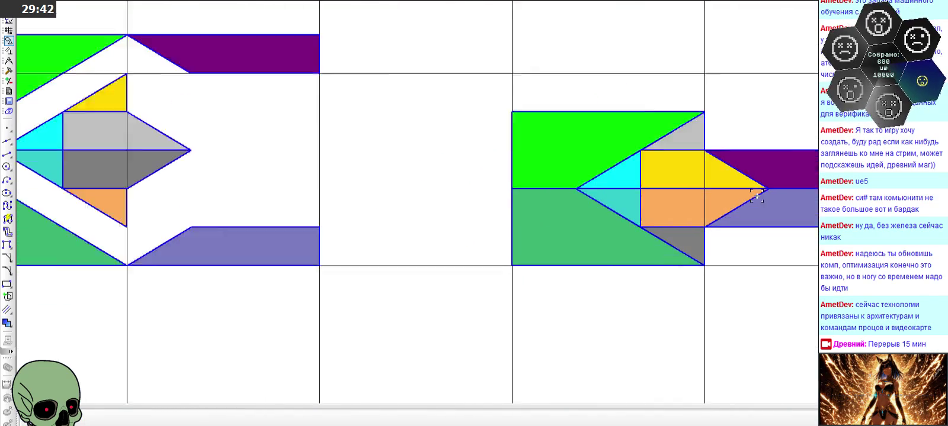
In the arrow frame, turn the yellow piece grey and the upper small triangle yellow
scroll(749, 168, "up", 3)
left_click(575, 144)
left_click(173, 419)
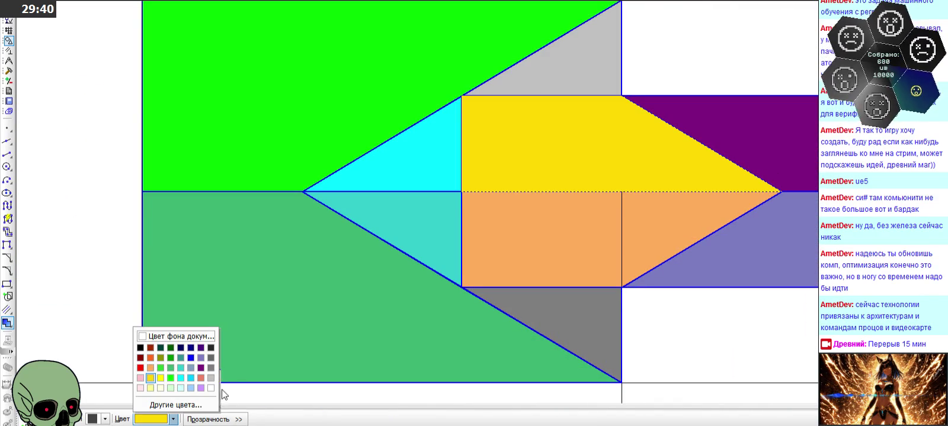
left_click(211, 374)
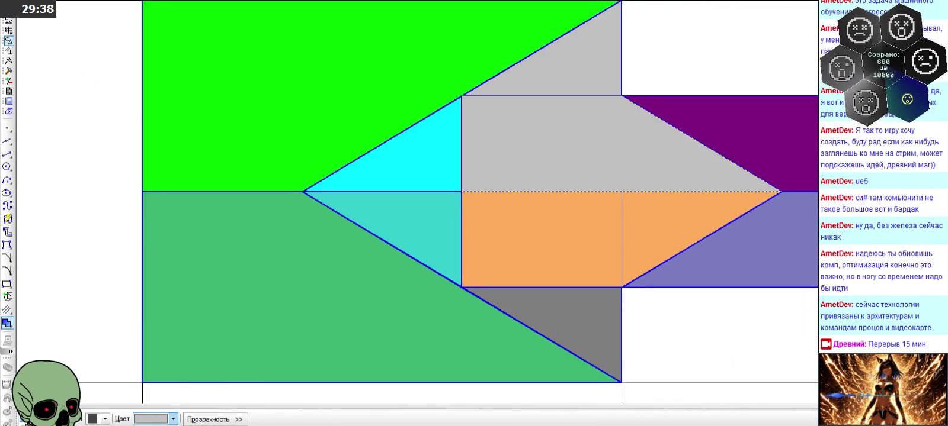
left_click(475, 119)
left_click(571, 71)
double_click(571, 71)
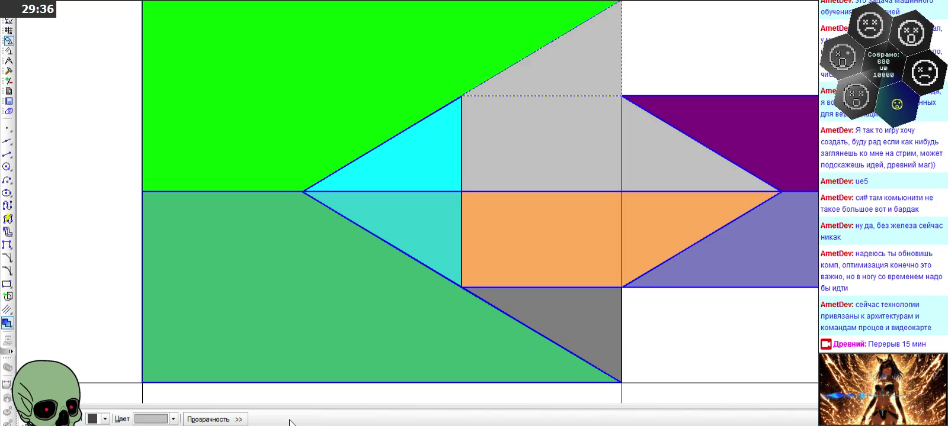
left_click(172, 419)
left_click(152, 382)
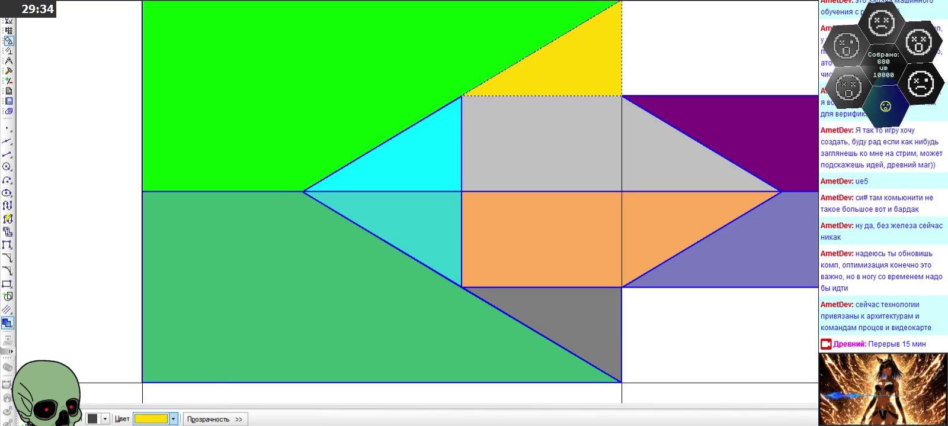
left_click(490, 276)
Turn the arrow frame's orange middle region grey and its bottom triangle orange
left_click(524, 261)
double_click(525, 261)
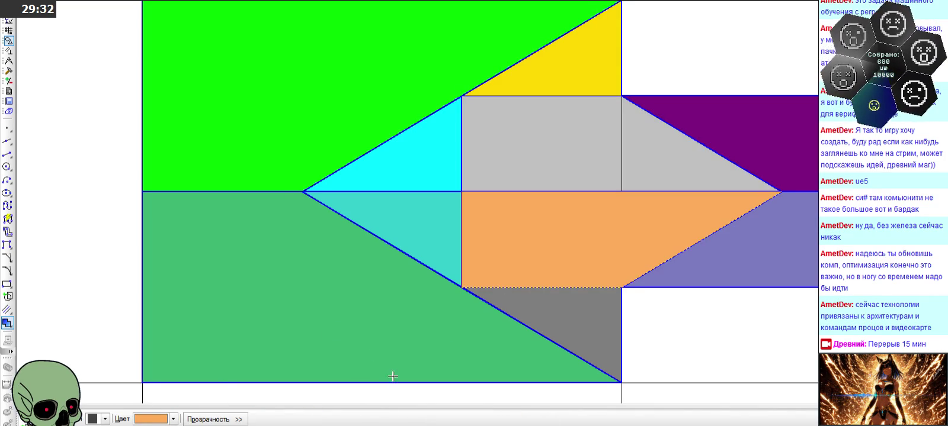
left_click(173, 419)
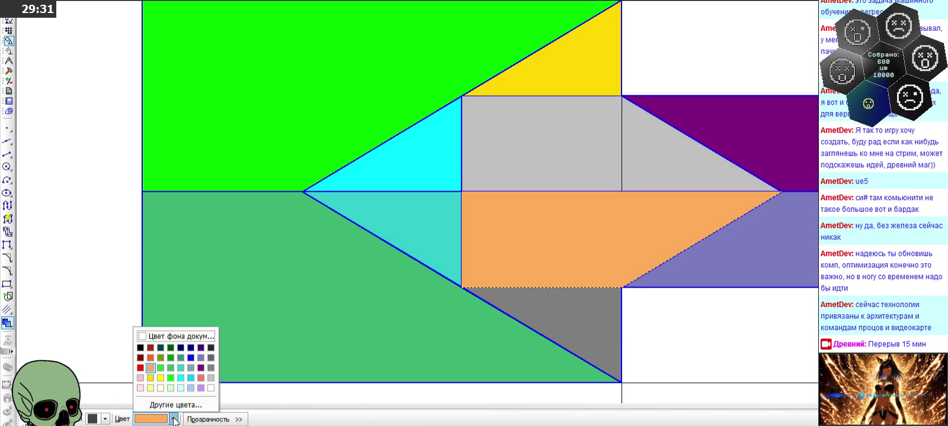
left_click(208, 371)
key("ctrl+Return")
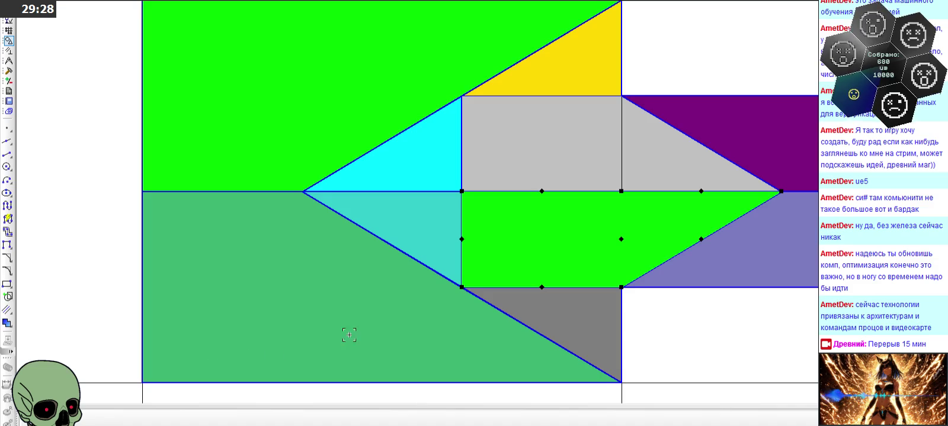
double_click(491, 299)
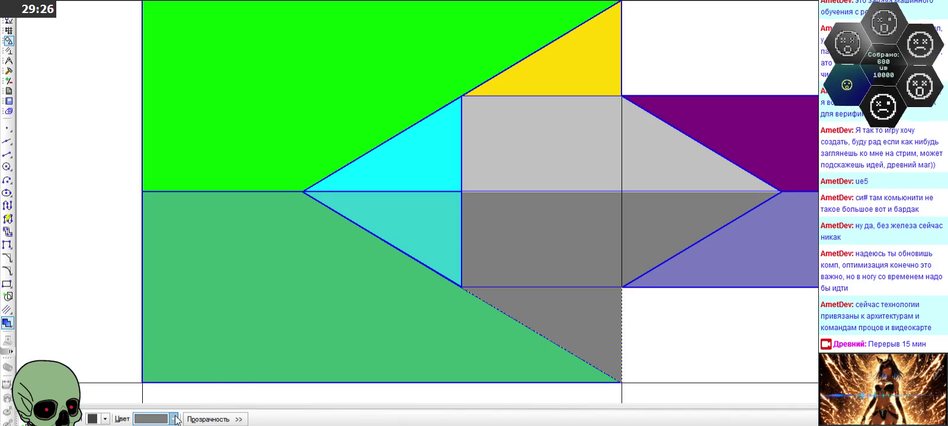
left_click(173, 419)
left_click(150, 367)
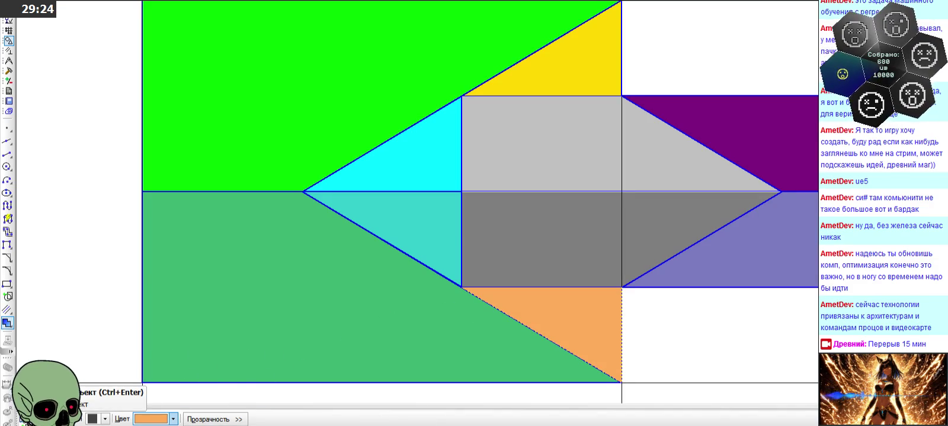
left_click(24, 420)
left_click(101, 249)
scroll(524, 169, "down", 5)
scroll(525, 169, "down", 3)
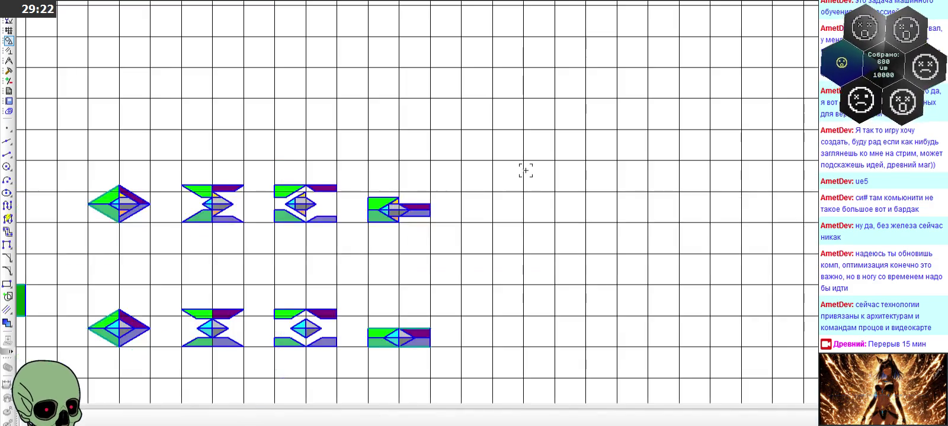
scroll(139, 219, "up", 3)
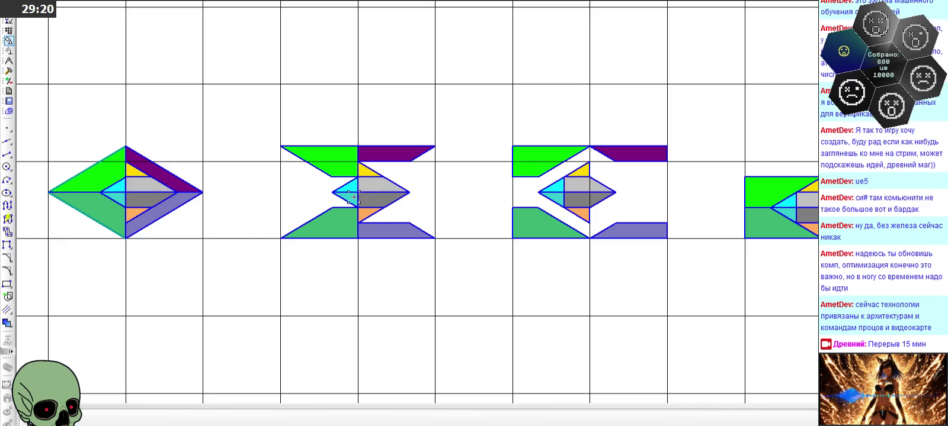
scroll(332, 99, "down", 2)
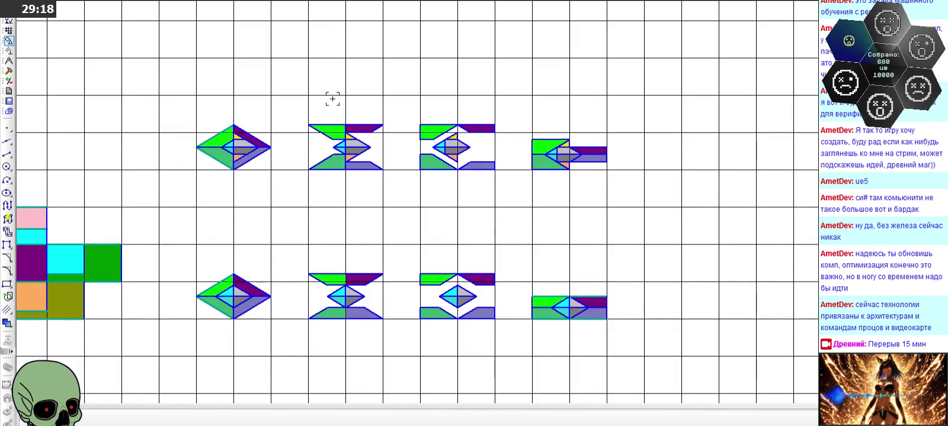
scroll(322, 114, "up", 1)
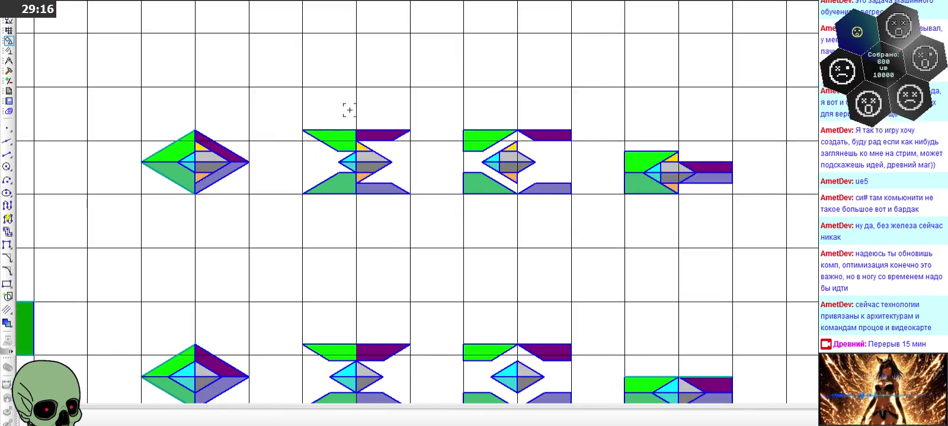
scroll(350, 100, "down", 3)
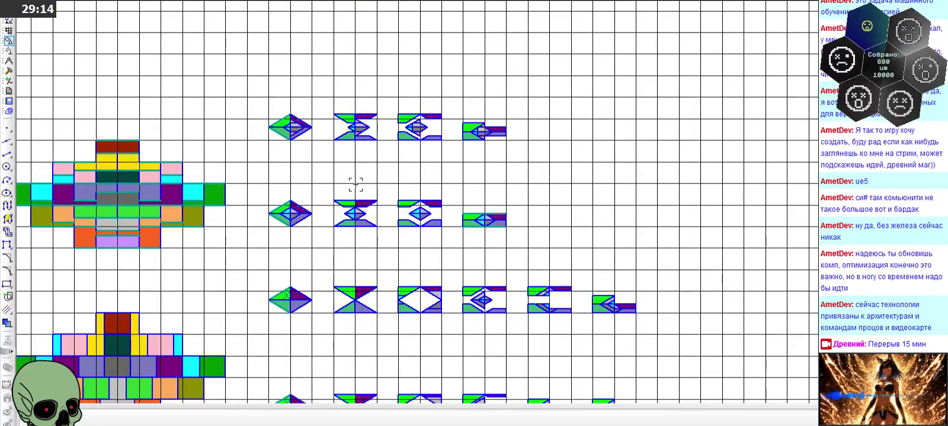
scroll(354, 186, "down", 1)
scroll(346, 309, "up", 2)
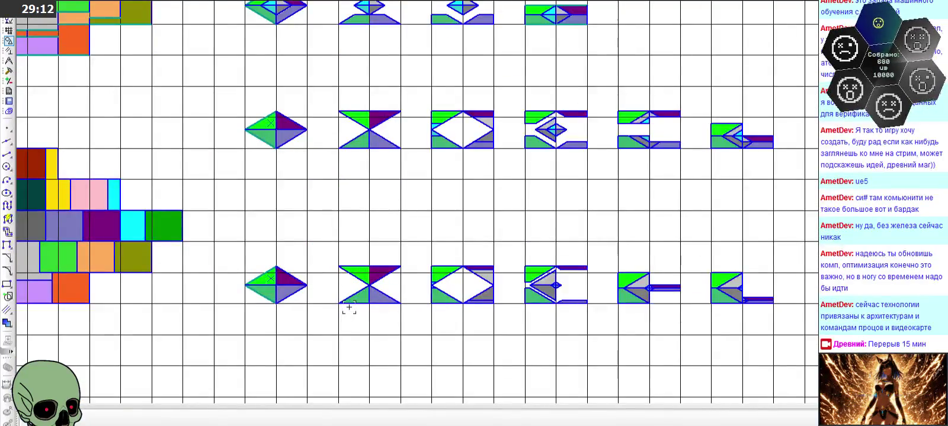
scroll(349, 307, "down", 3)
scroll(356, 278, "up", 2)
scroll(360, 259, "up", 1)
scroll(293, 172, "up", 1)
scroll(248, 157, "up", 1)
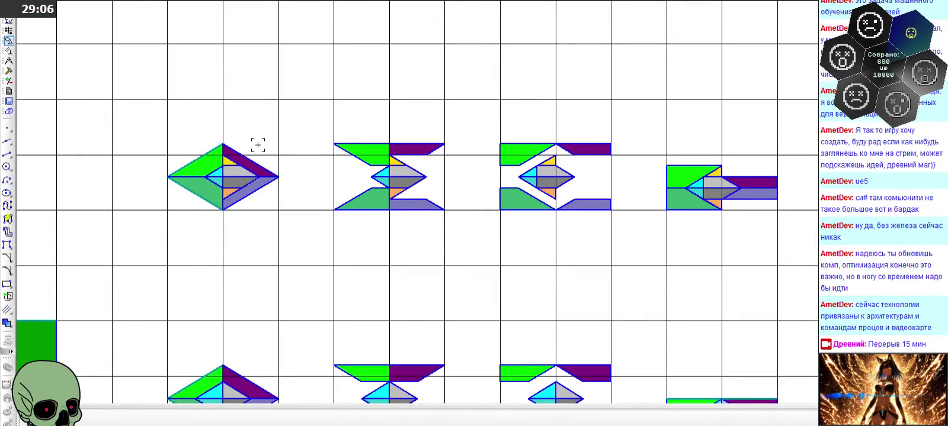
scroll(225, 165, "up", 1)
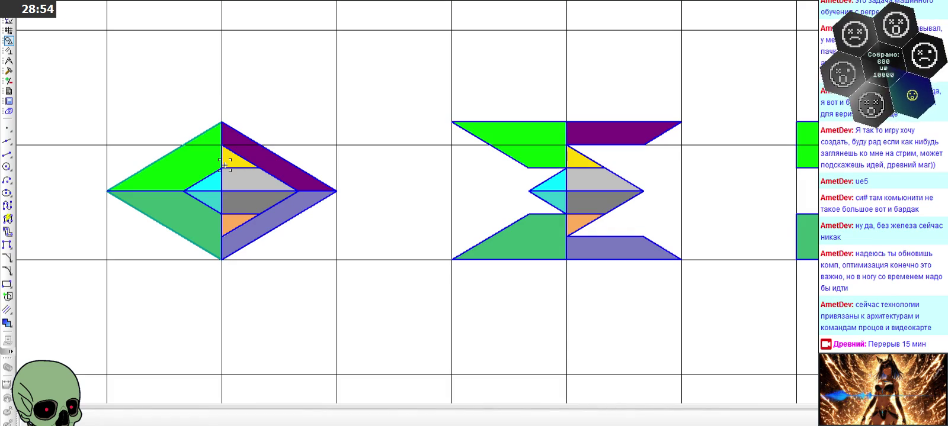
scroll(266, 150, "down", 5)
scroll(314, 343, "up", 3)
scroll(535, 295, "up", 2)
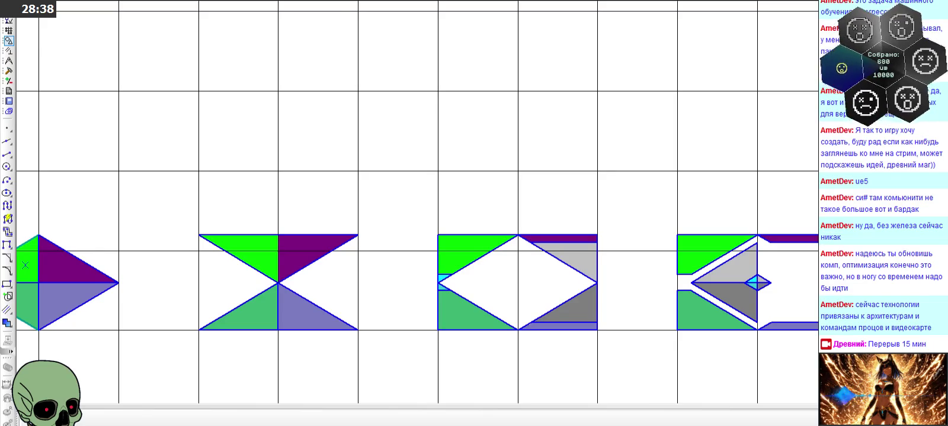
scroll(636, 292, "down", 5)
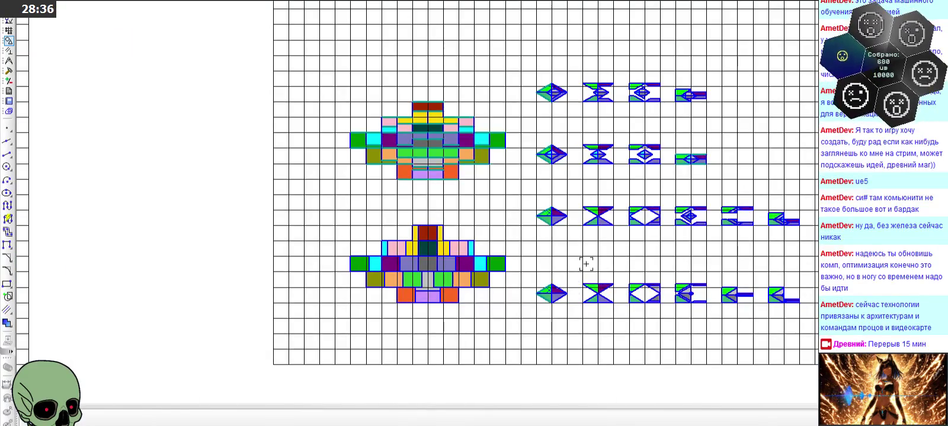
scroll(616, 136, "up", 2)
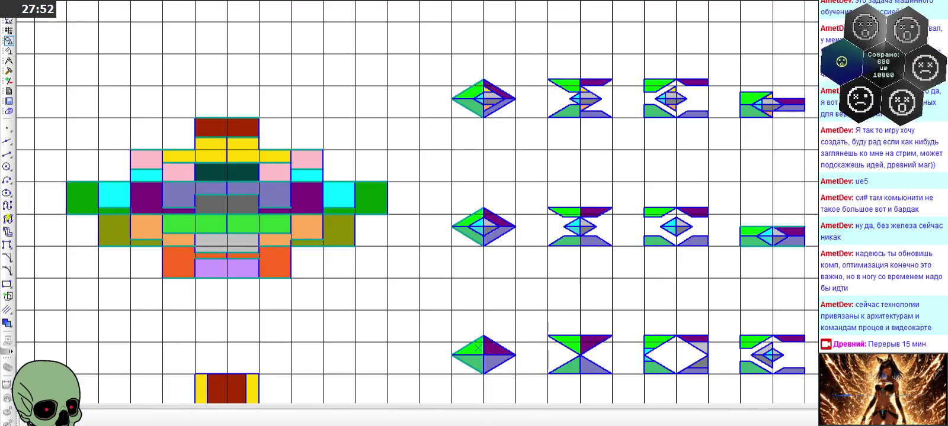
scroll(331, 160, "down", 1)
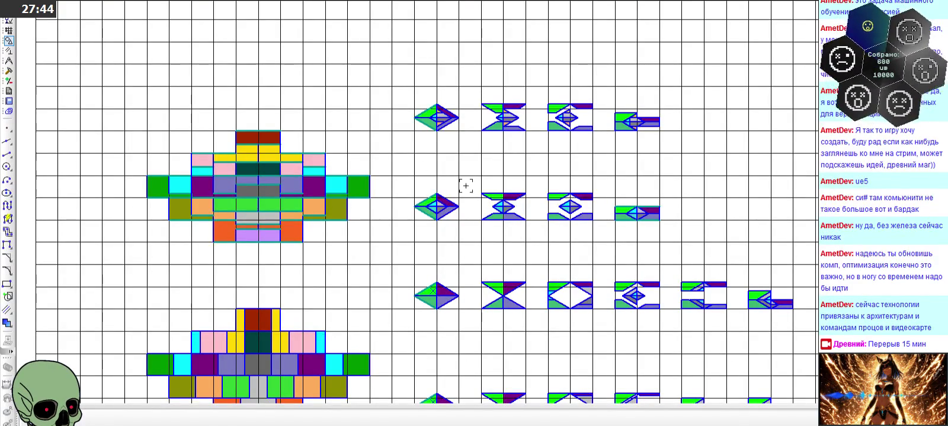
scroll(437, 161, "down", 1)
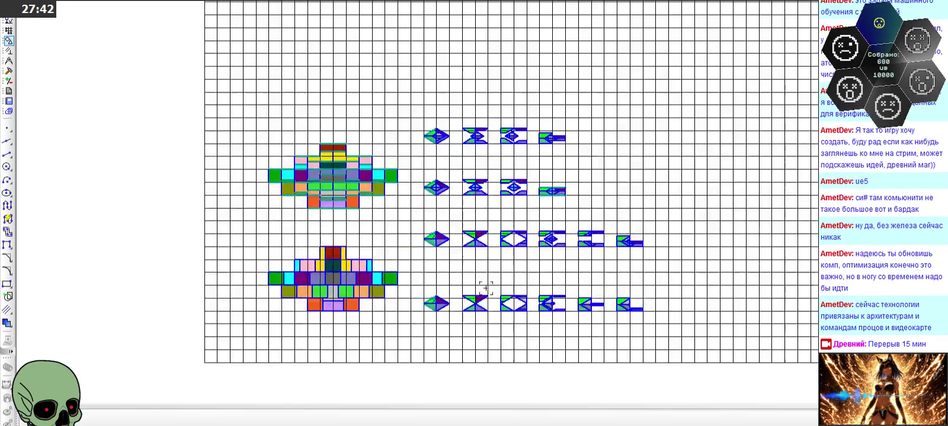
Copy the arrow frame's small cyan triangle and place pasted copies into the other frames
scroll(481, 296, "up", 1)
scroll(477, 294, "up", 1)
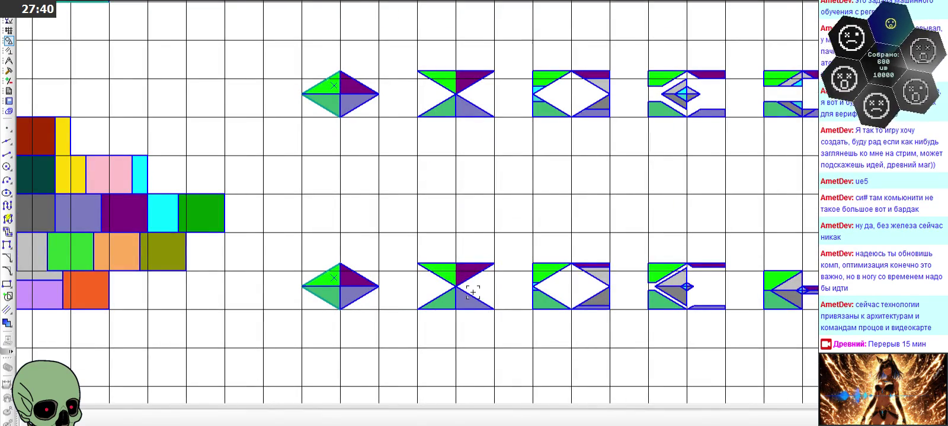
scroll(498, 293, "down", 1)
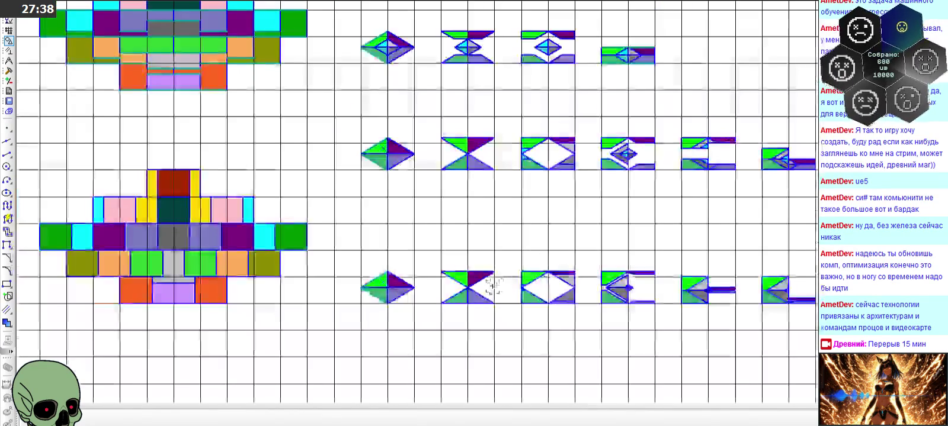
scroll(596, 292, "up", 3)
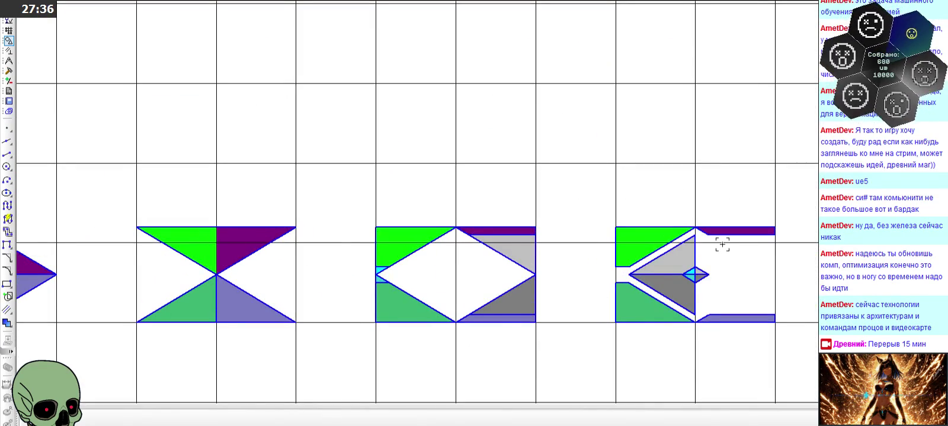
scroll(719, 248, "down", 1)
scroll(687, 260, "up", 3)
scroll(681, 264, "up", 1)
left_click(641, 270)
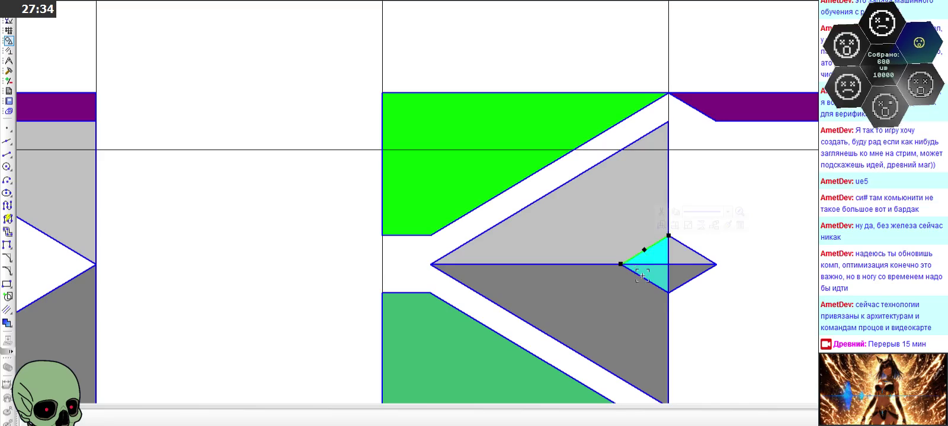
scroll(735, 237, "down", 2)
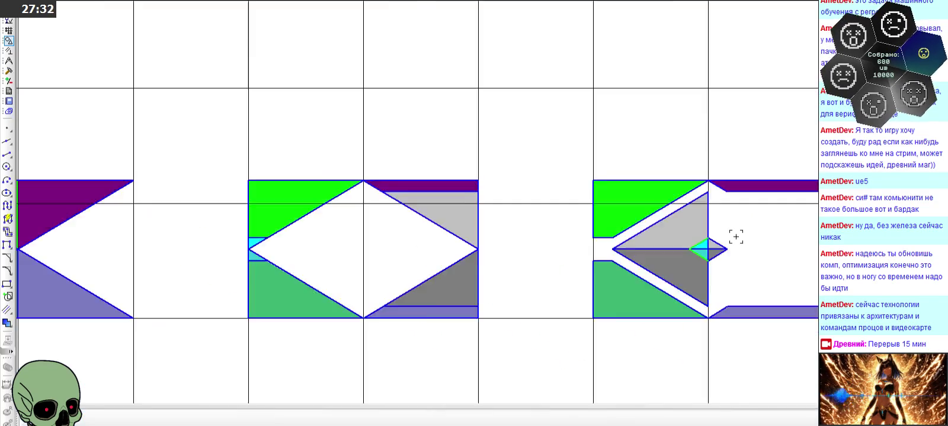
scroll(735, 243, "down", 2)
scroll(130, 237, "up", 2)
key("ctrl+v")
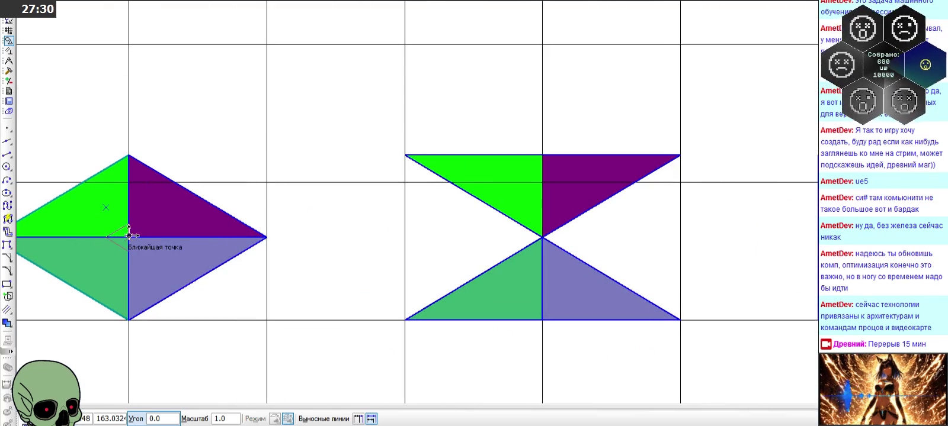
scroll(129, 235, "down", 2)
scroll(140, 178, "down", 1)
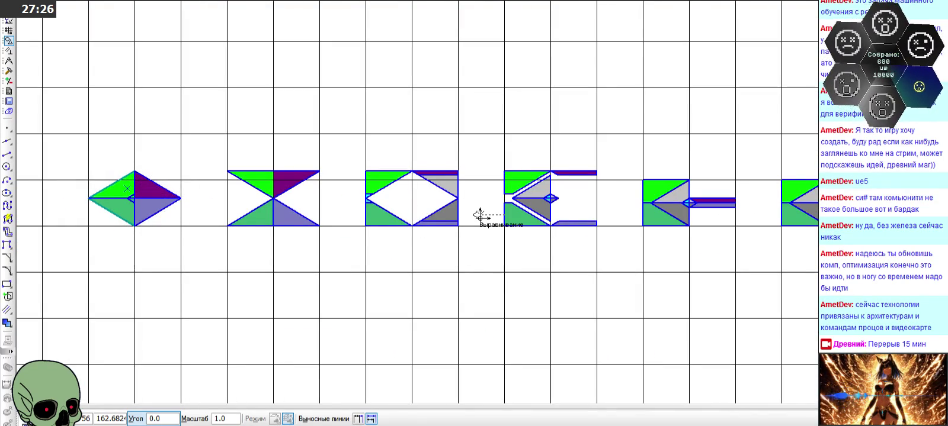
scroll(597, 256, "up", 9)
scroll(506, 186, "down", 5)
scroll(565, 181, "down", 3)
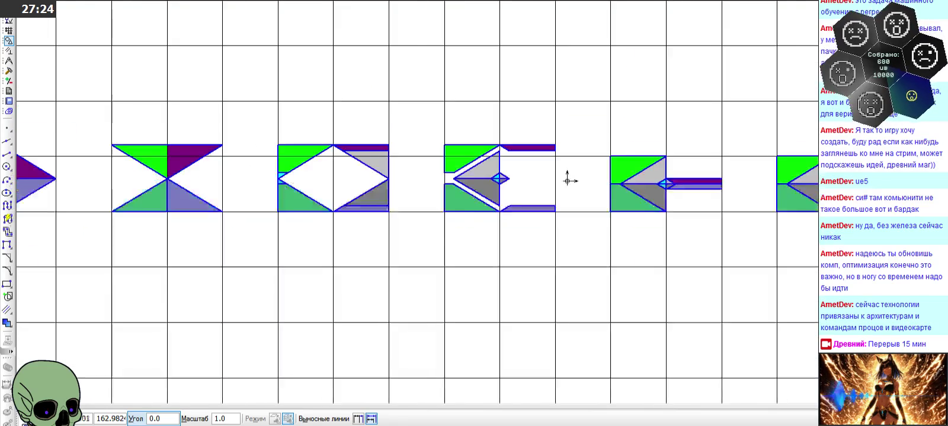
scroll(566, 181, "down", 3)
scroll(586, 171, "up", 2)
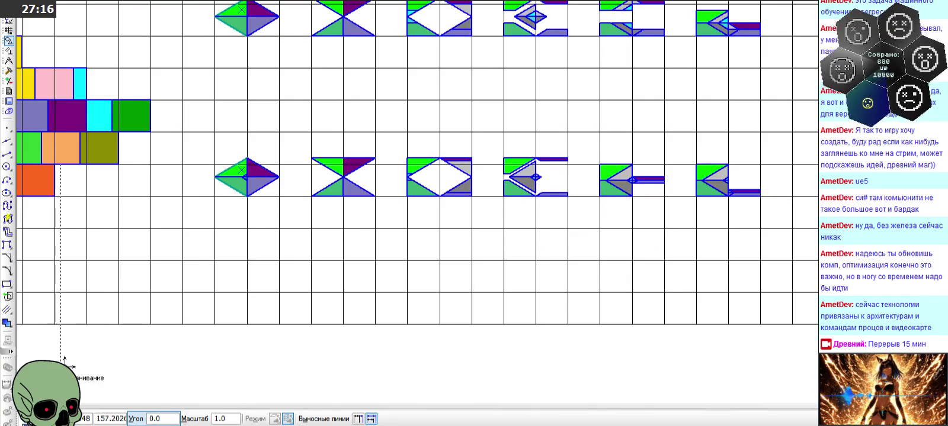
key("Escape")
Delete the upper-left and lower-left green triangle fills from the new diamond frame
scroll(202, 183, "up", 2)
scroll(308, 142, "up", 2)
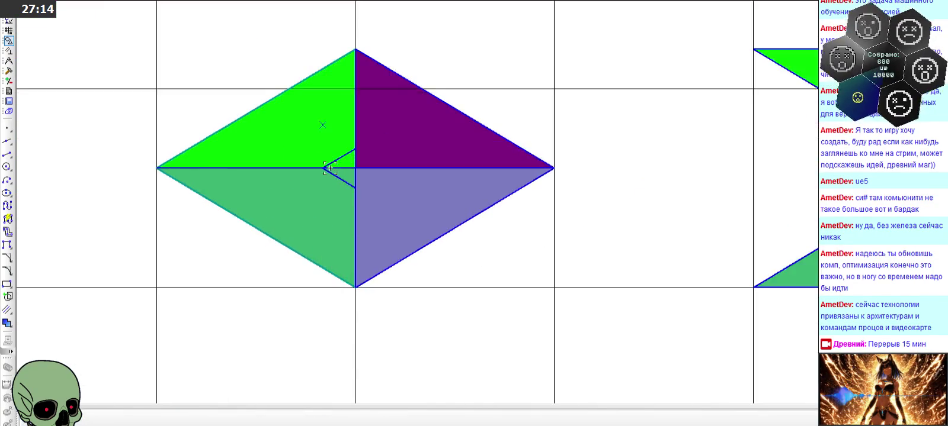
scroll(323, 122, "up", 1)
scroll(378, 214, "down", 5)
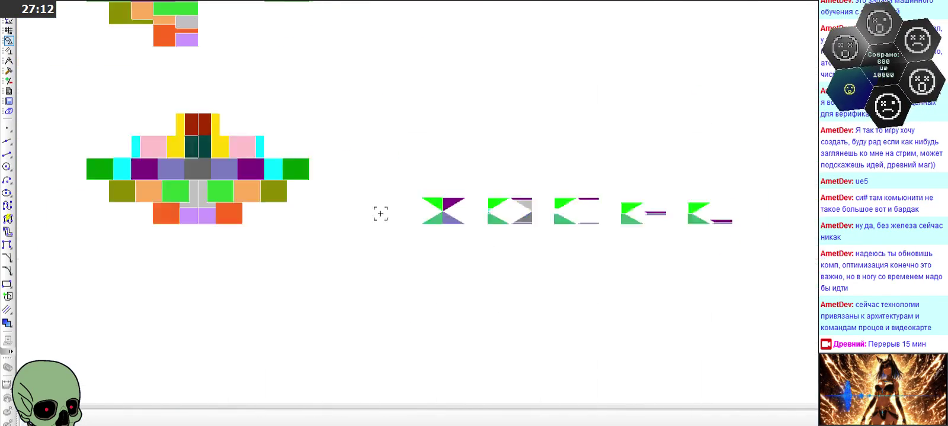
scroll(362, 60, "up", 2)
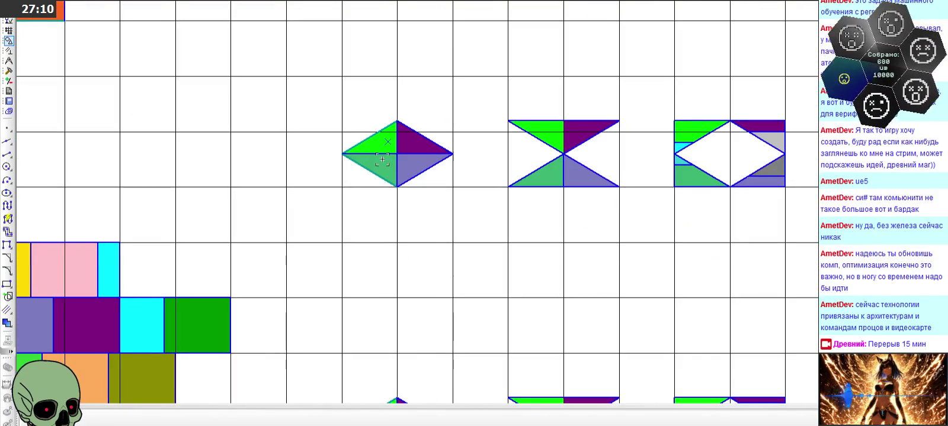
scroll(347, 188, "down", 2)
scroll(351, 249, "up", 1)
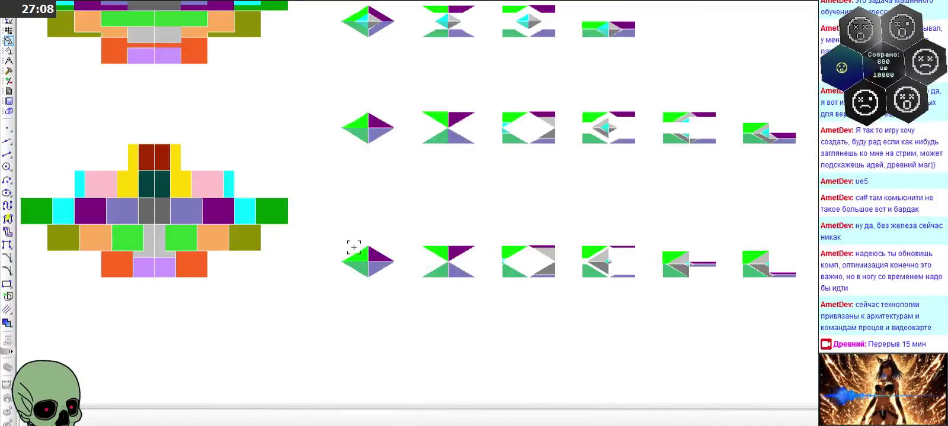
scroll(364, 261, "up", 2)
scroll(368, 262, "up", 2)
left_click(368, 244)
key("Delete")
left_click(366, 251)
key("Delete")
scroll(364, 254, "up", 1)
scroll(378, 231, "down", 2)
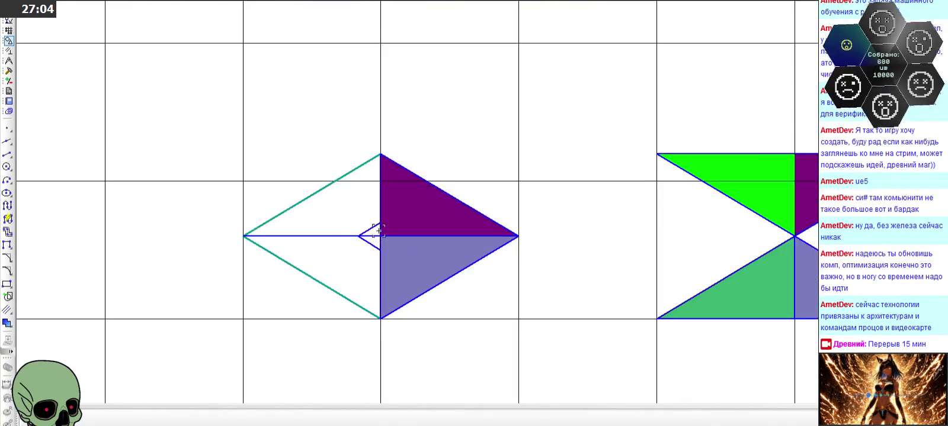
scroll(363, 236, "down", 1)
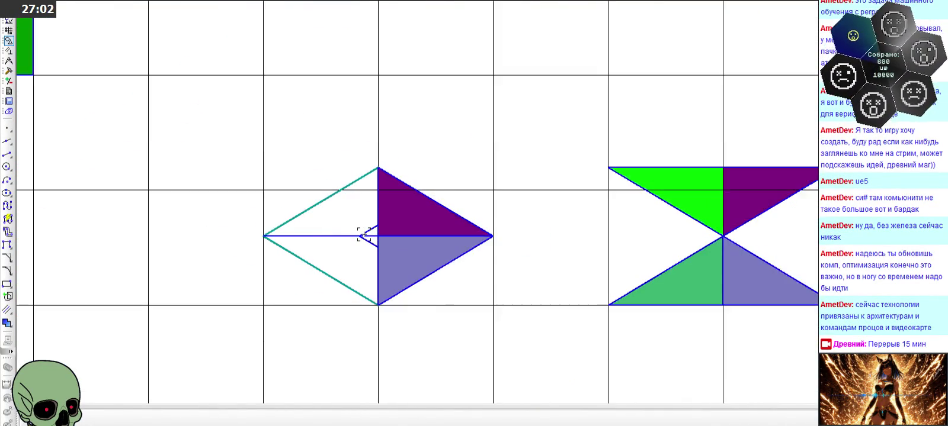
scroll(370, 240, "down", 3)
scroll(379, 246, "down", 2)
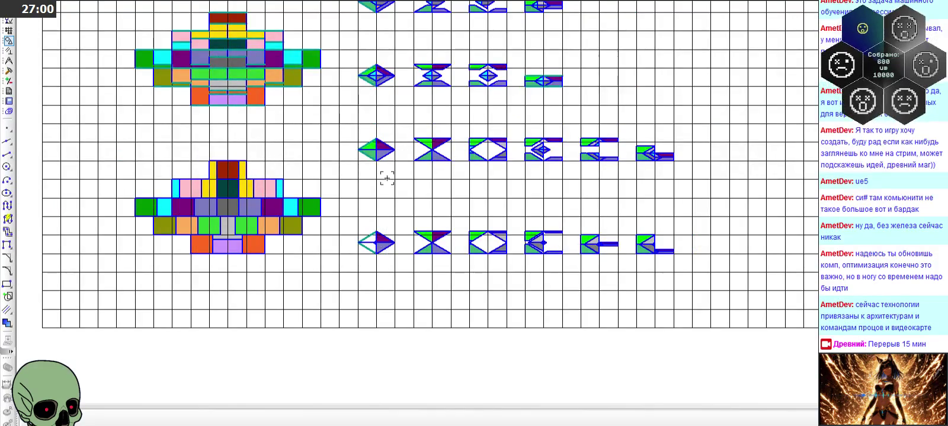
scroll(385, 178, "down", 1)
scroll(384, 89, "up", 3)
scroll(382, 38, "up", 1)
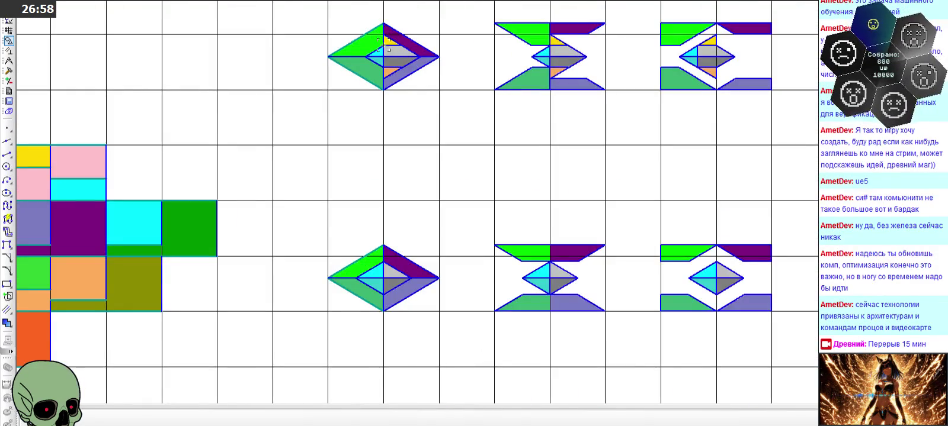
scroll(382, 38, "down", 3)
scroll(393, 228, "up", 1)
scroll(450, 294, "up", 1)
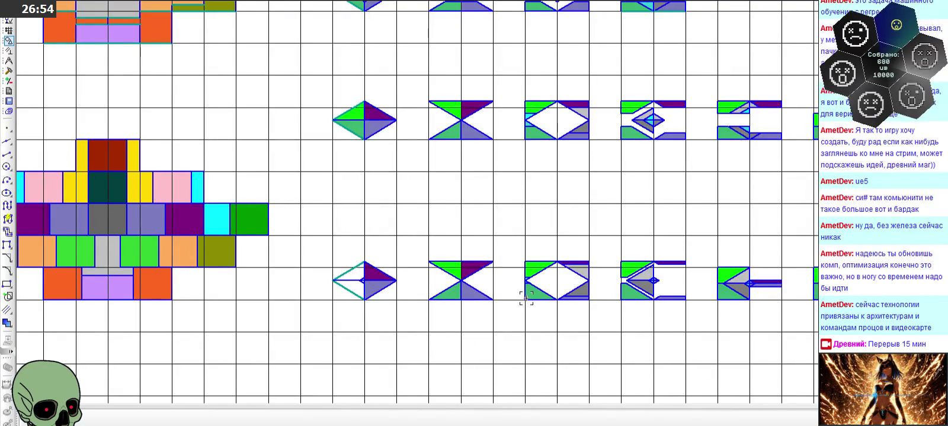
scroll(526, 298, "up", 2)
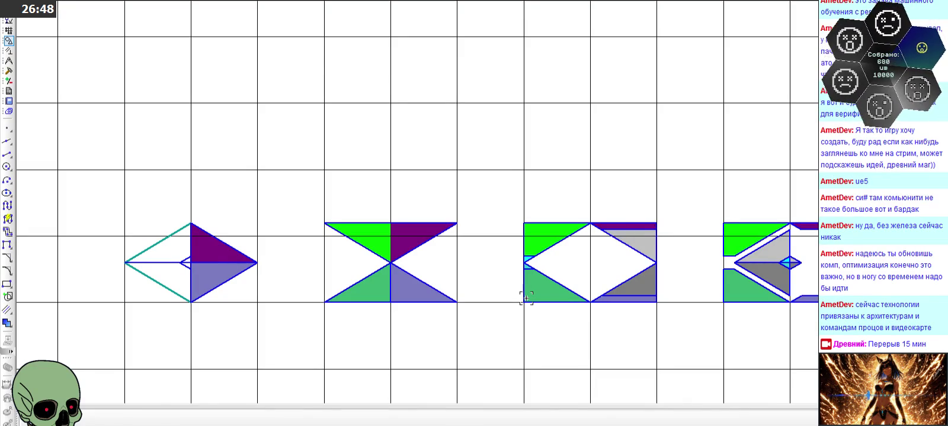
scroll(526, 298, "down", 3)
scroll(526, 298, "down", 1)
scroll(447, 48, "up", 2)
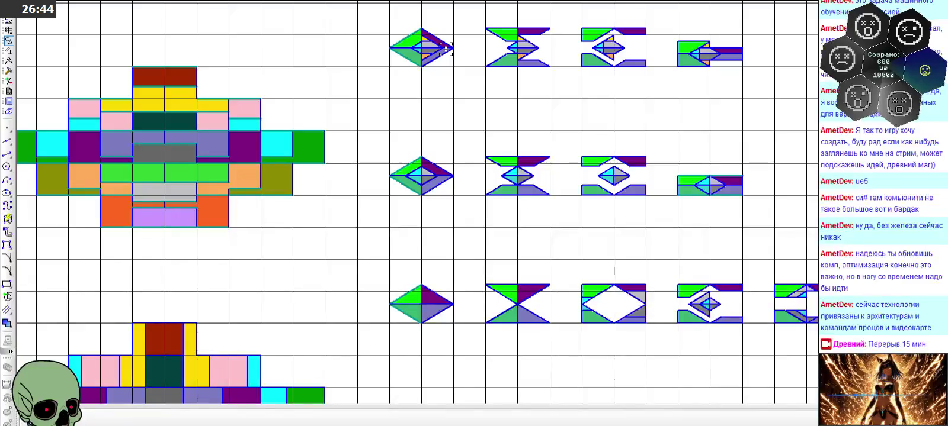
scroll(725, 51, "up", 2)
scroll(726, 50, "up", 1)
scroll(686, 95, "down", 1)
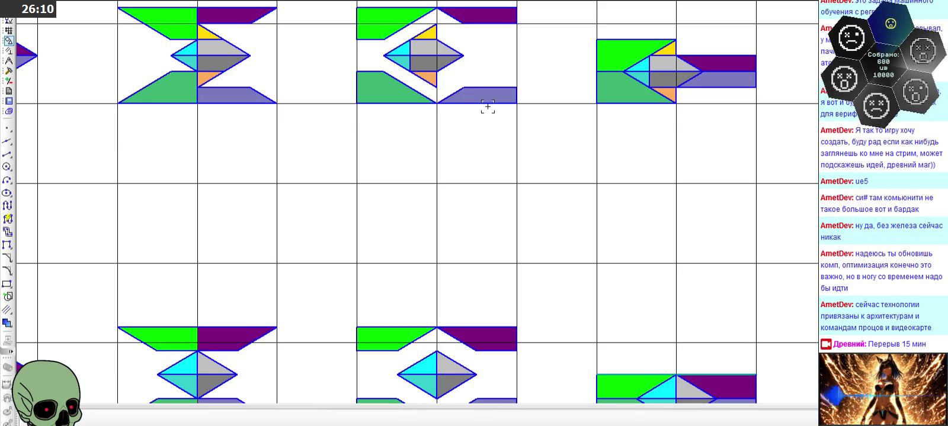
scroll(492, 100, "down", 2)
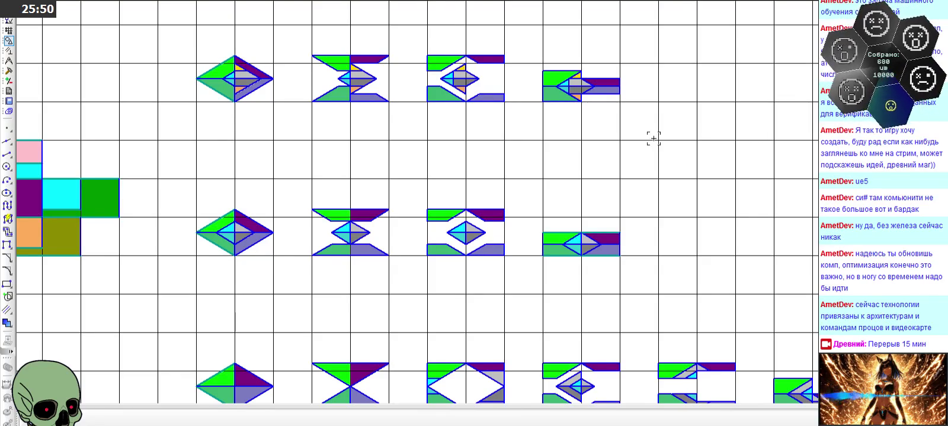
scroll(608, 132, "down", 2)
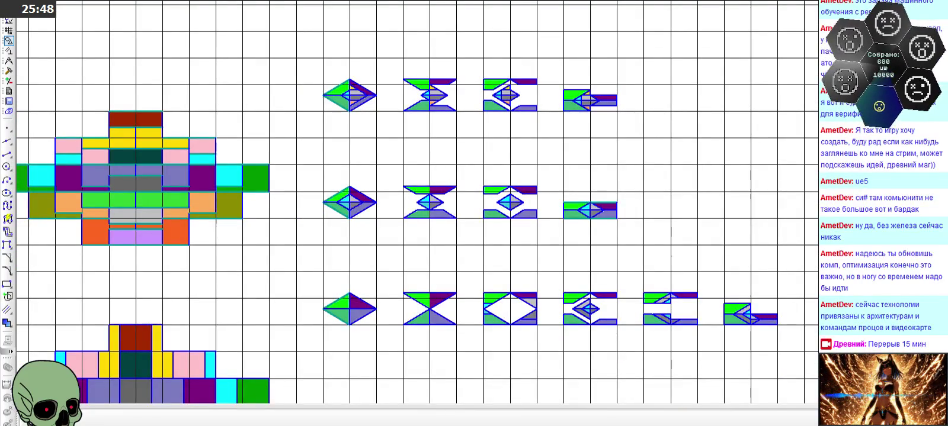
scroll(329, 193, "down", 1)
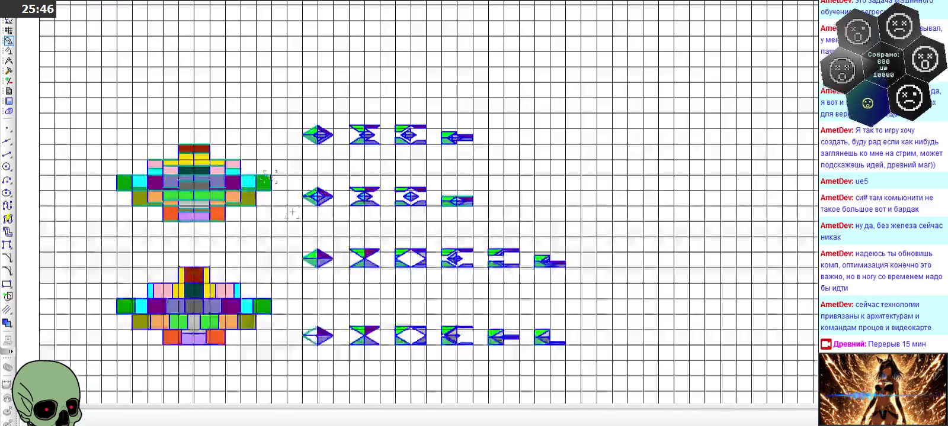
scroll(327, 335, "up", 3)
scroll(327, 334, "up", 2)
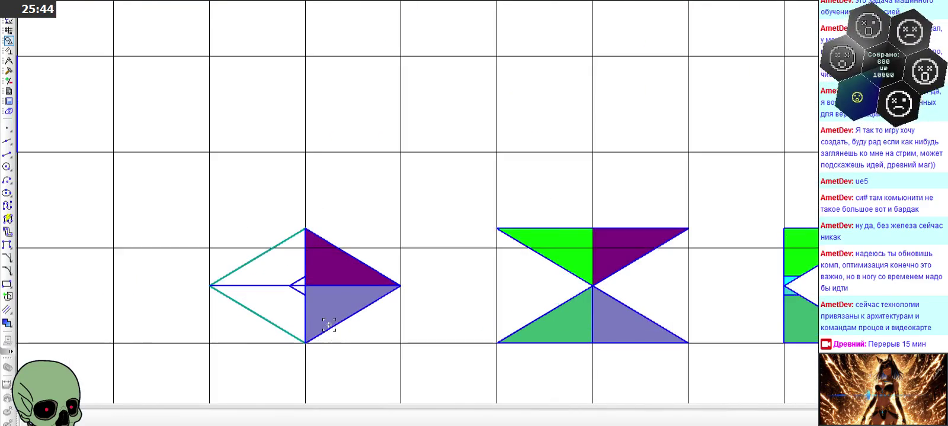
scroll(323, 302, "down", 2)
scroll(323, 302, "down", 1)
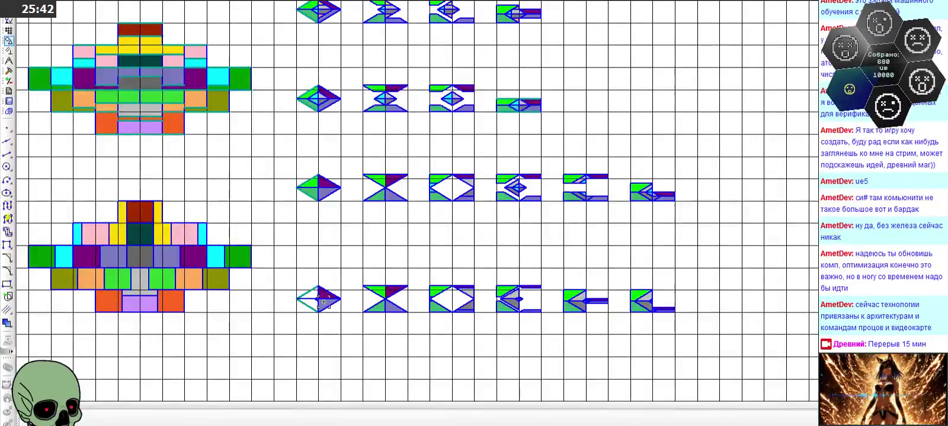
scroll(323, 302, "up", 3)
scroll(332, 278, "up", 1)
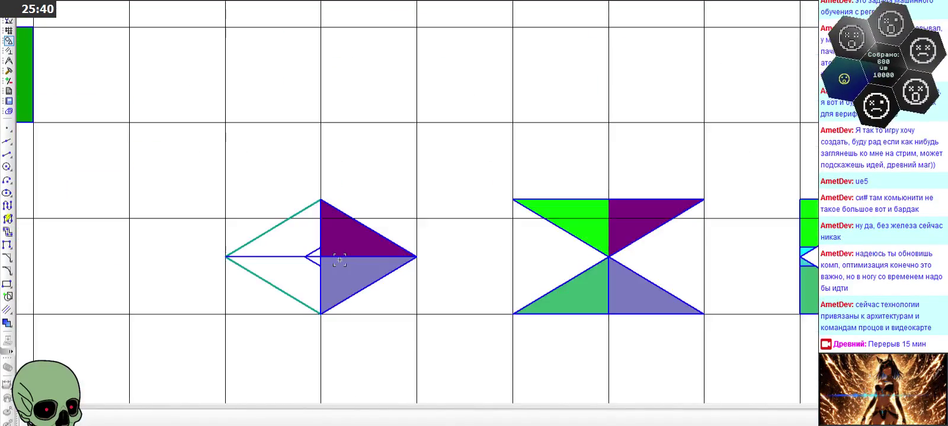
scroll(340, 261, "down", 1)
scroll(340, 261, "down", 1)
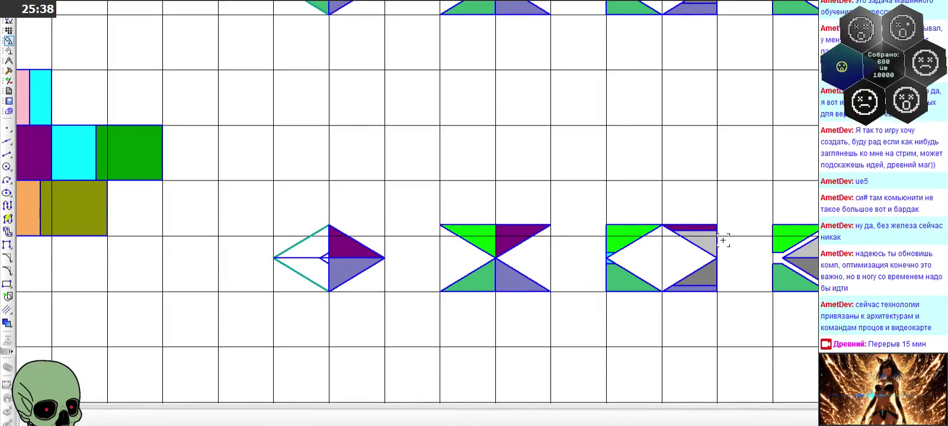
scroll(728, 241, "up", 2)
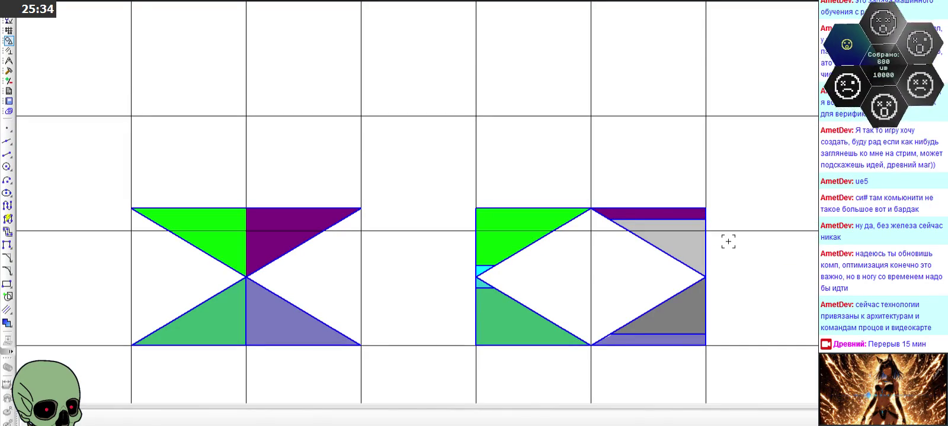
scroll(718, 242, "up", 2)
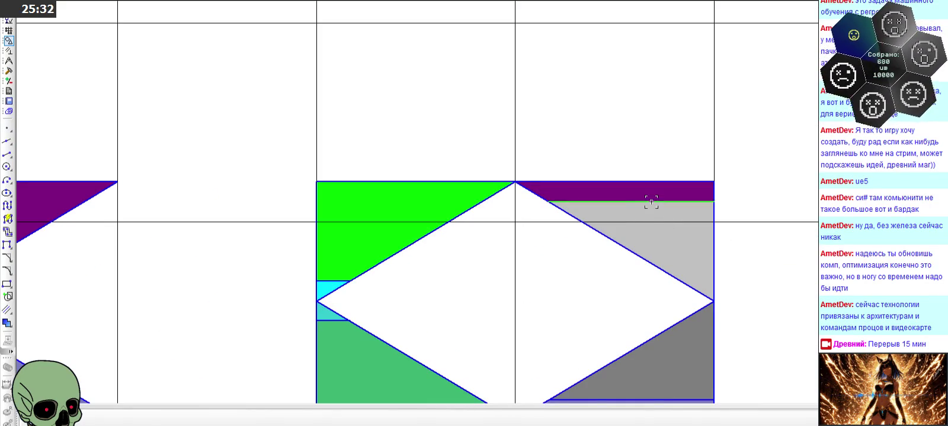
Remove the purple fills from the diamond's right half
left_click(715, 203)
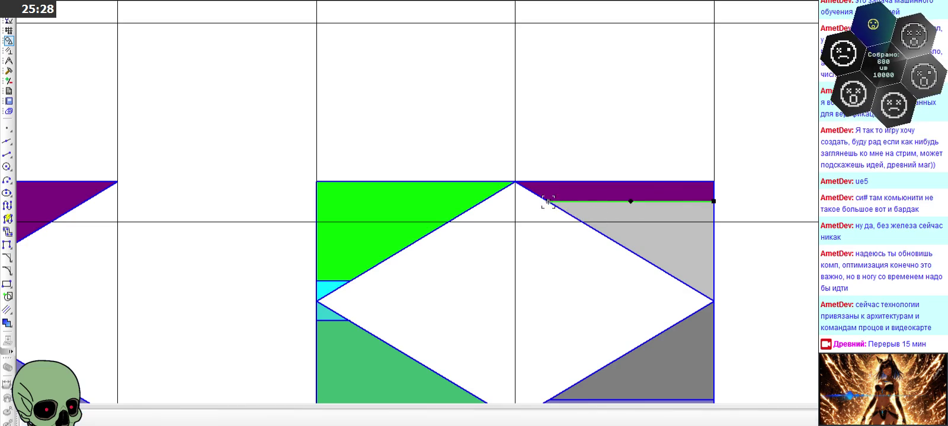
scroll(548, 202, "down", 2)
scroll(402, 197, "down", 1)
scroll(207, 212, "up", 1)
scroll(336, 226, "up", 1)
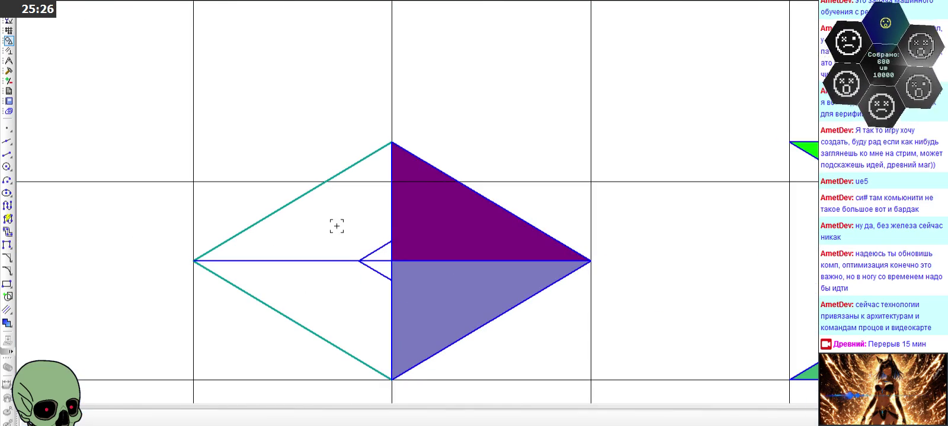
left_click(411, 290)
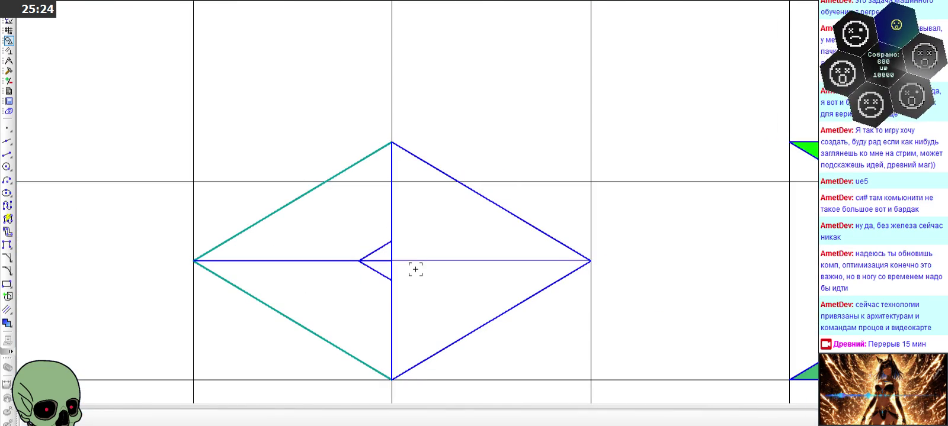
scroll(434, 321, "down", 1)
scroll(434, 320, "down", 1)
scroll(434, 314, "up", 2)
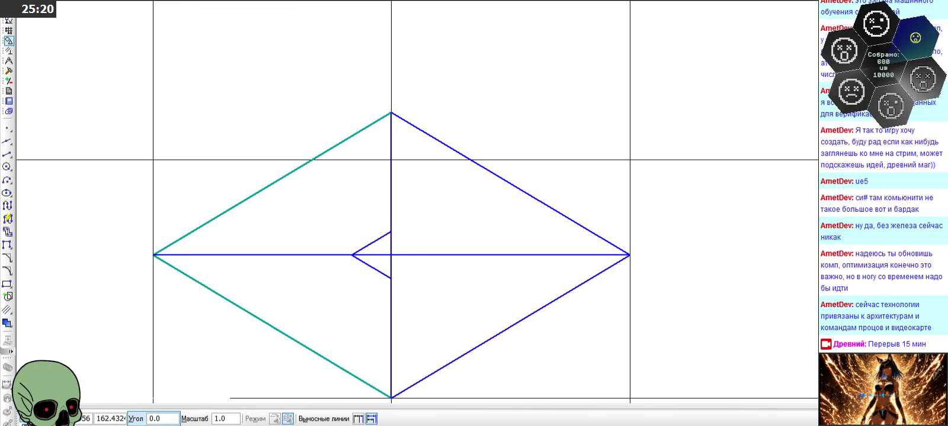
key("Escape")
Delete the diamond's horizontal centre line, then undo to restore it
left_click(391, 255)
key("Delete")
scroll(417, 254, "down", 1)
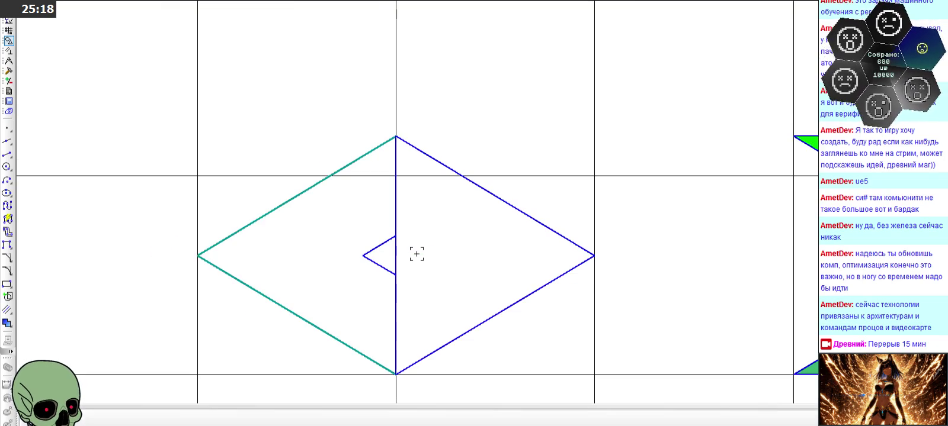
key("ctrl+z")
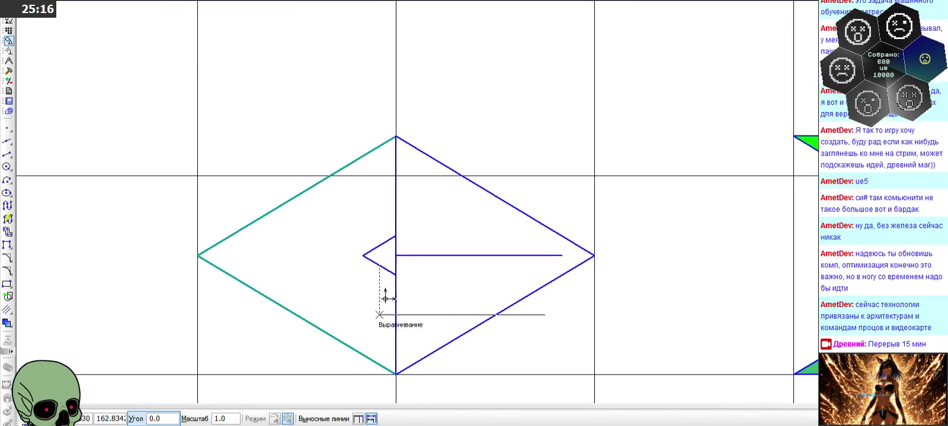
key("Escape")
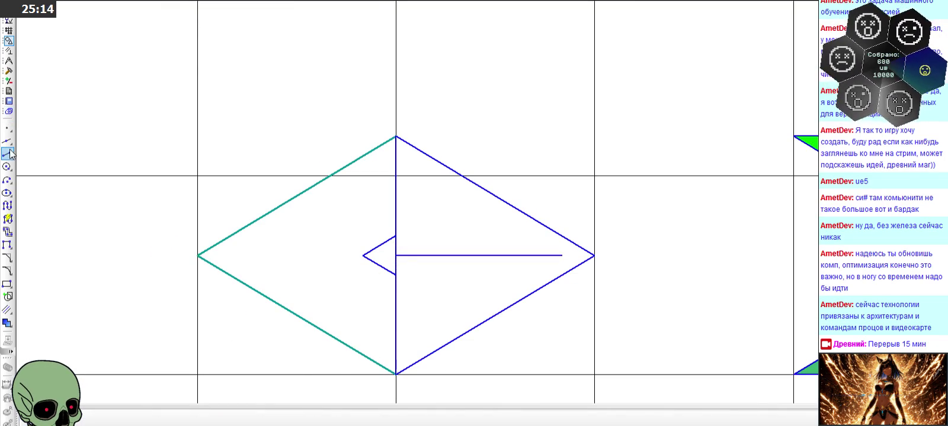
Draw a segment parallel to the upper-right edge, from near the right tip to the vertical centre line
left_click_drag(10, 155, 36, 157)
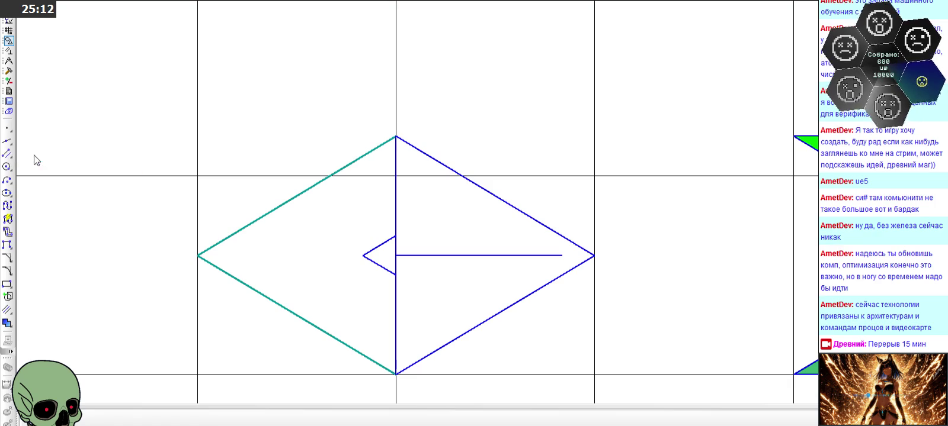
left_click(524, 204)
left_click(562, 256)
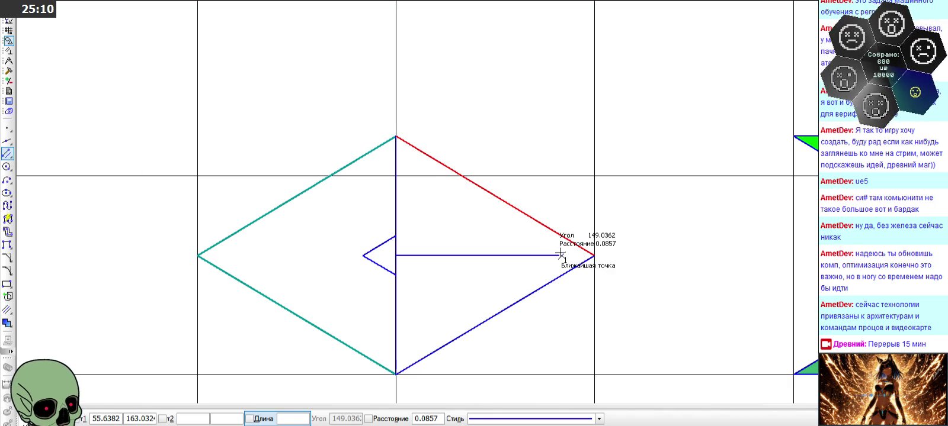
left_click(396, 157)
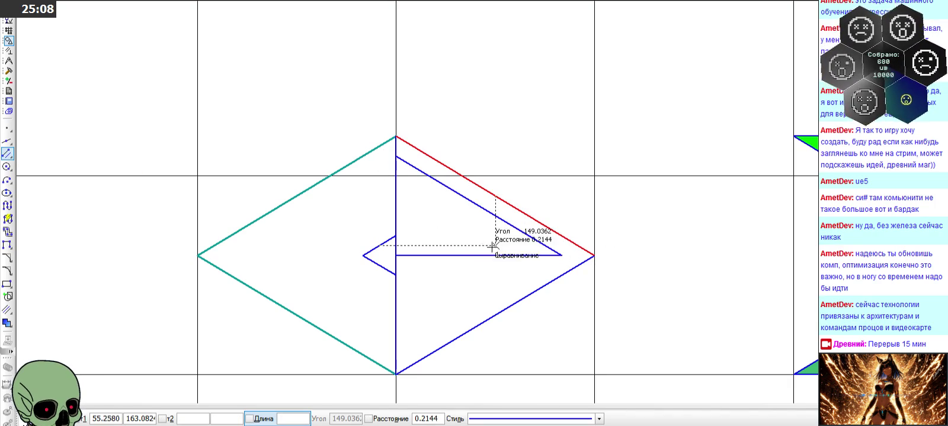
key("Escape")
left_click(510, 306)
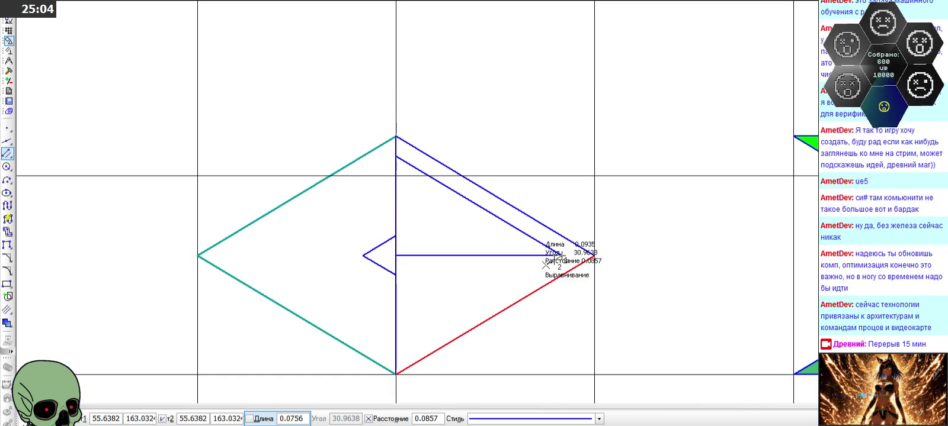